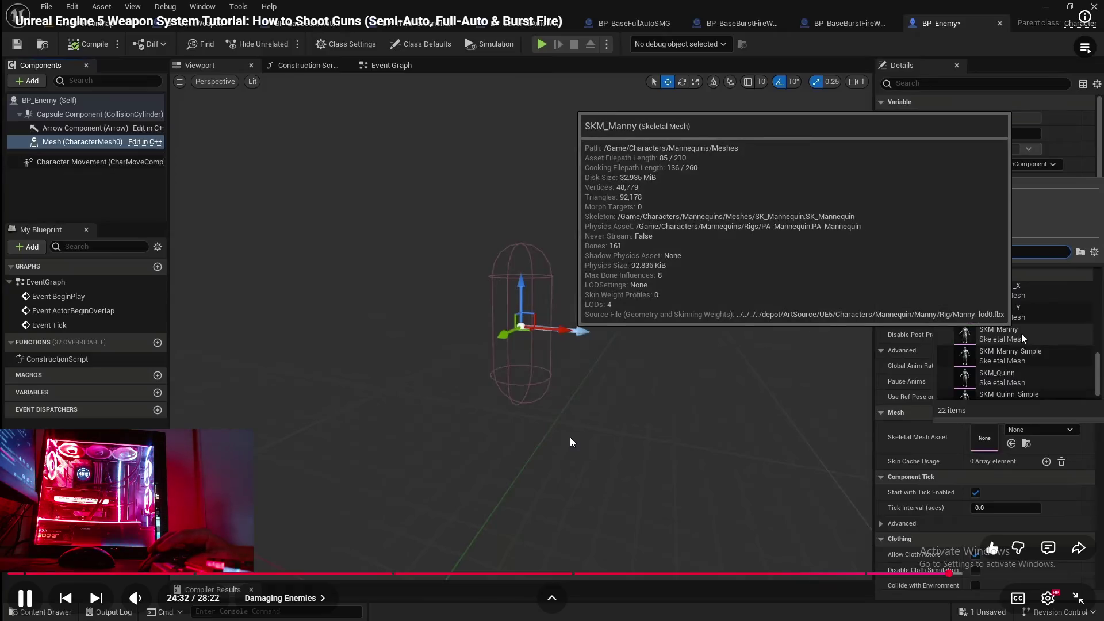
Assign SKM_Manny_Simple, found by searching 'mann', as the skeletal mesh of BP_Enemy's Mesh (CharacterMesh0) component.
click(555, 440)
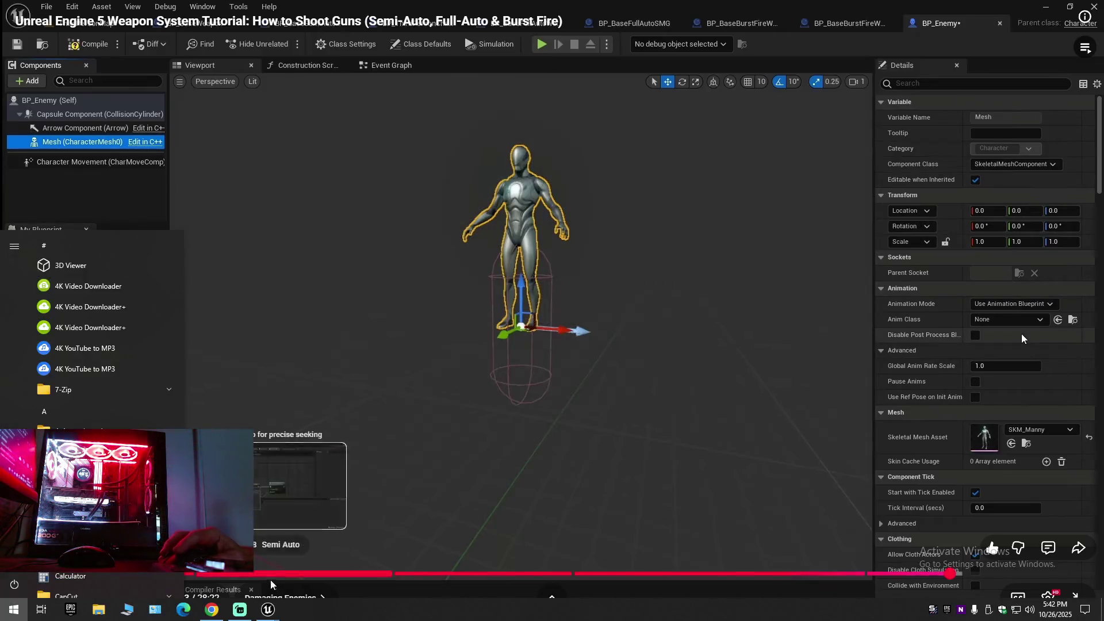
click(268, 609)
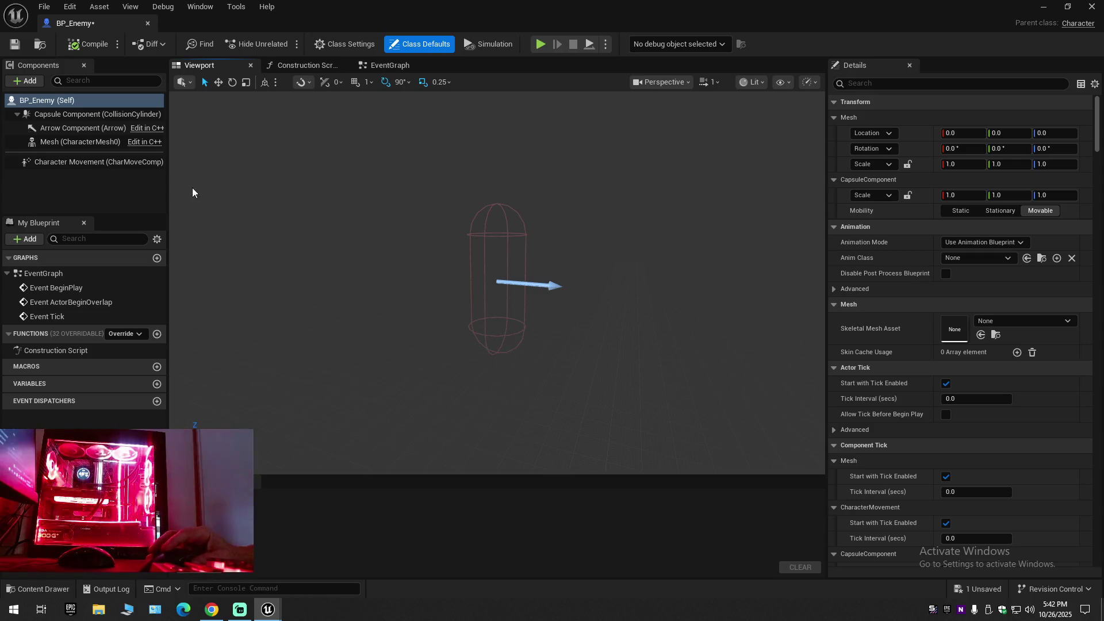
click(78, 141)
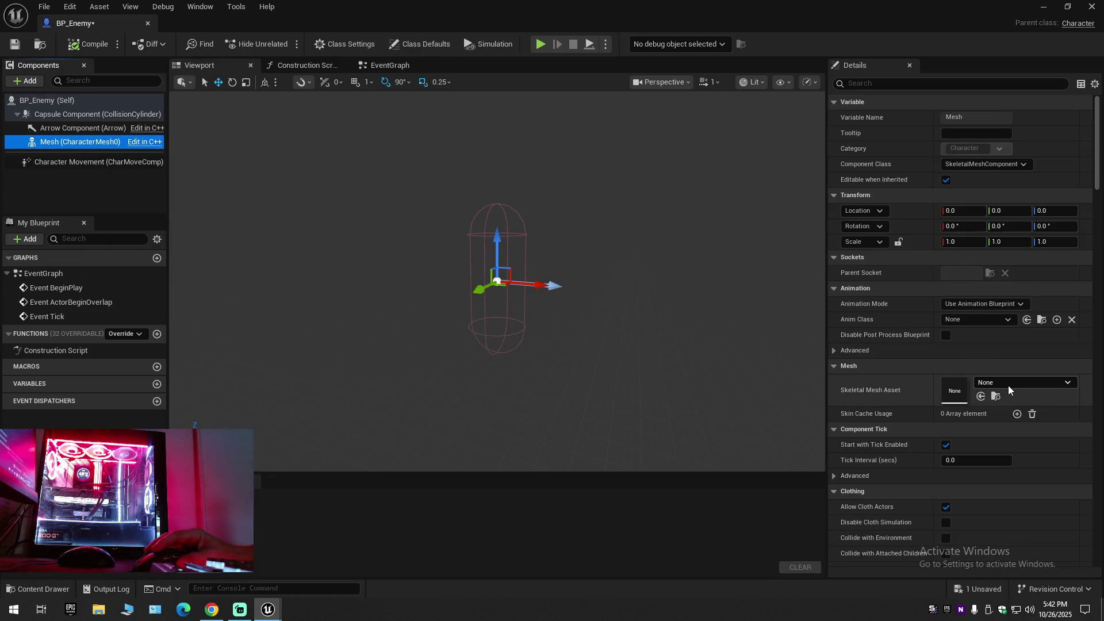
click(1008, 382)
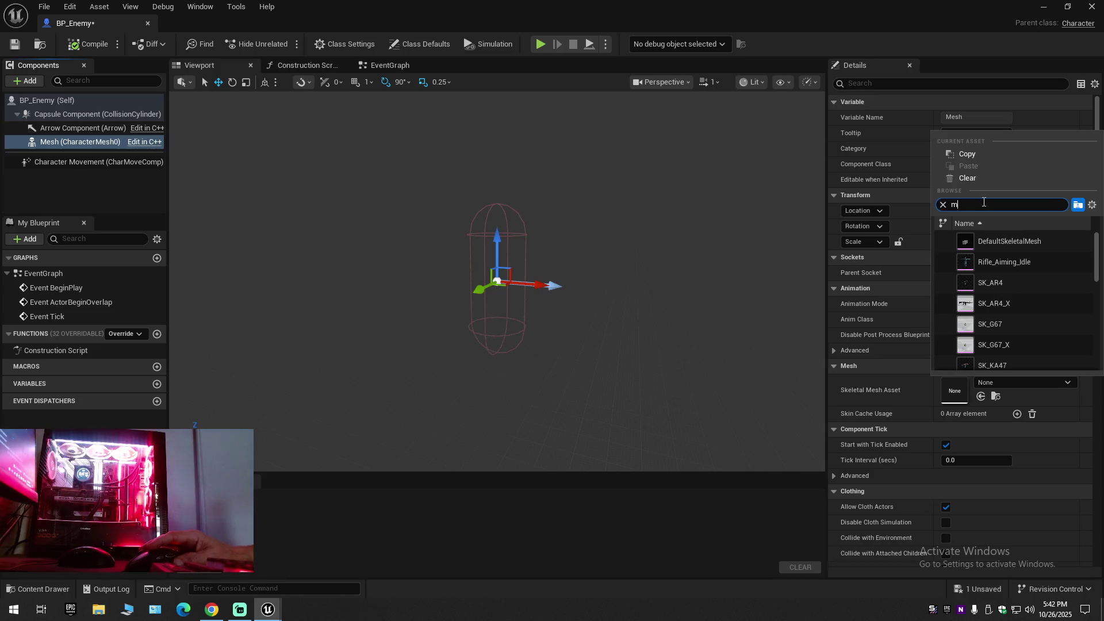
text(mann)
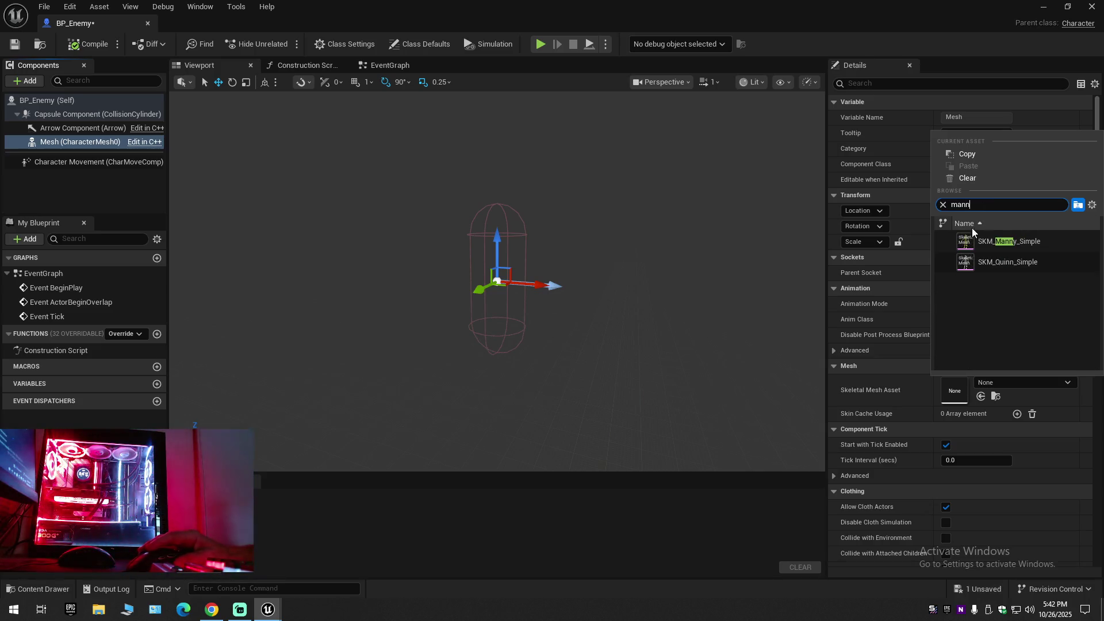
click(968, 241)
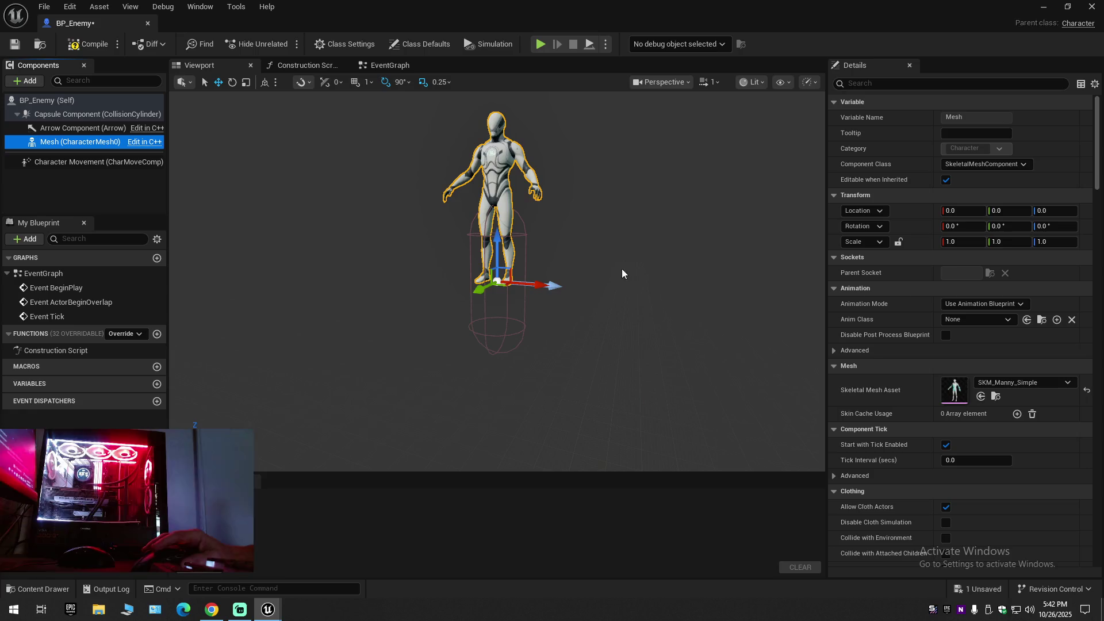
key(Down)
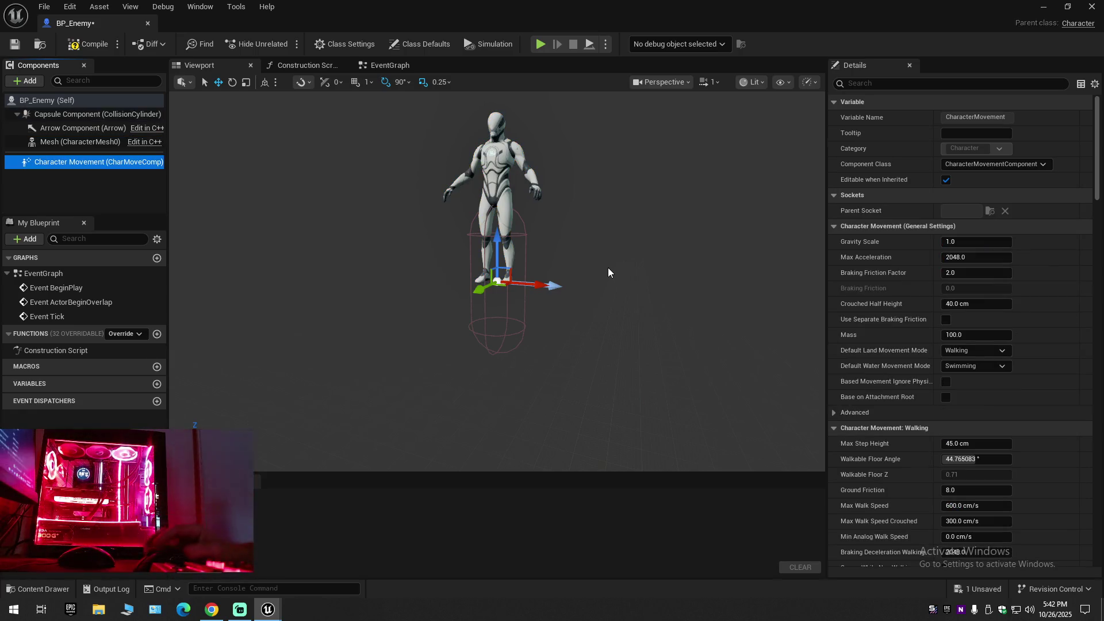
click(446, 196)
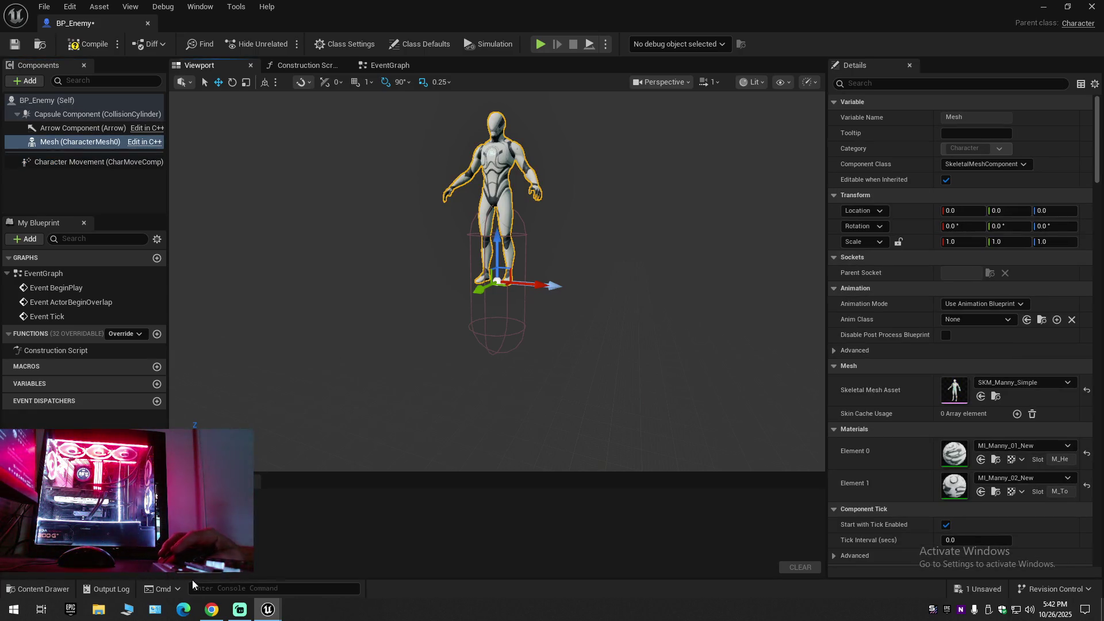
click(211, 610)
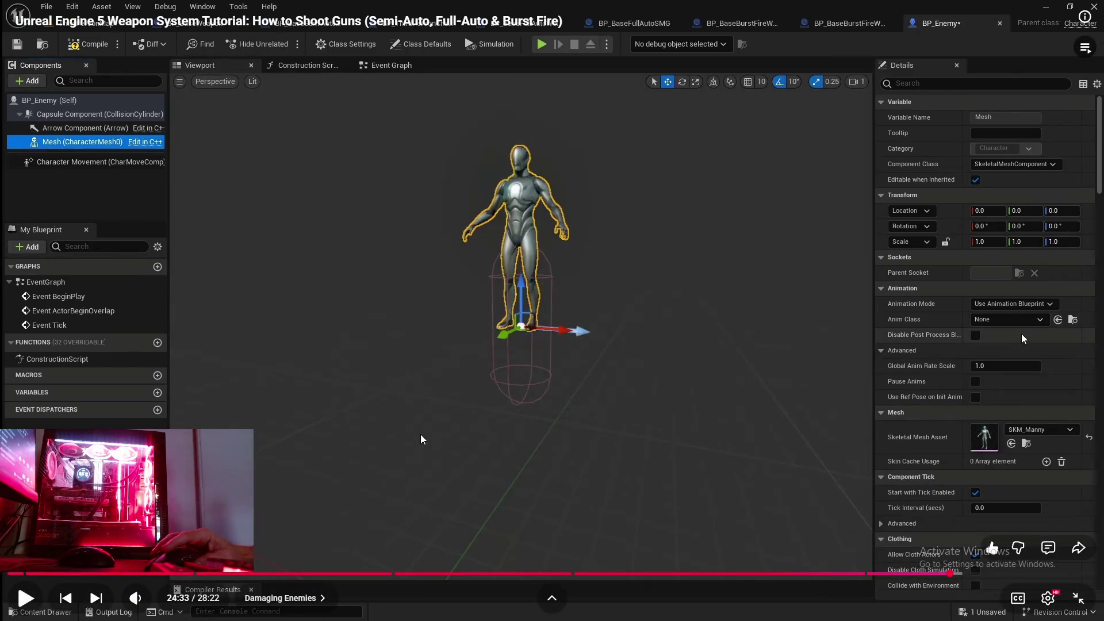
Drag the Manny mesh down its Z axis to about -77.95 and view it from above.
click(420, 434)
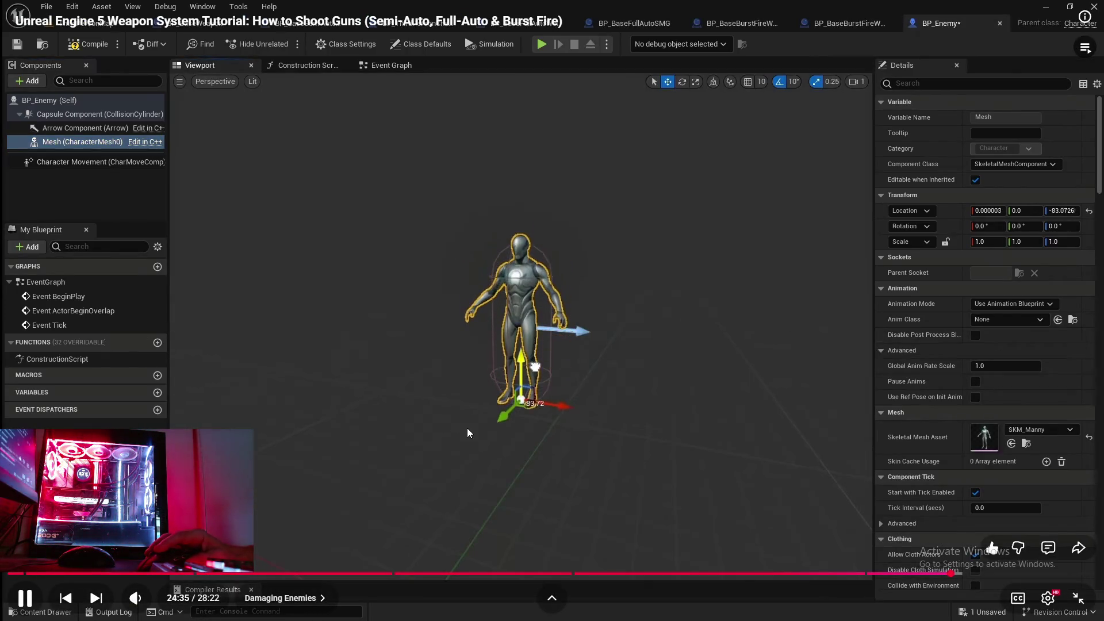
click(495, 424)
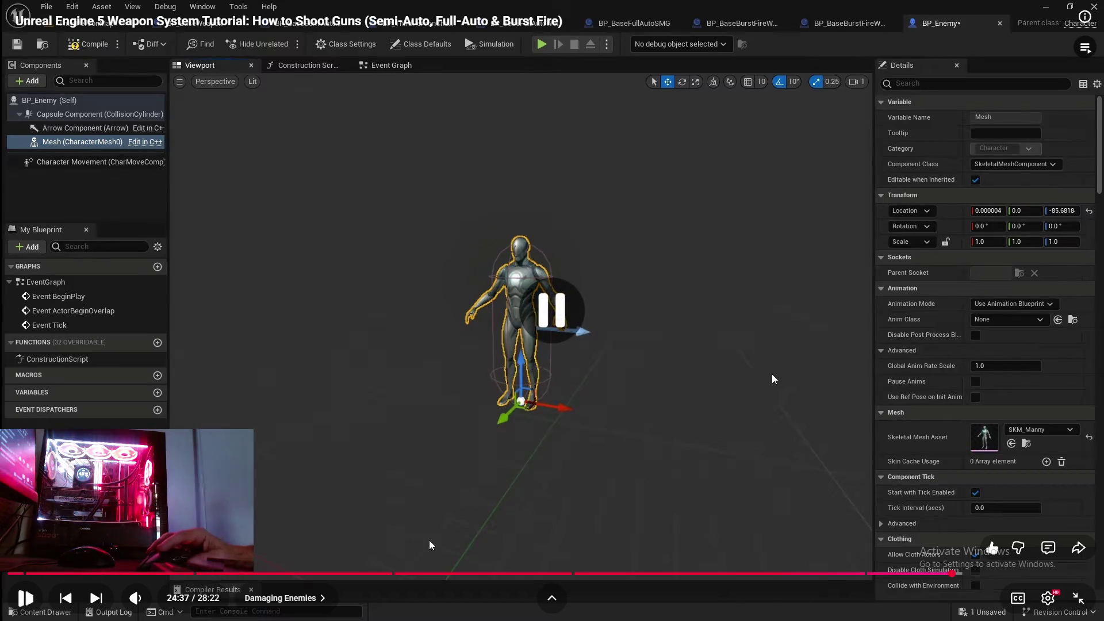
key(super)
click(268, 610)
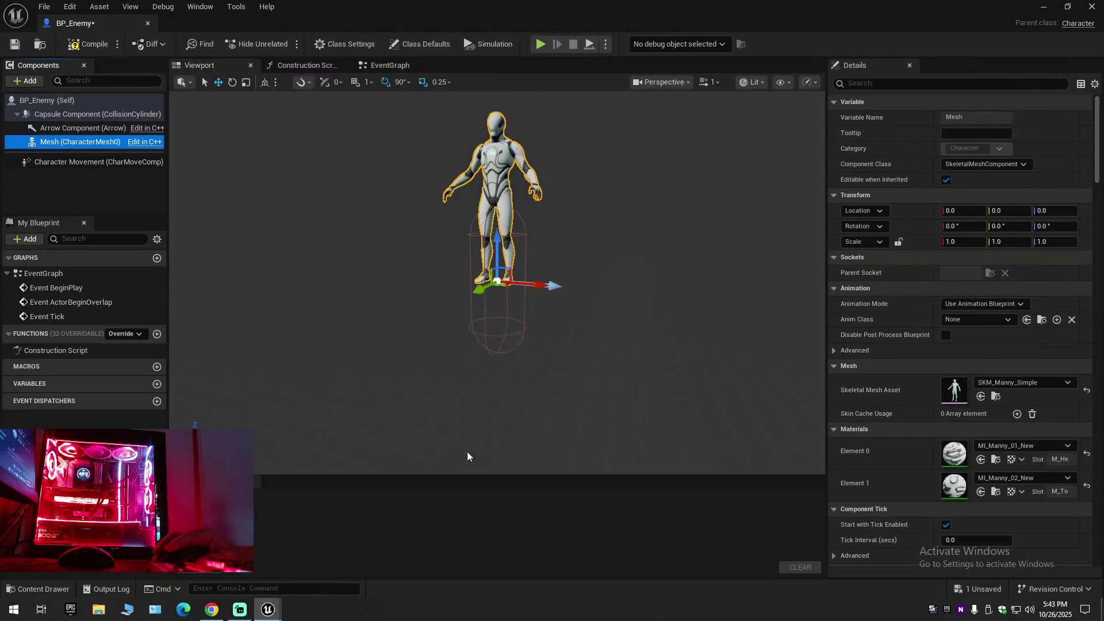
drag(497, 230, 498, 299)
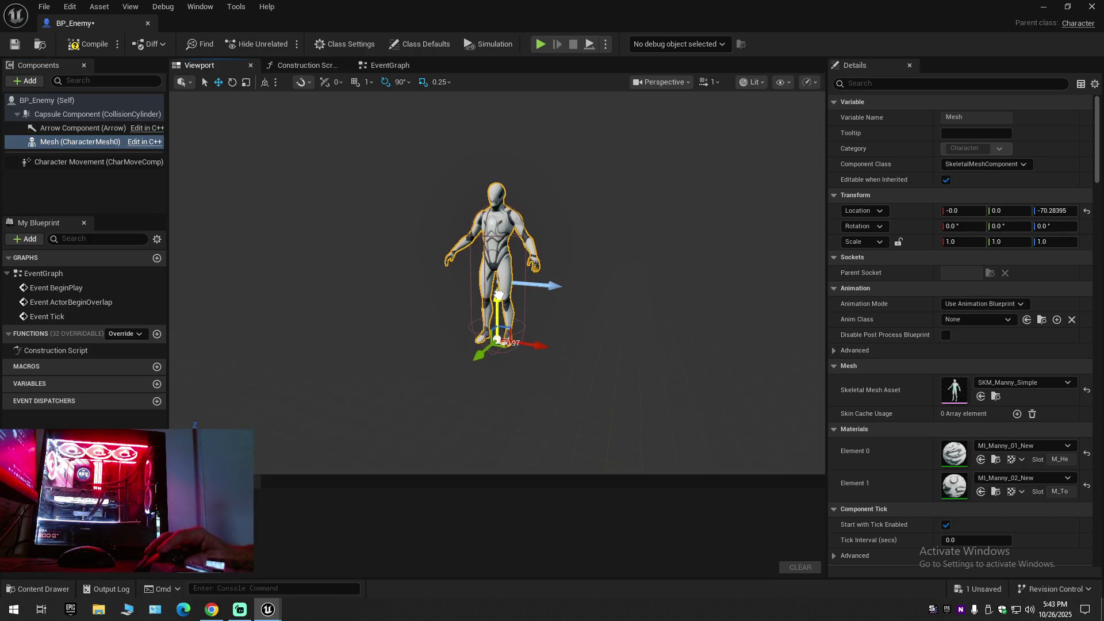
scroll(622, 387, up, 5)
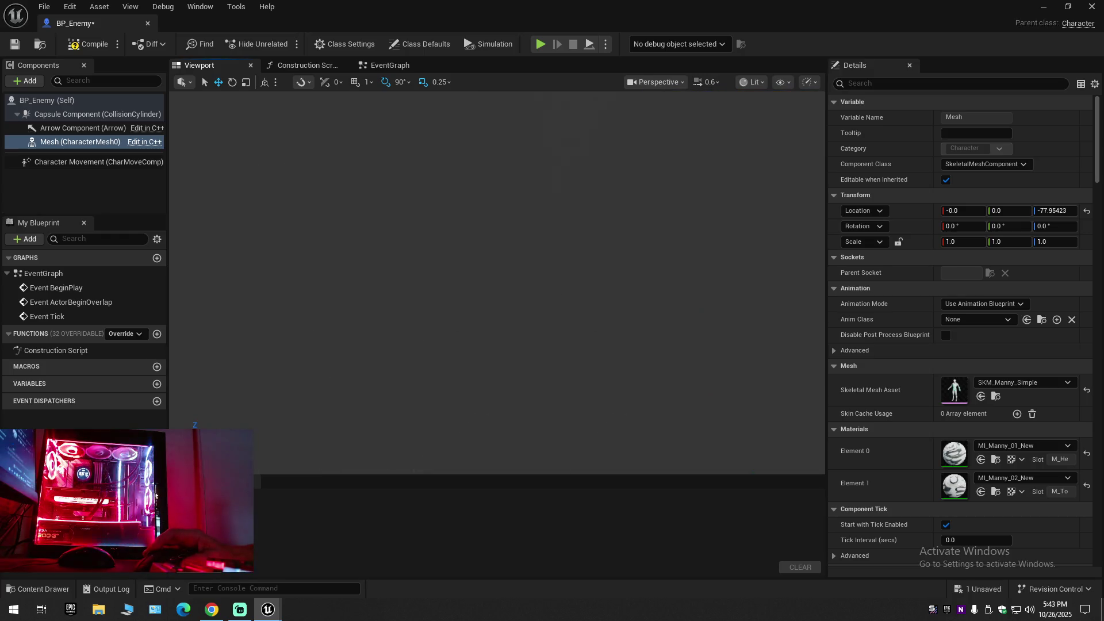
scroll(497, 224, down, 8)
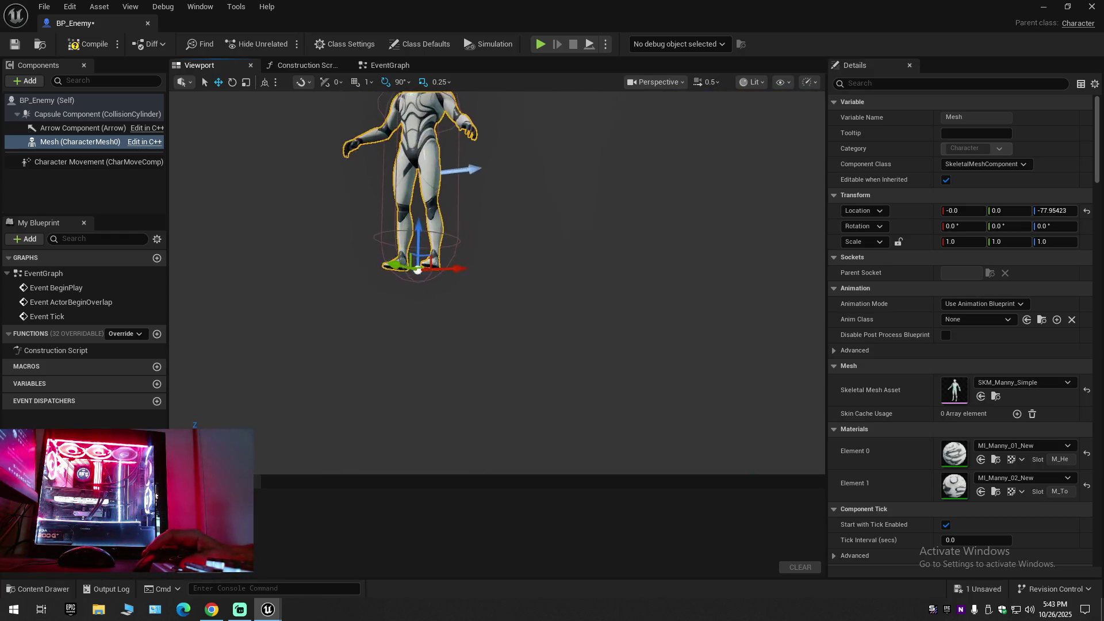
drag(497, 224, 364, 485)
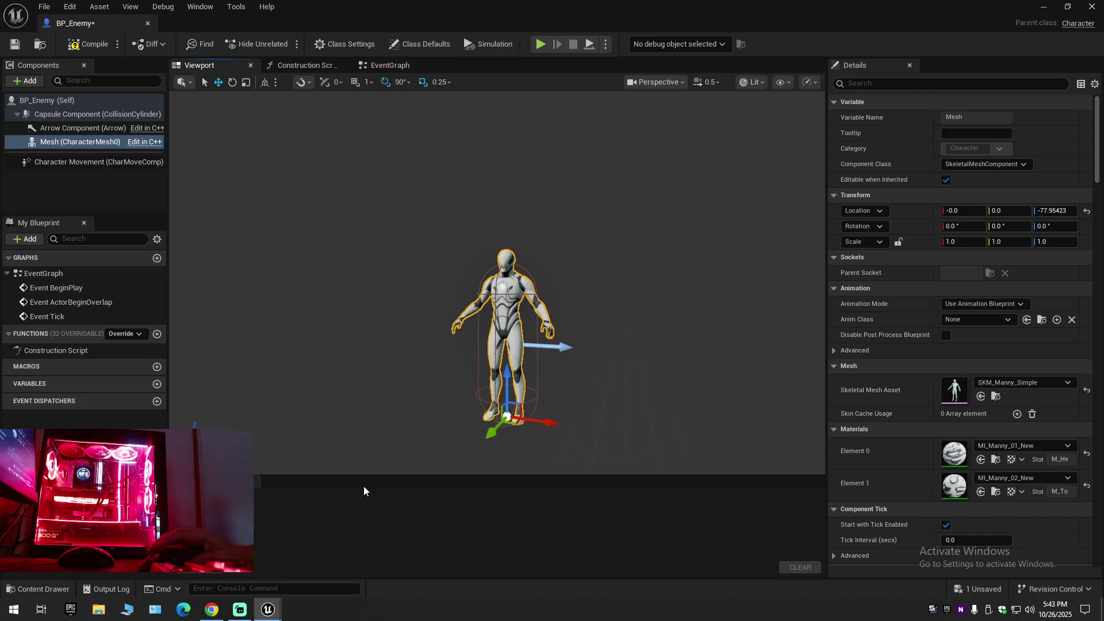
Lower the mesh further to Z -82.39 and compile BP_Enemy.
click(206, 612)
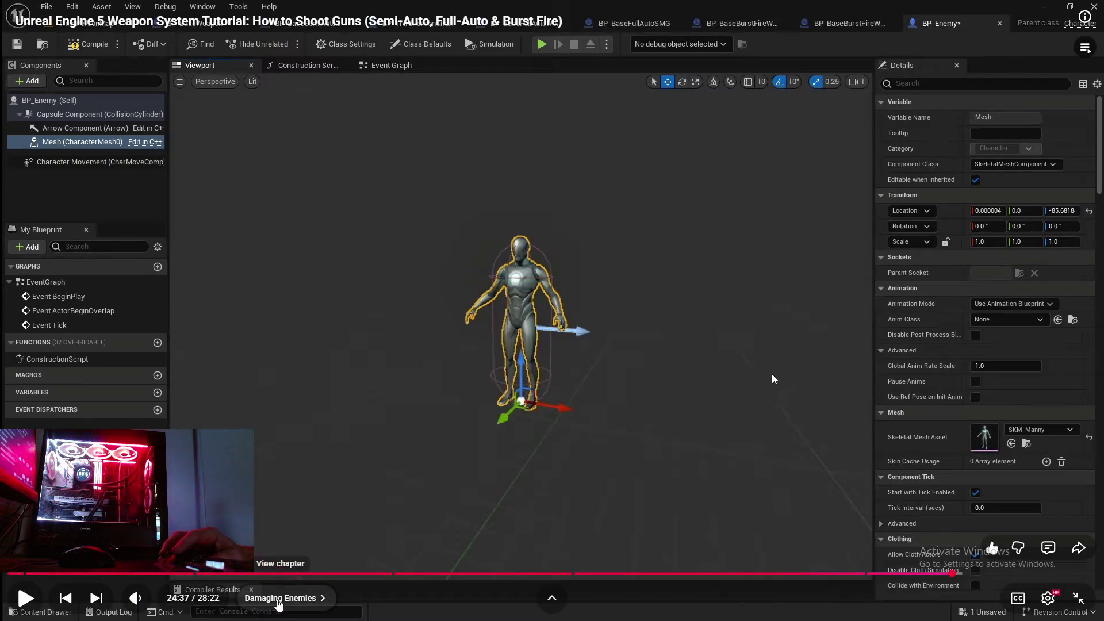
key(super)
click(267, 611)
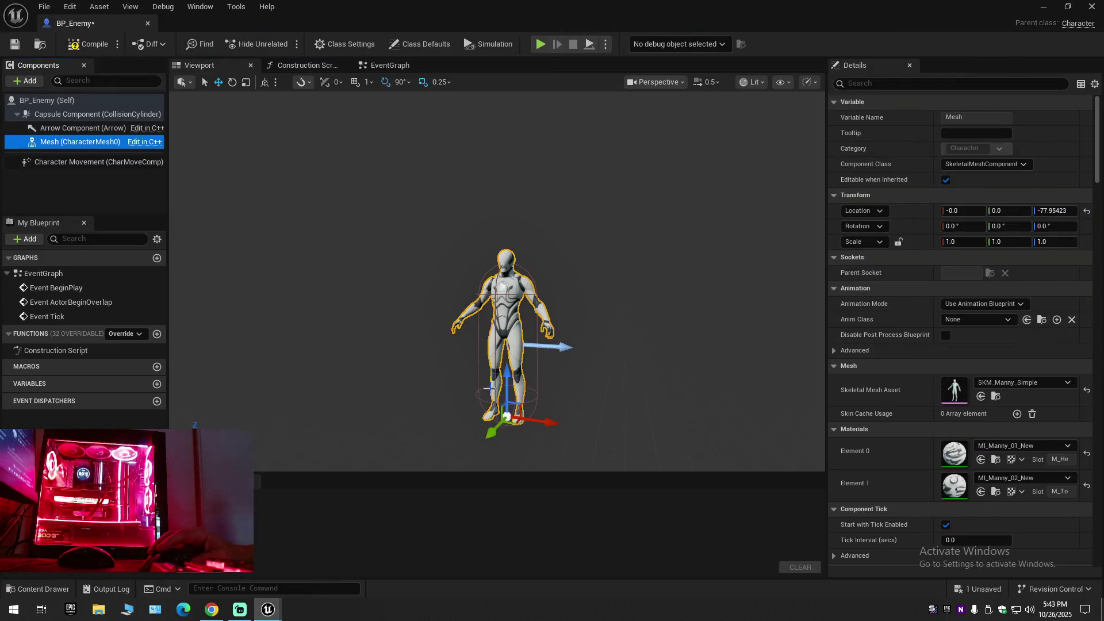
scroll(507, 375, up, 6)
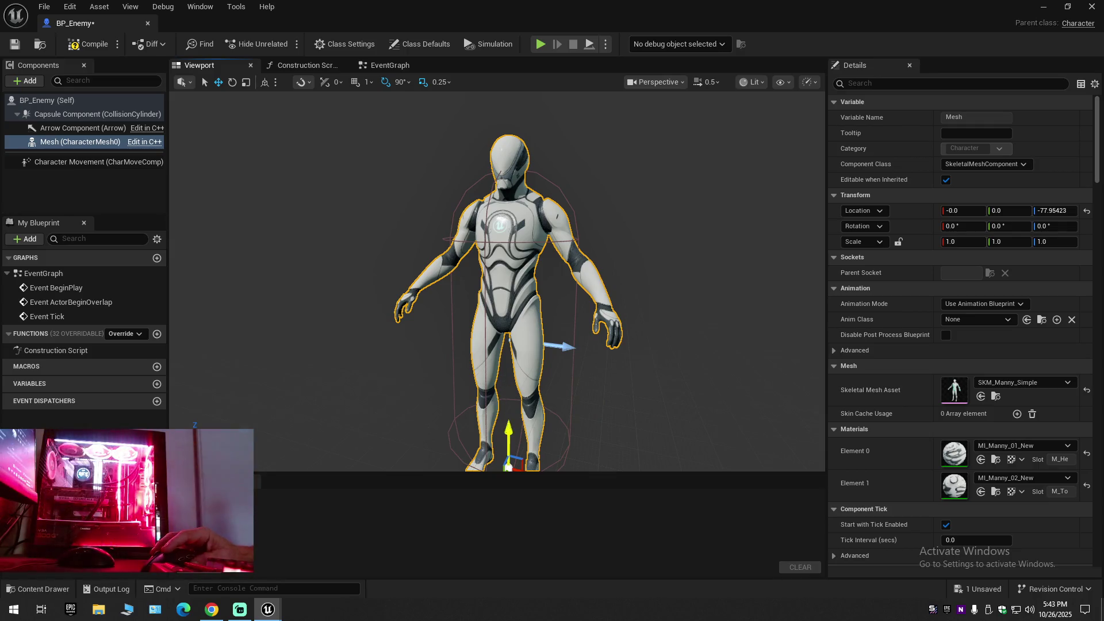
drag(508, 425, 508, 434)
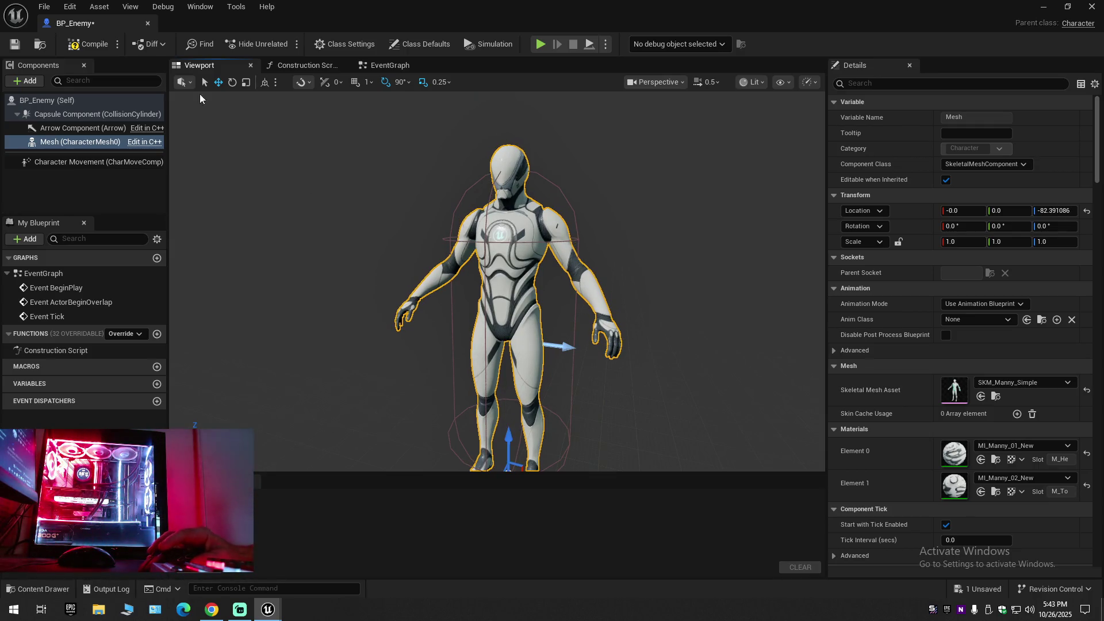
click(82, 46)
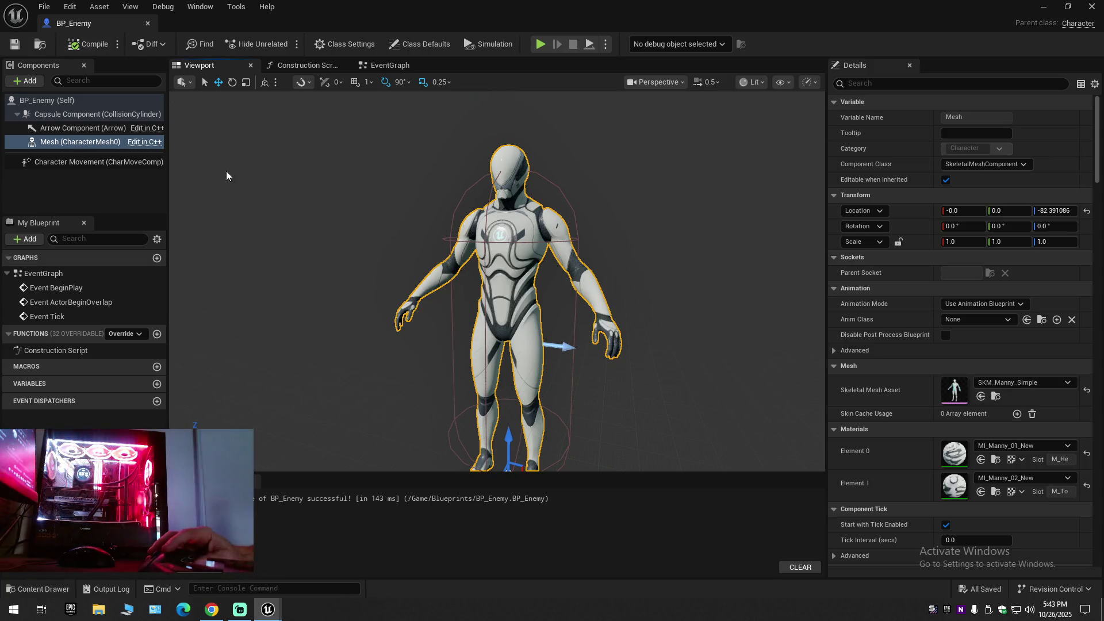
key(alt+Tab)
Filter Details by 'col', set the mesh's Collision Presets to NoCollision, and compile BP_Enemy.
click(347, 458)
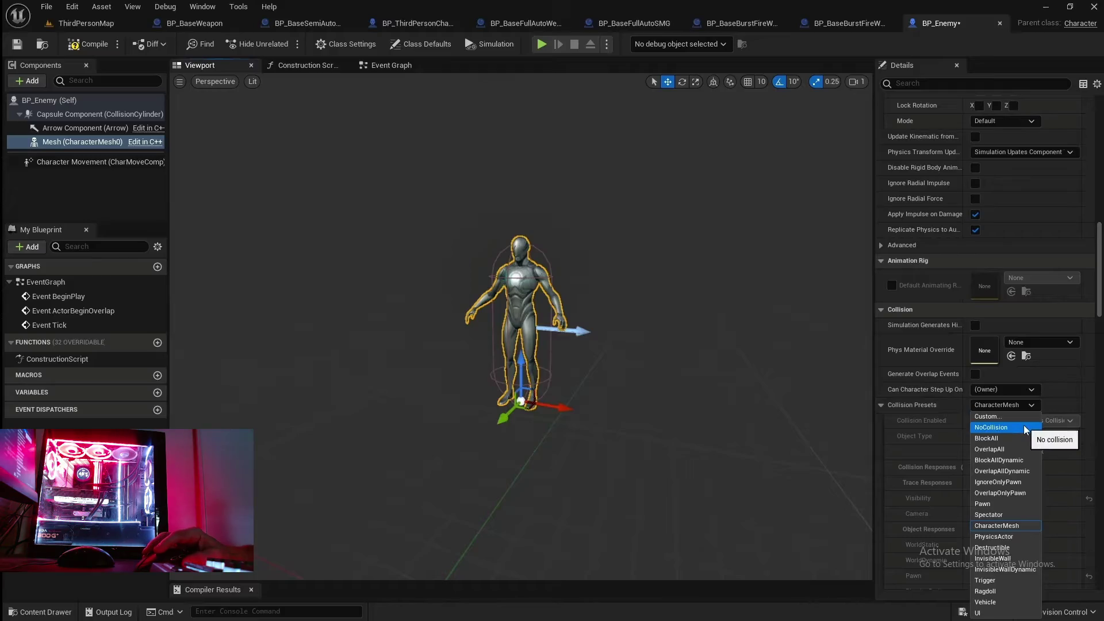
click(845, 376)
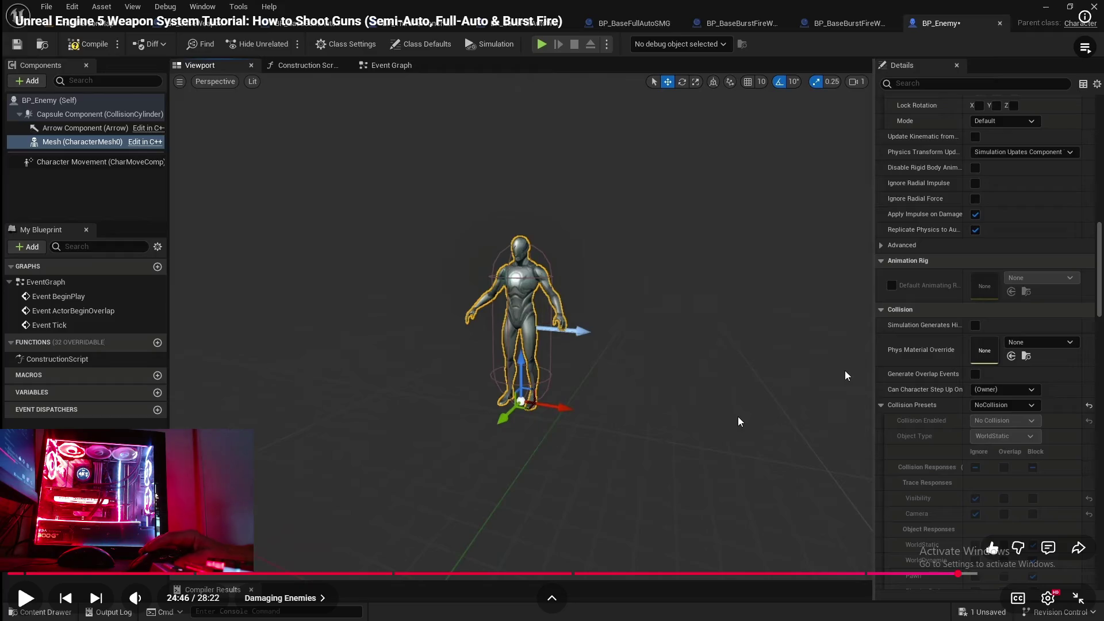
key(super)
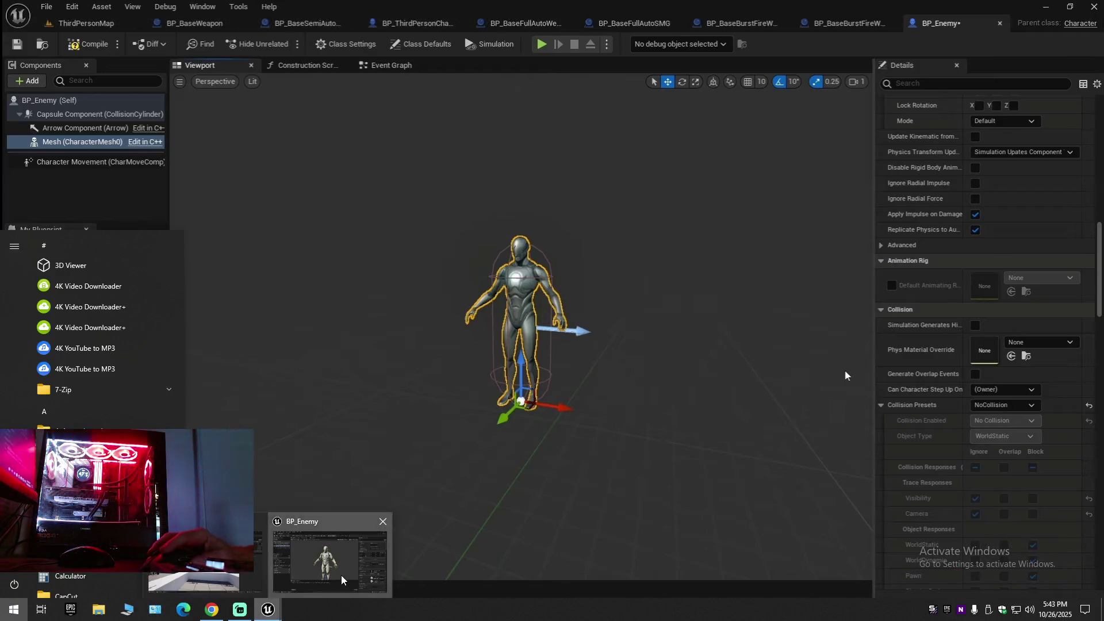
click(268, 610)
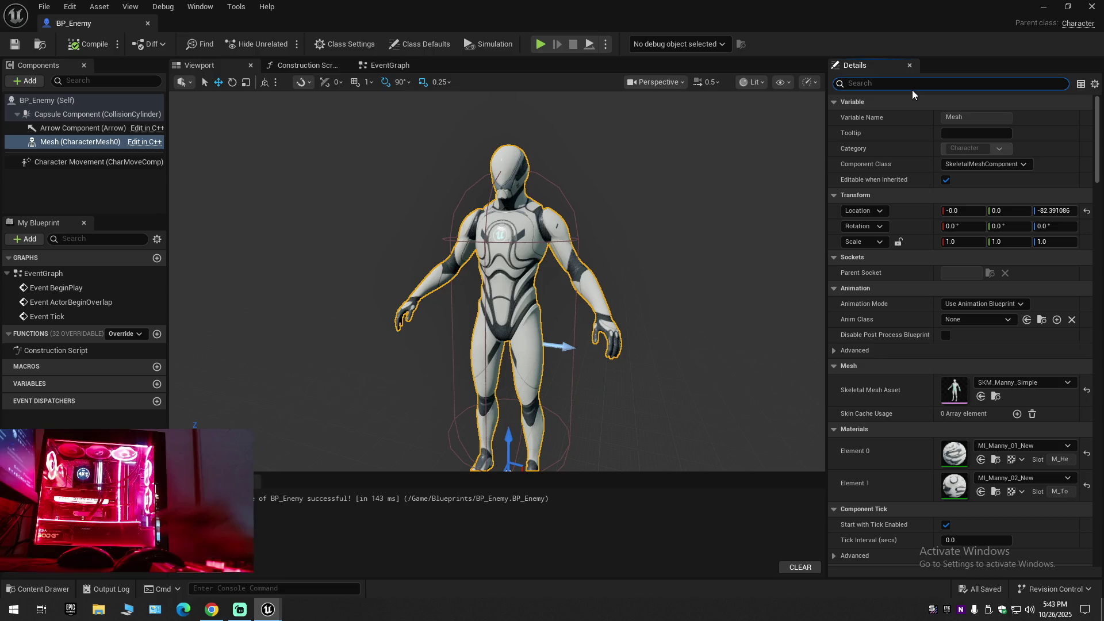
text(col)
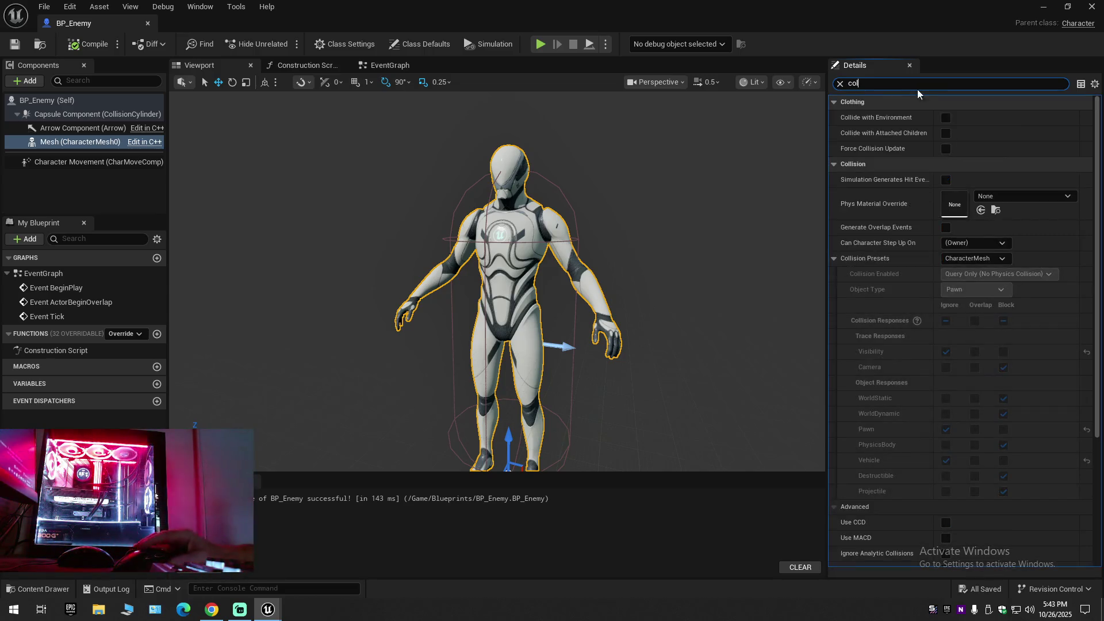
click(970, 256)
click(968, 283)
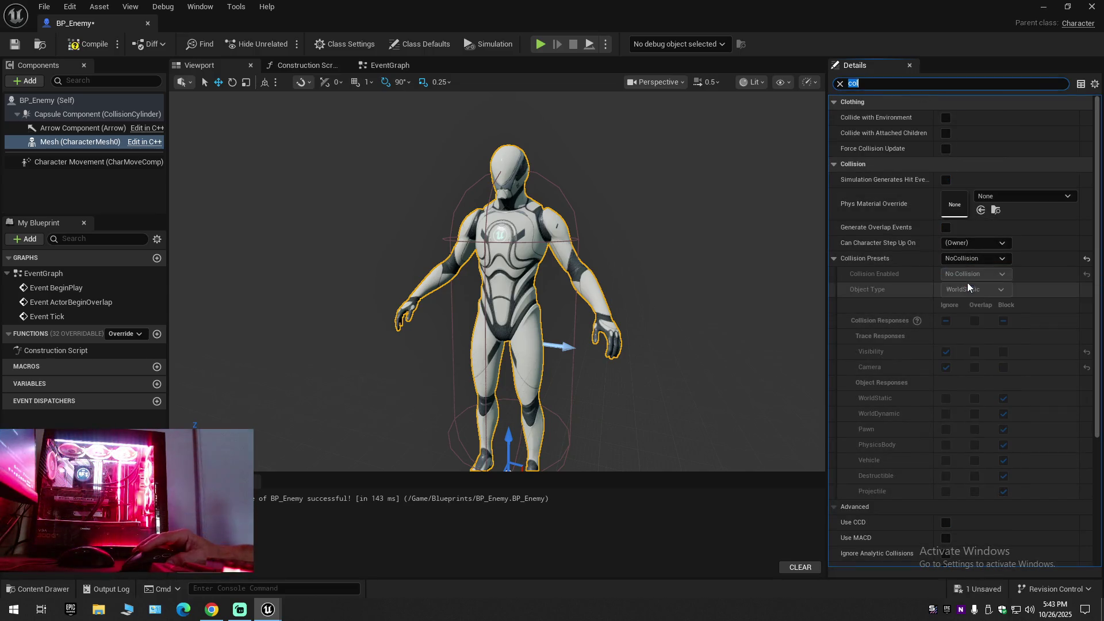
click(90, 46)
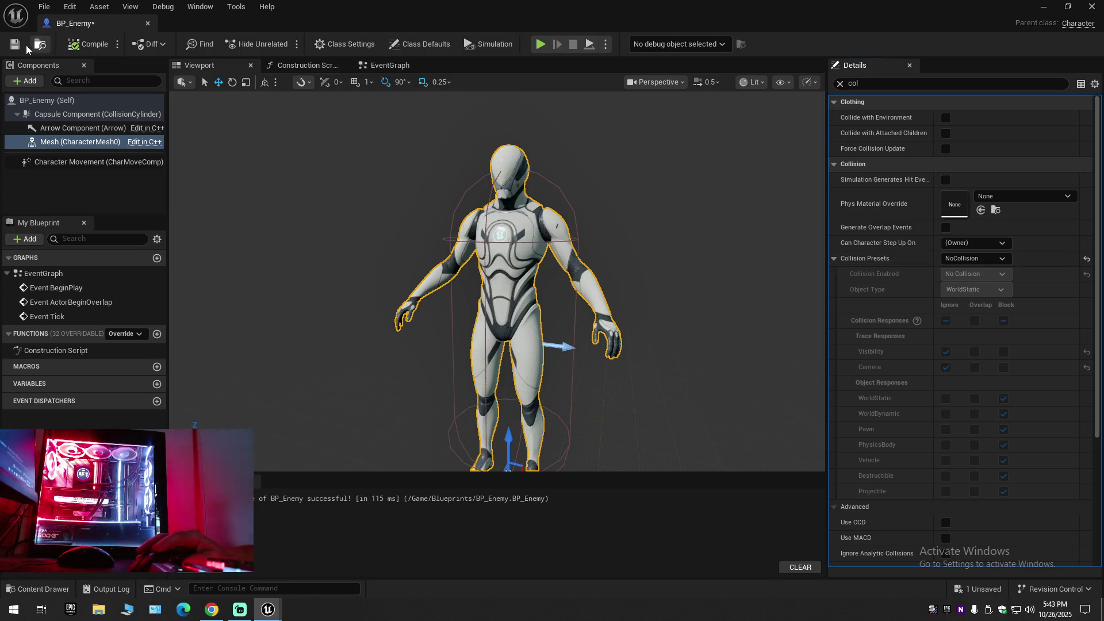
click(212, 609)
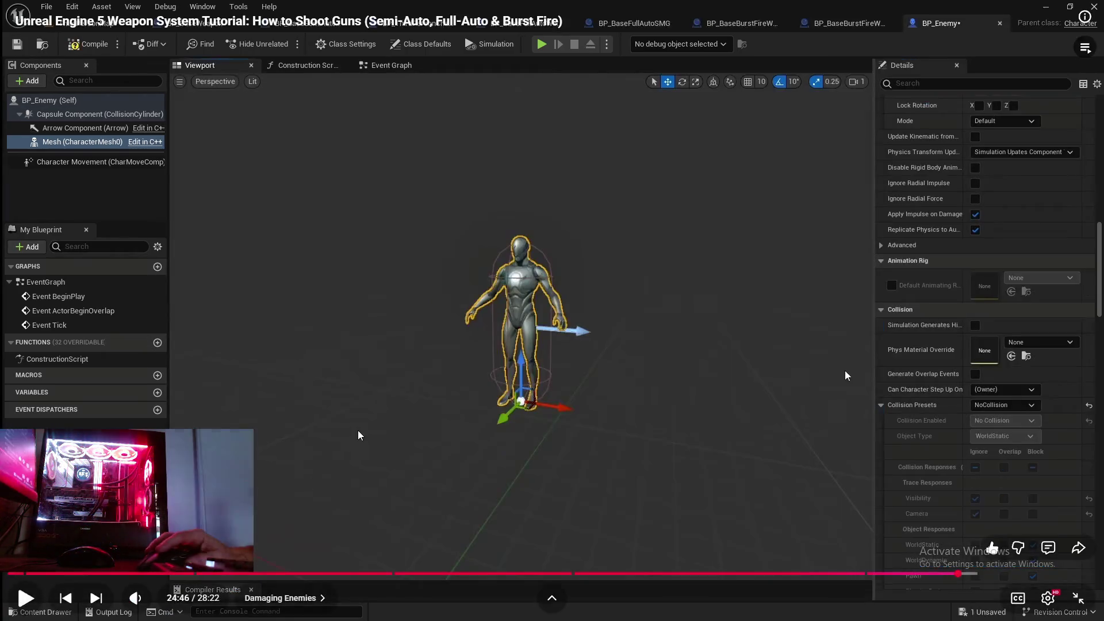
click(845, 371)
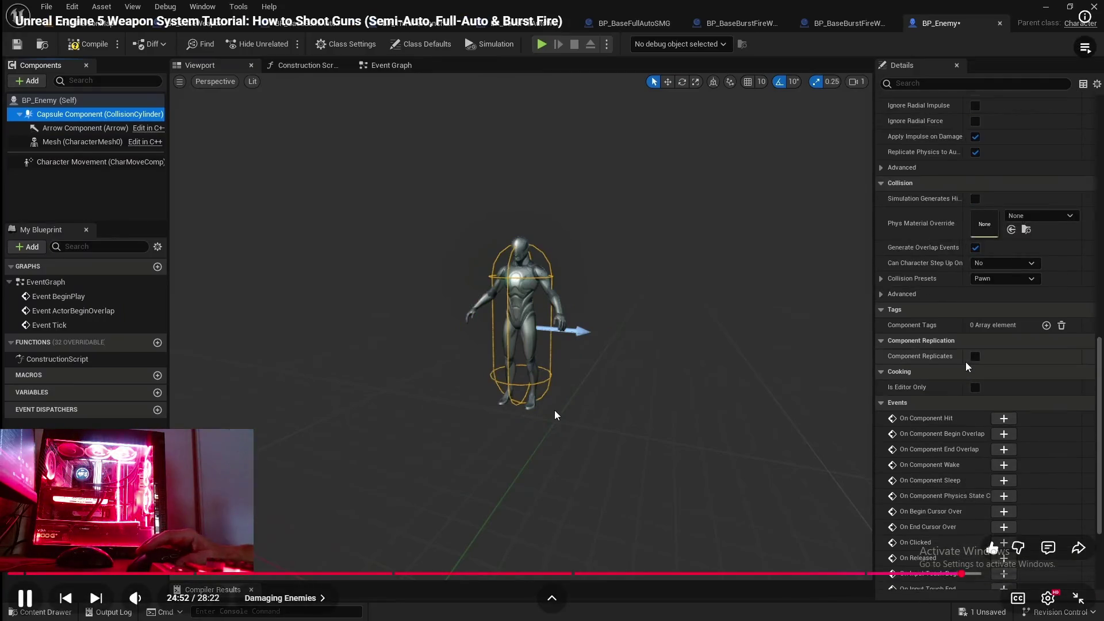
Watch the next tutorial section, then compile BP_Enemy again in the editor.
click(600, 408)
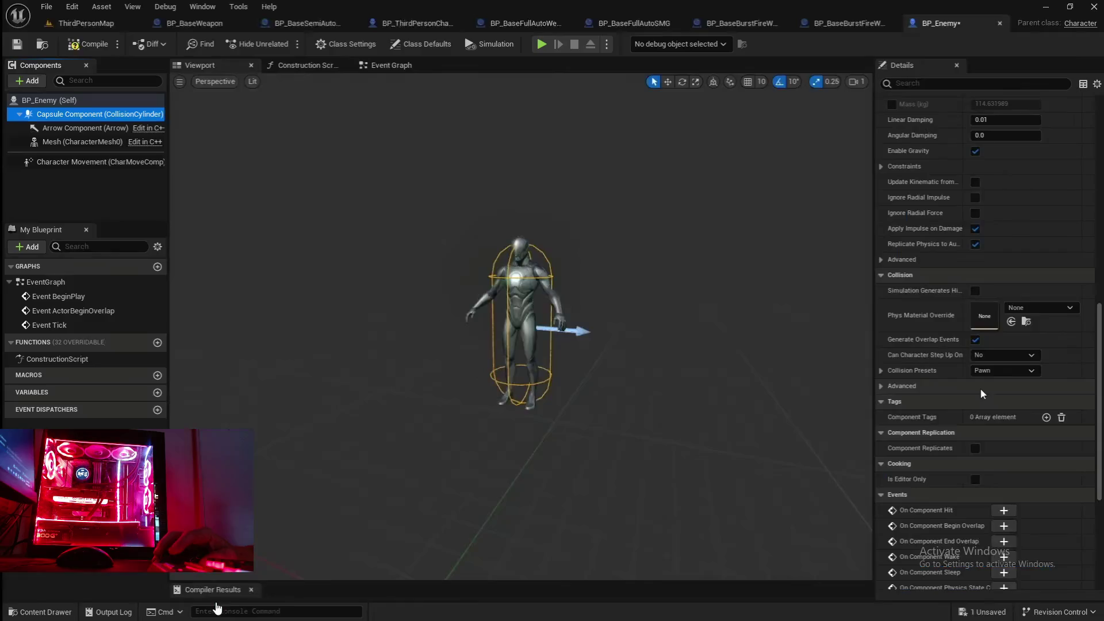
click(439, 439)
click(439, 439)
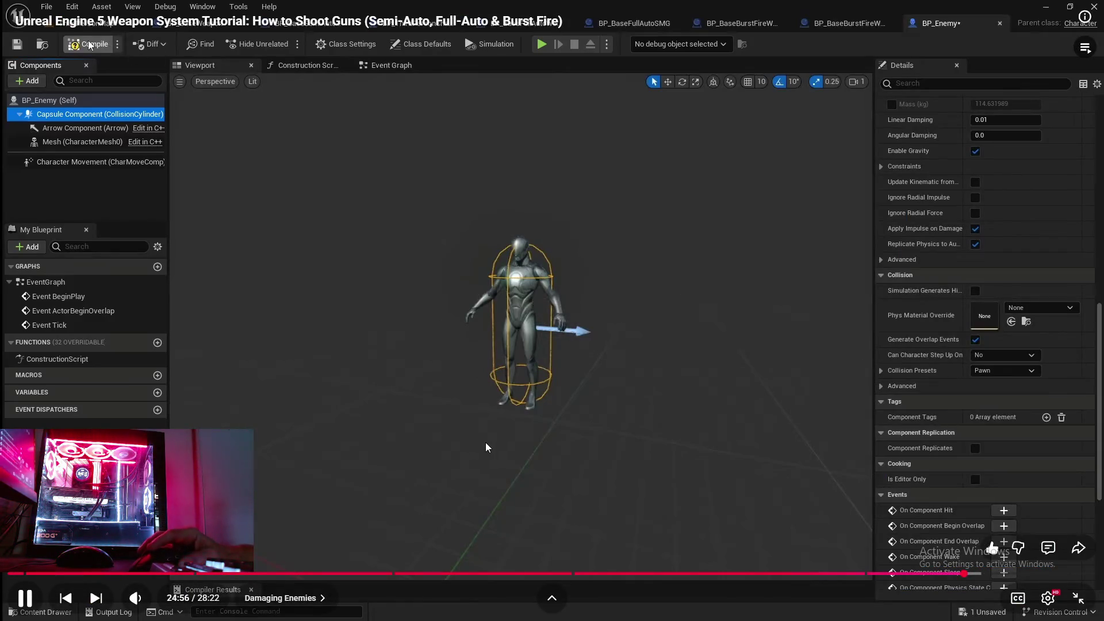
click(469, 439)
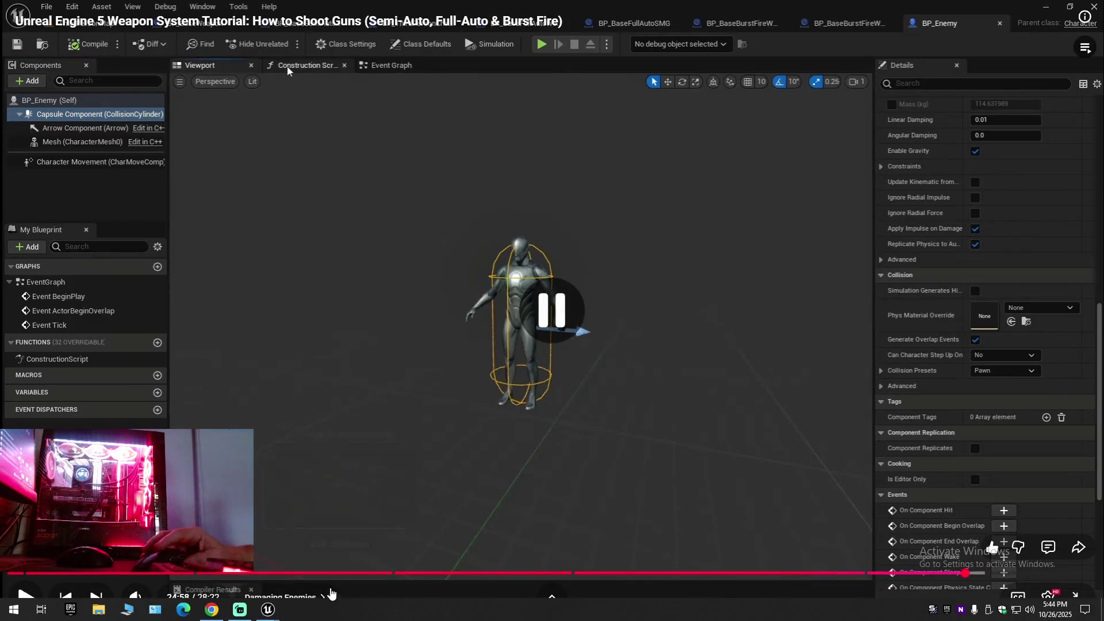
key(super)
key(alt+Tab)
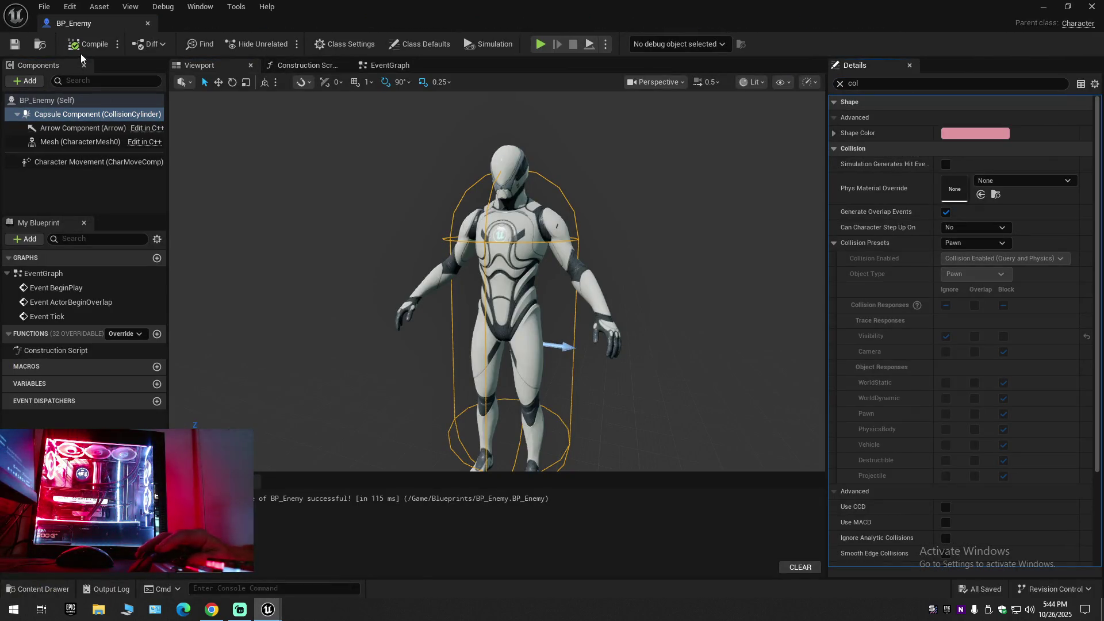
click(92, 44)
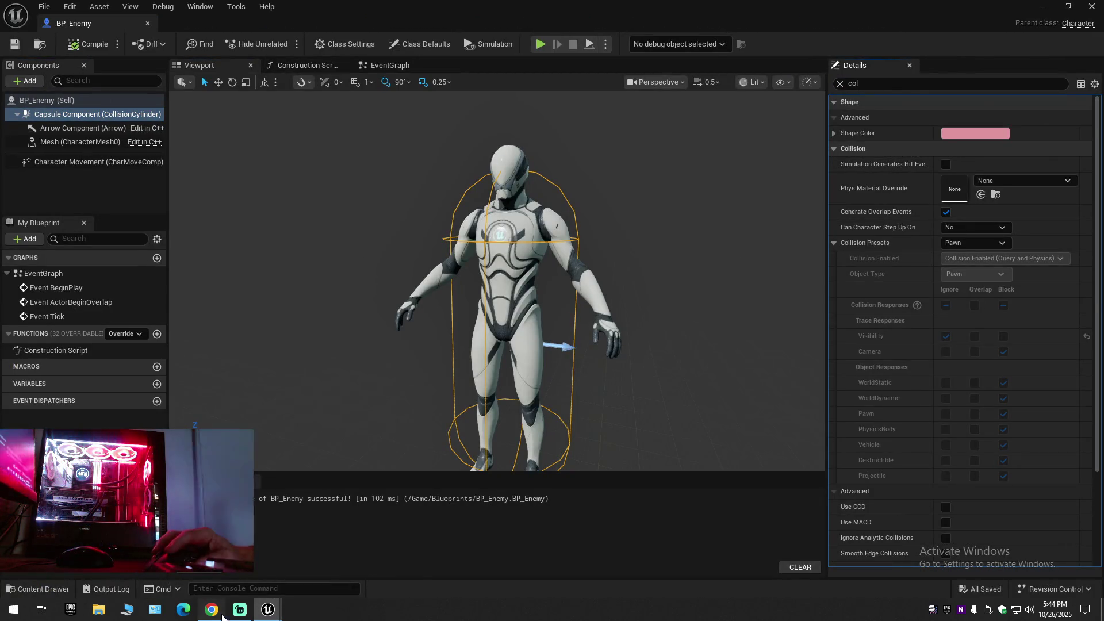
click(183, 610)
Play the tutorial until it places the Event AnyDamage node.
click(313, 443)
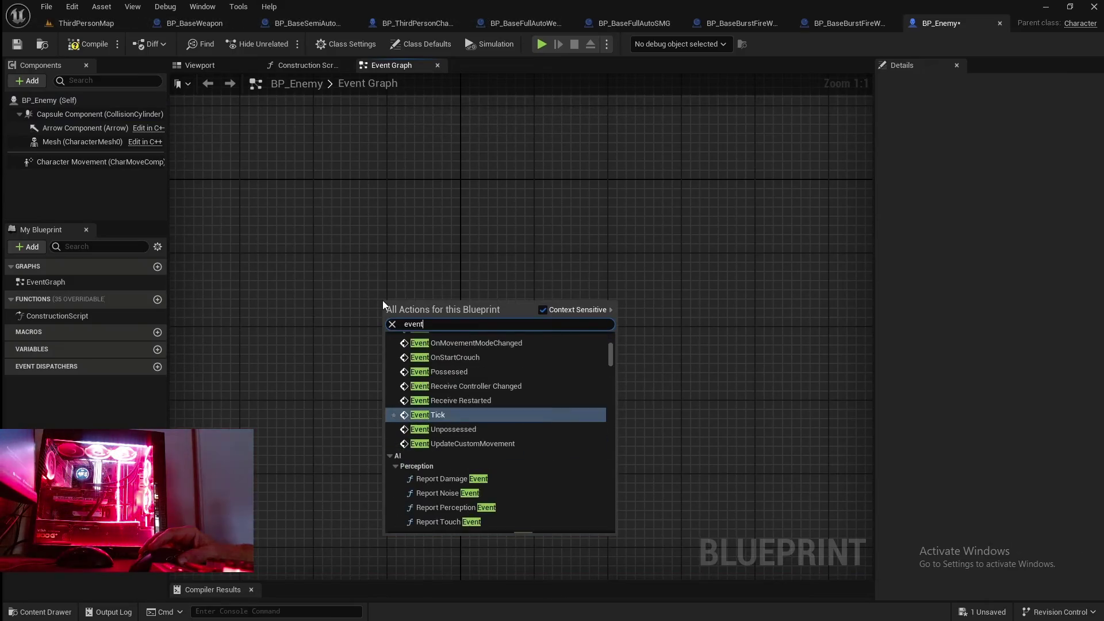
click(602, 432)
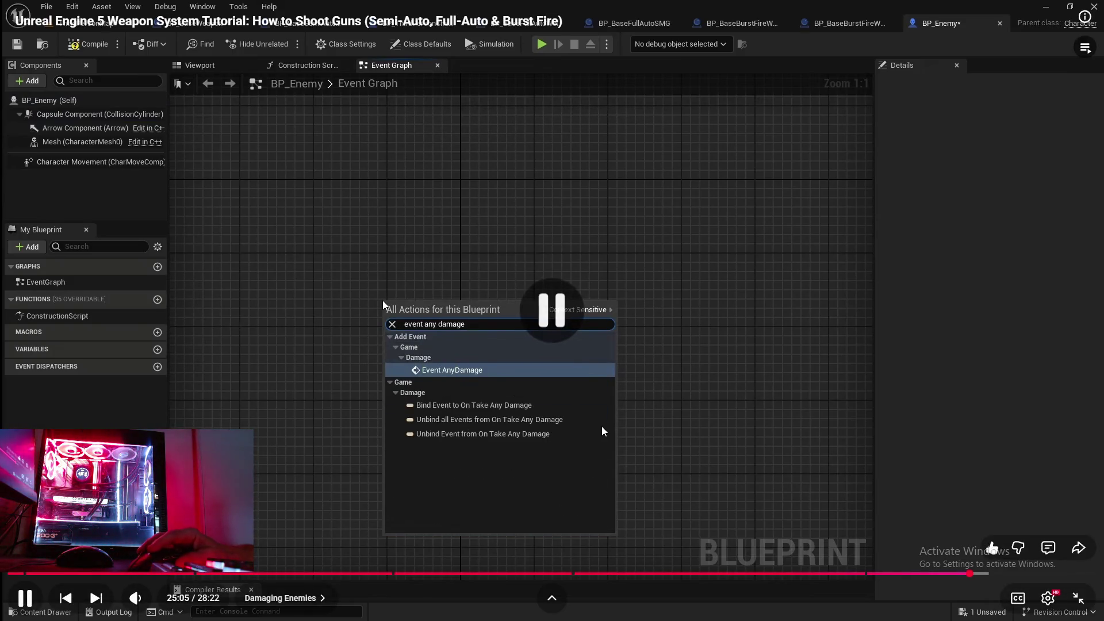
click(483, 407)
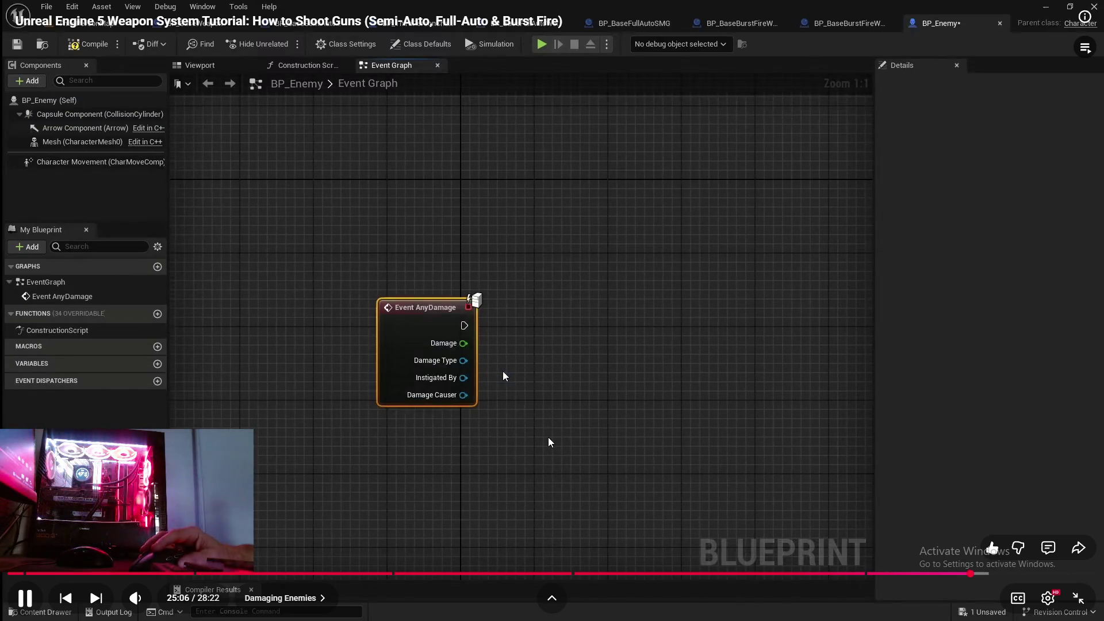
click(503, 376)
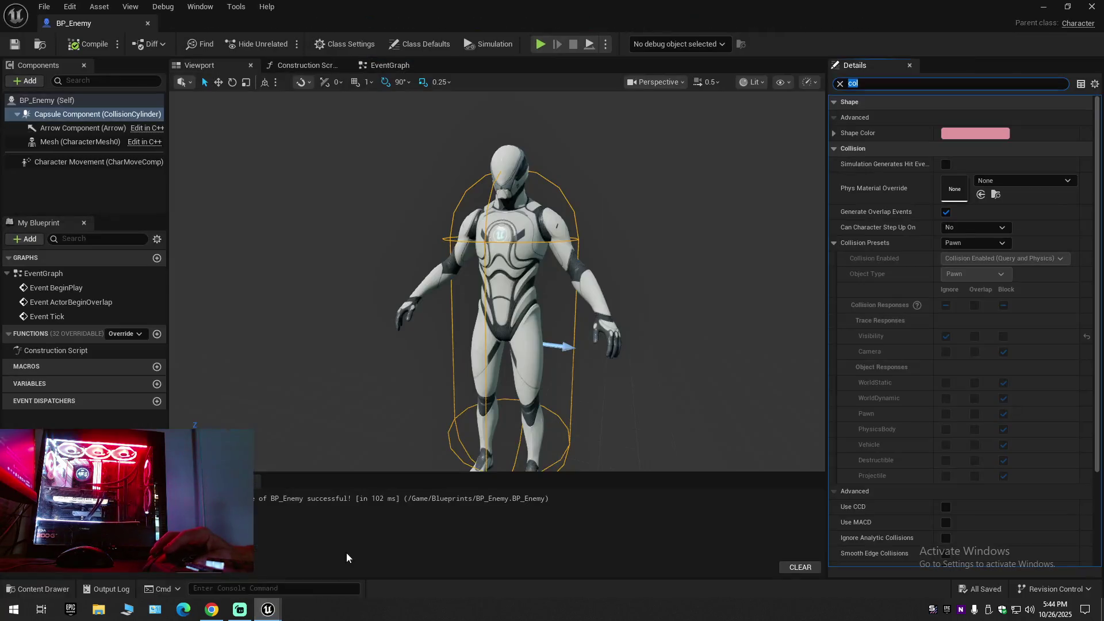
Delete the BeginPlay, ActorBeginOverlap and Tick nodes from the Event Graph.
click(364, 68)
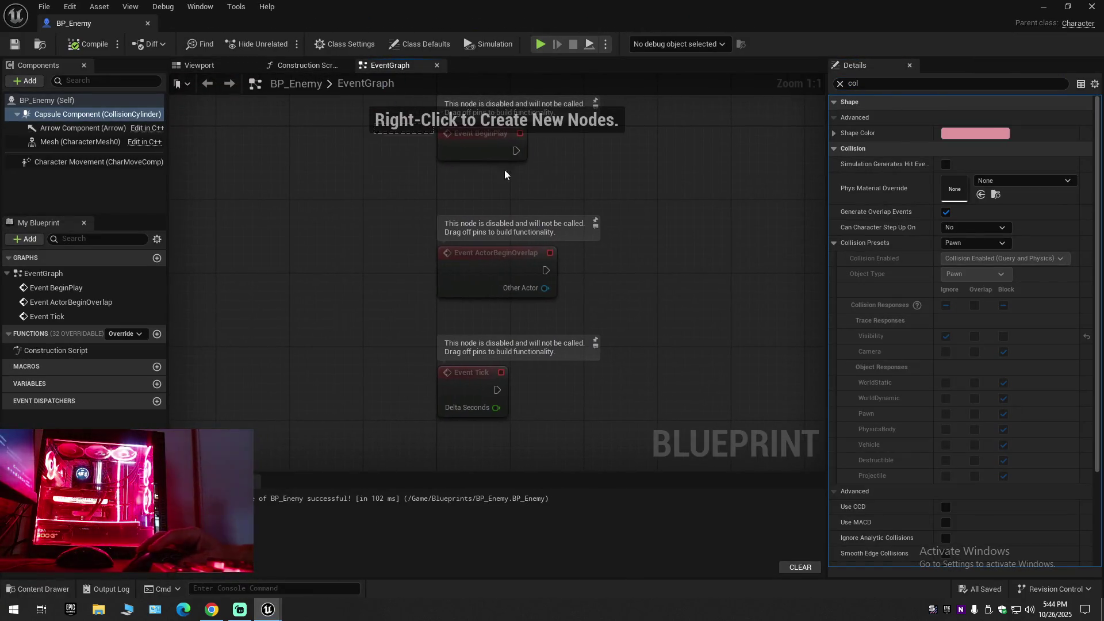
key(Delete)
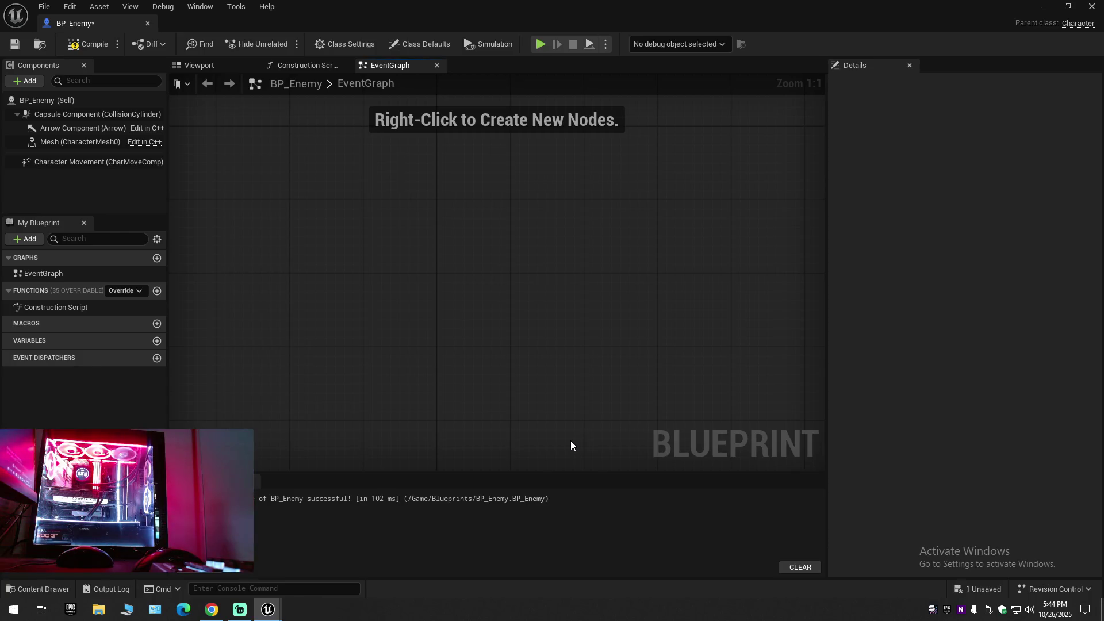
drag(553, 404, 549, 402)
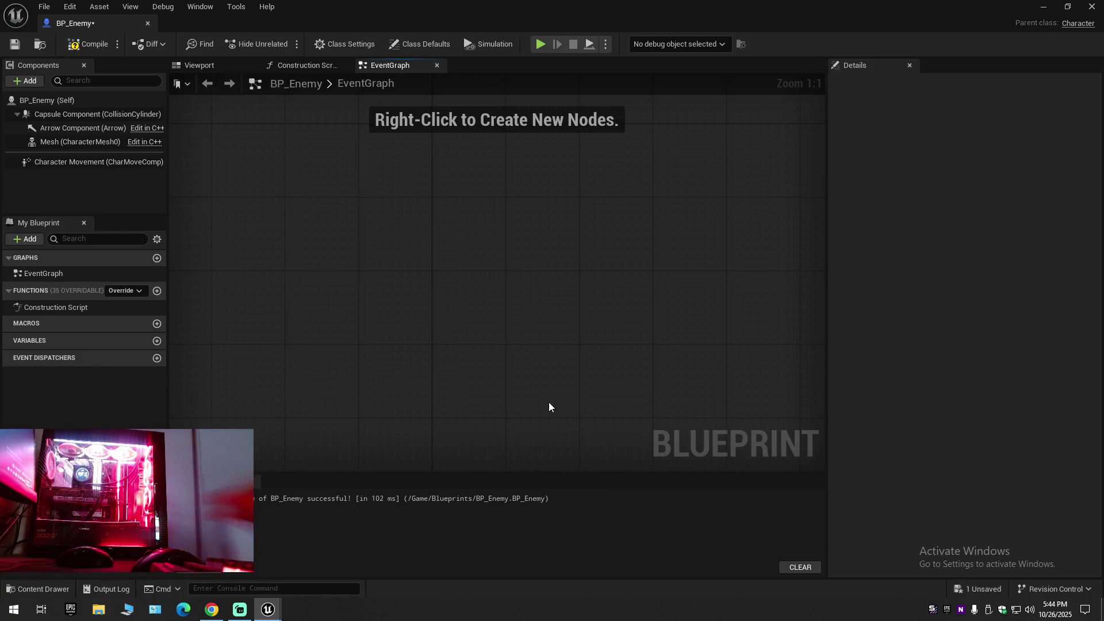
Add an Event AnyDamage node by searching 'event any' and centre it in the graph.
right_click(508, 315)
text(ev)
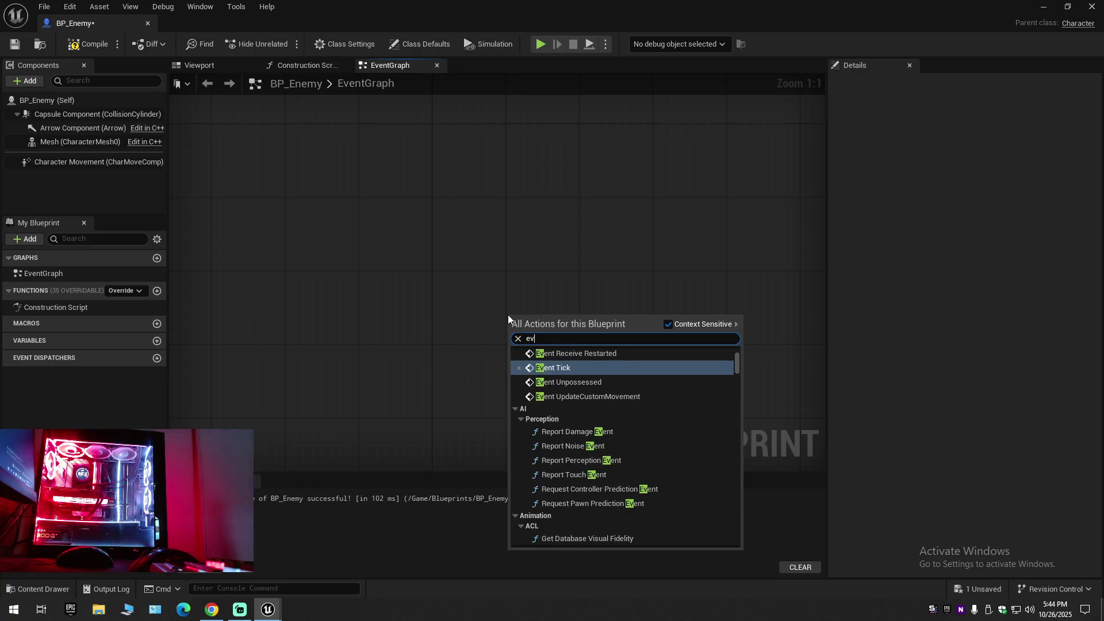
text(ent any)
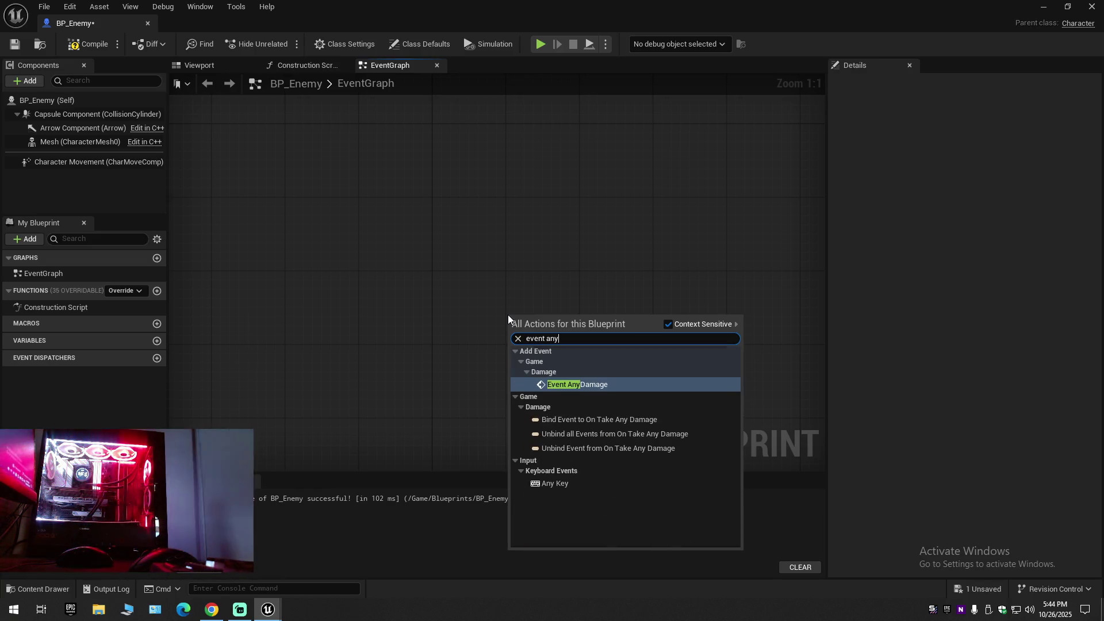
click(574, 384)
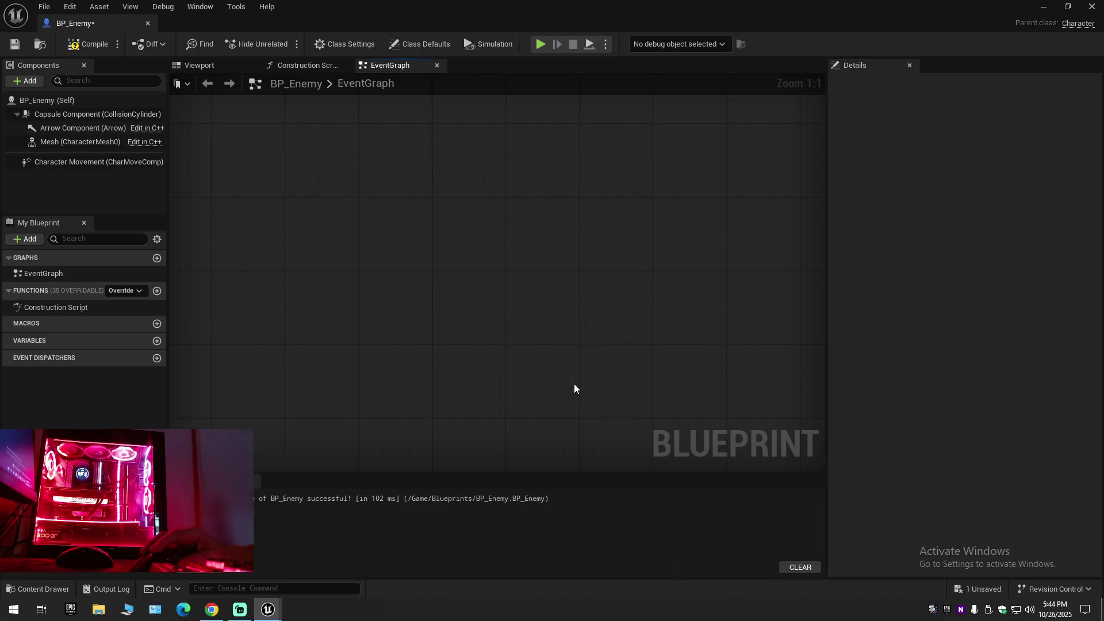
drag(552, 311, 478, 228)
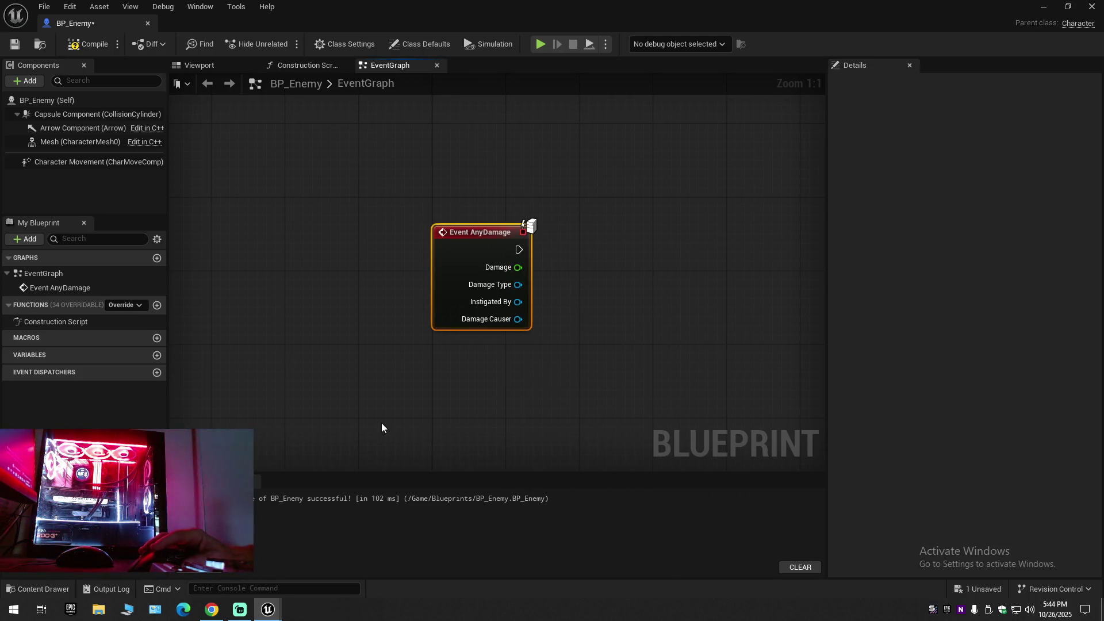
click(212, 609)
click(504, 375)
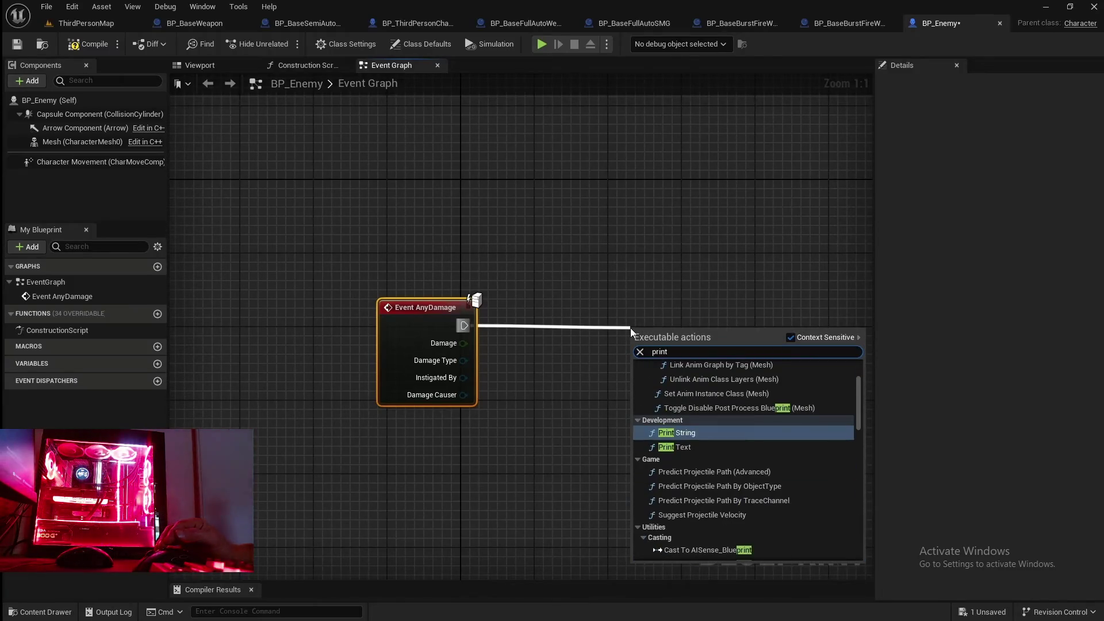
Wire a Print String node printing 'Hello' off Event AnyDamage's exec pin and compile.
click(458, 450)
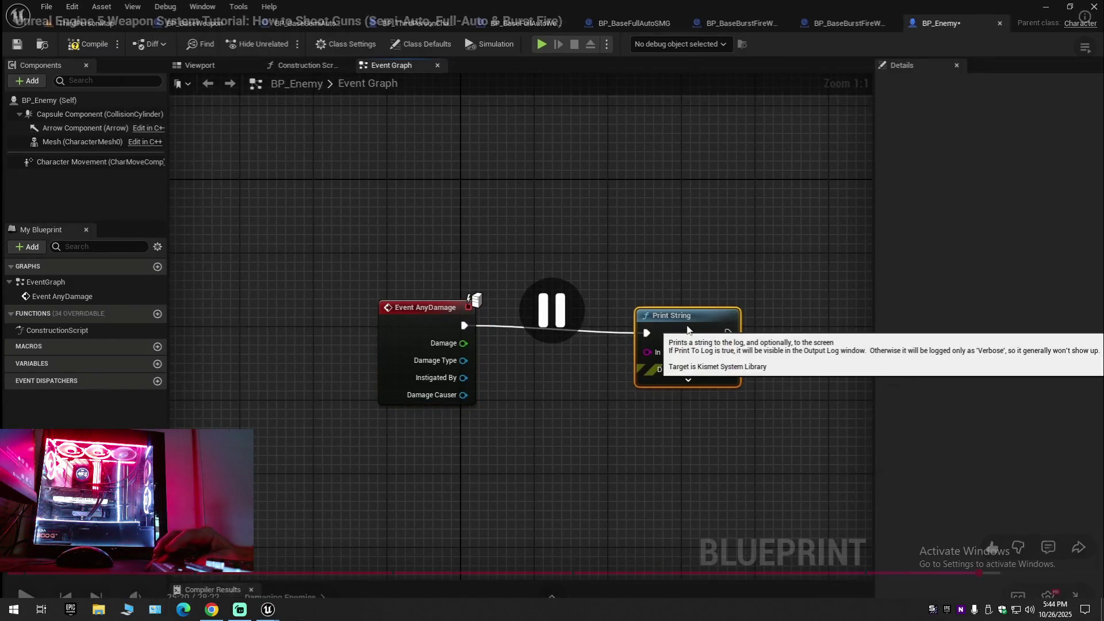
key(super)
click(334, 572)
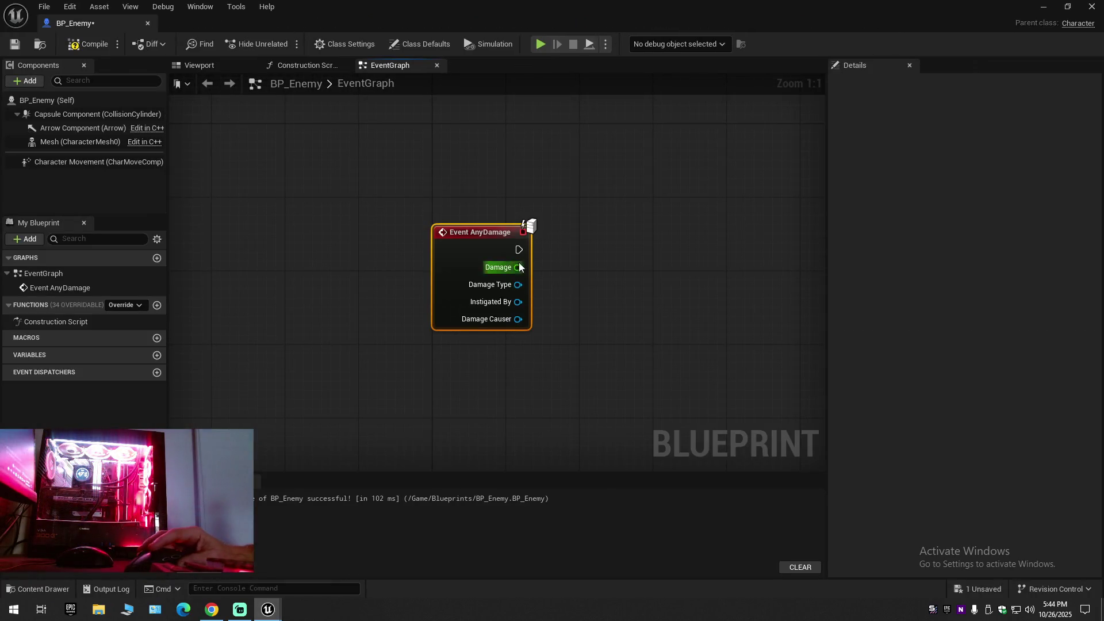
drag(519, 249, 575, 281)
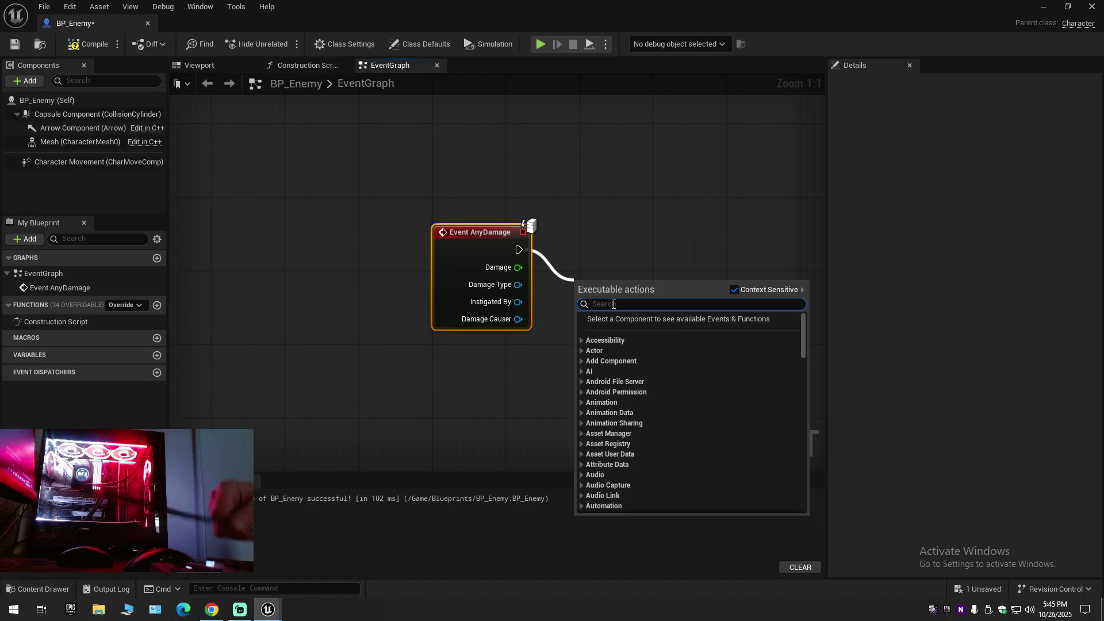
text(p)
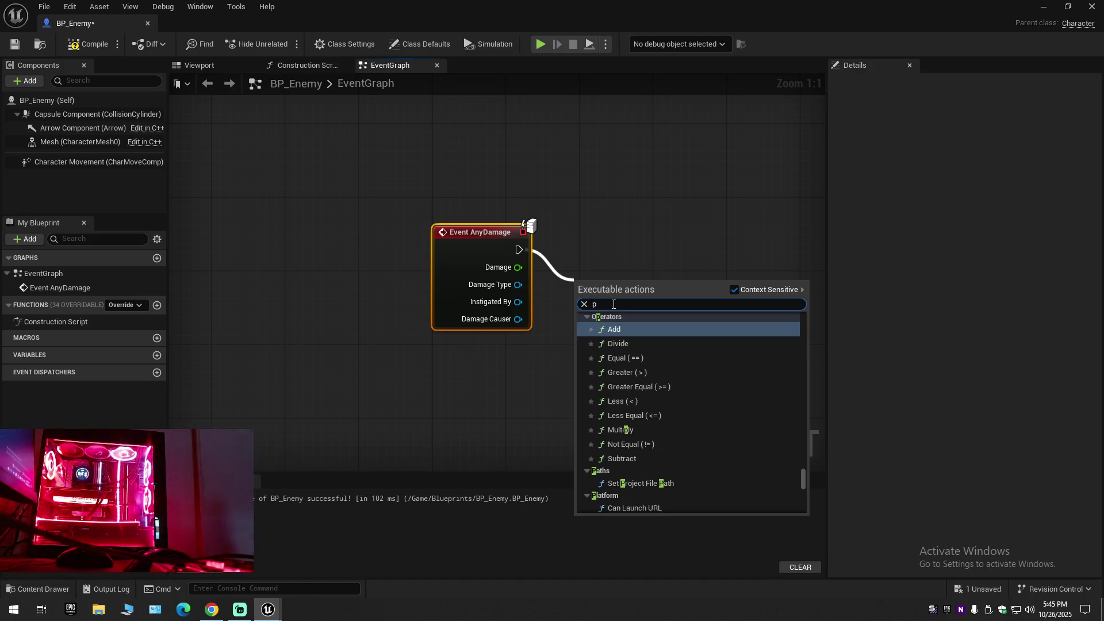
text(rint)
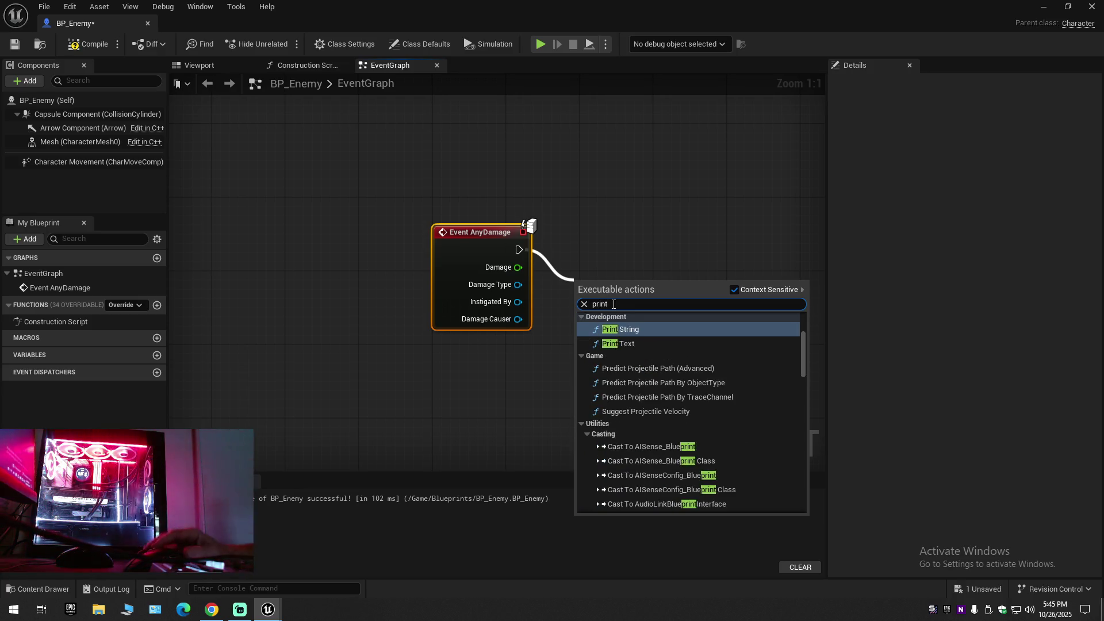
key(Return)
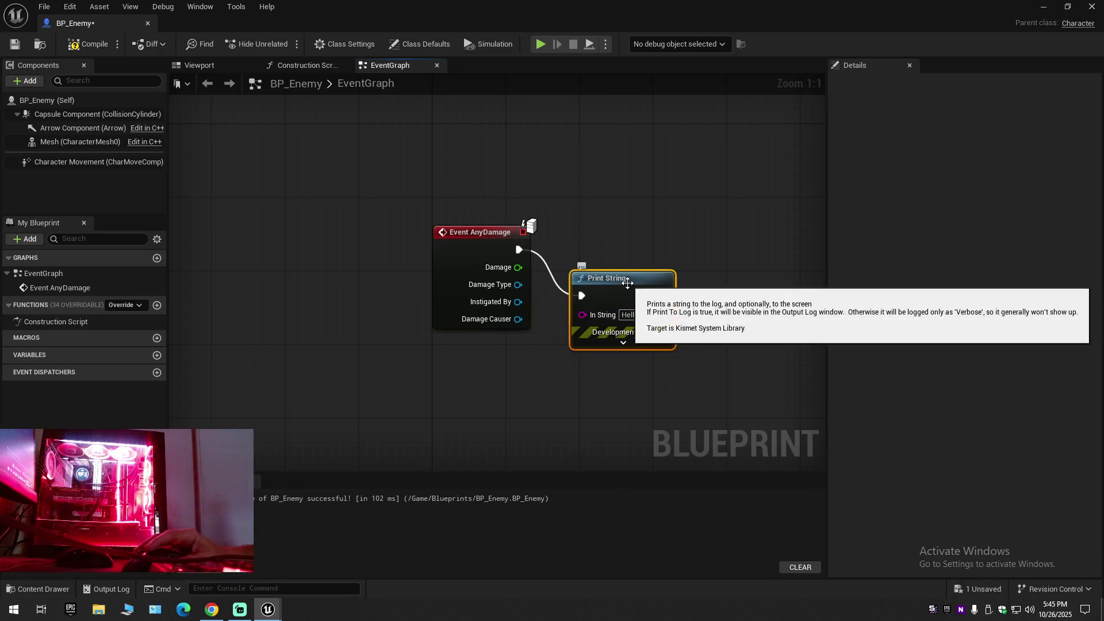
drag(636, 281, 637, 237)
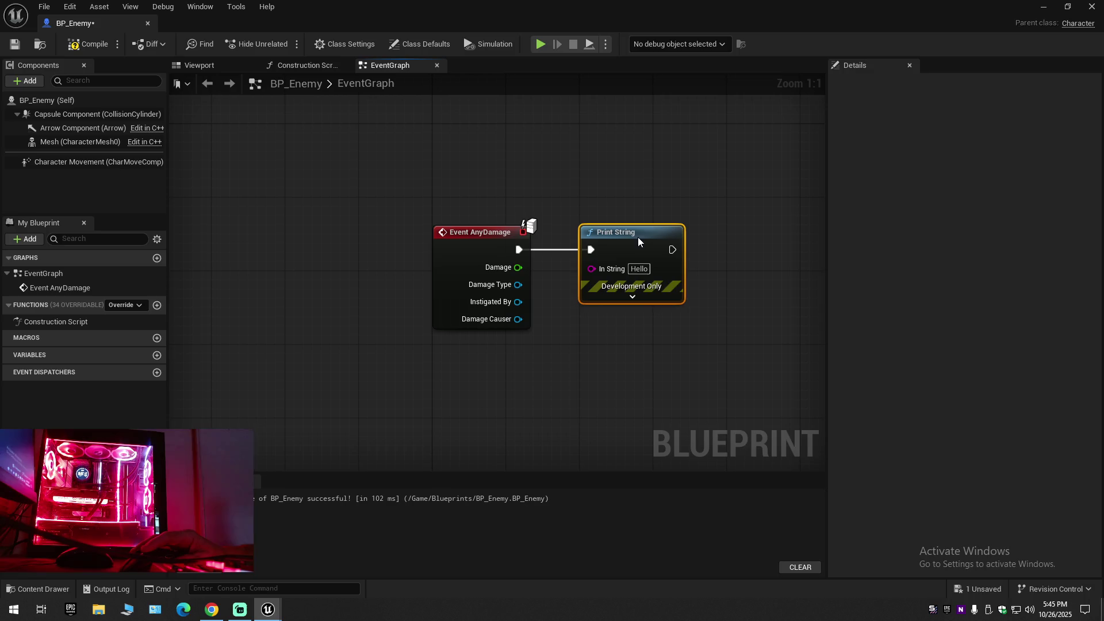
click(90, 46)
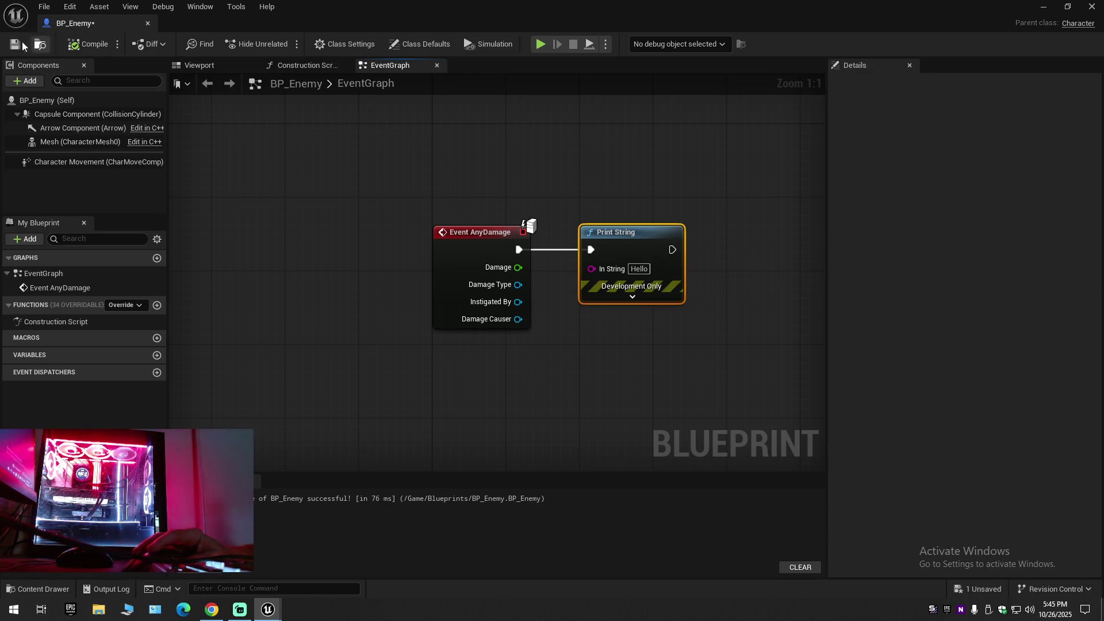
Connect the Damage pin into Print String's text input and spread the two nodes apart.
click(211, 612)
click(442, 423)
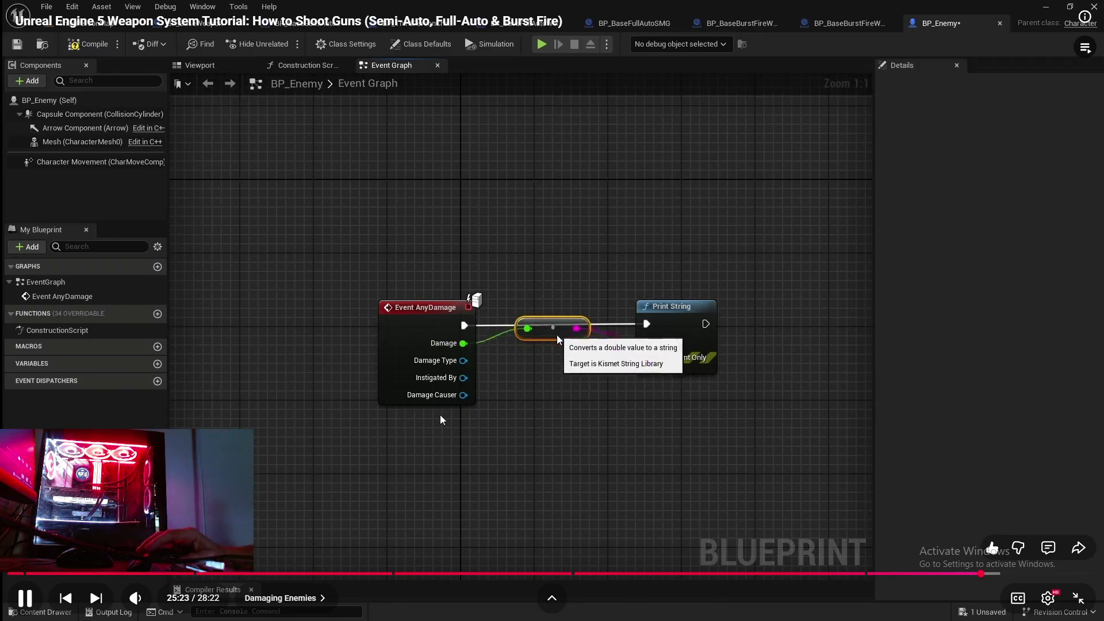
click(437, 422)
key(alt+Tab)
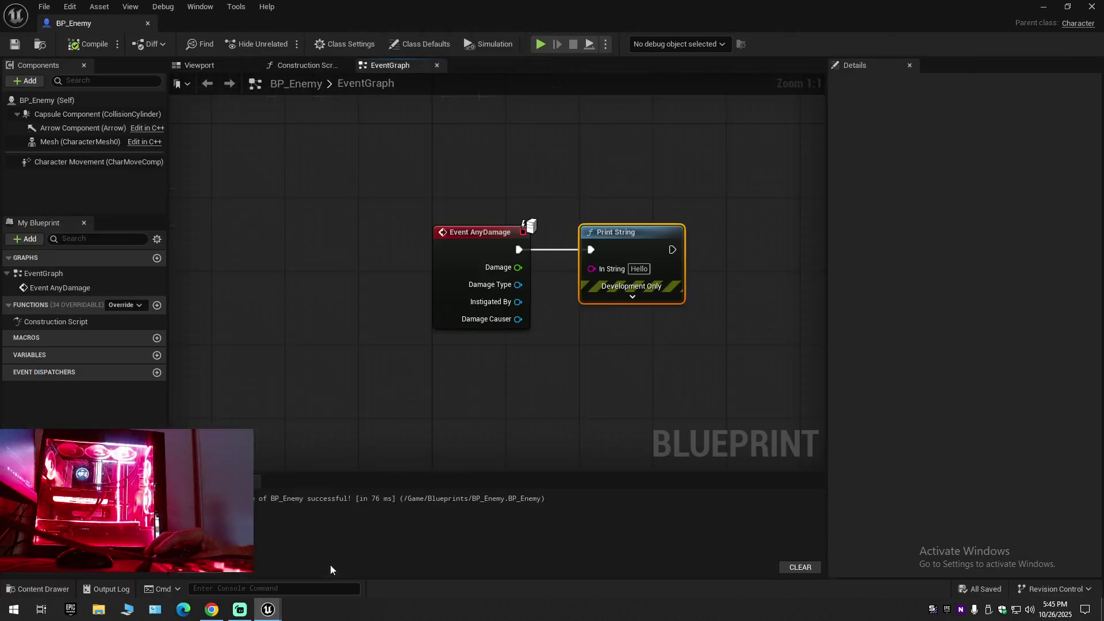
drag(585, 271, 589, 270)
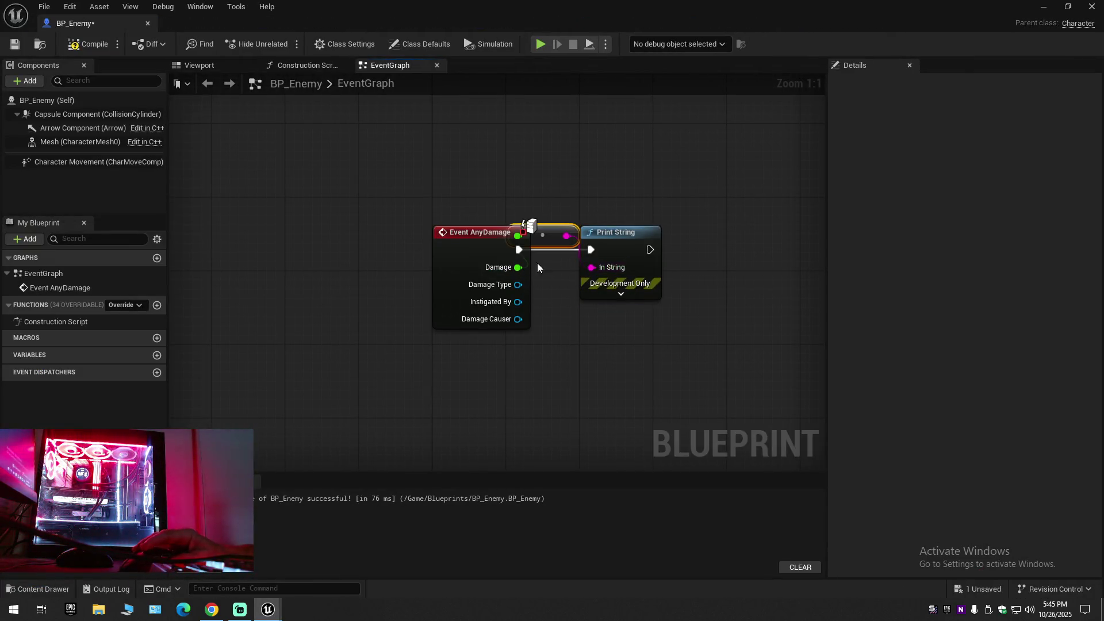
mouse_move(478, 236)
mouse_down()
mouse_move(406, 229)
mouse_move(402, 238)
mouse_up()
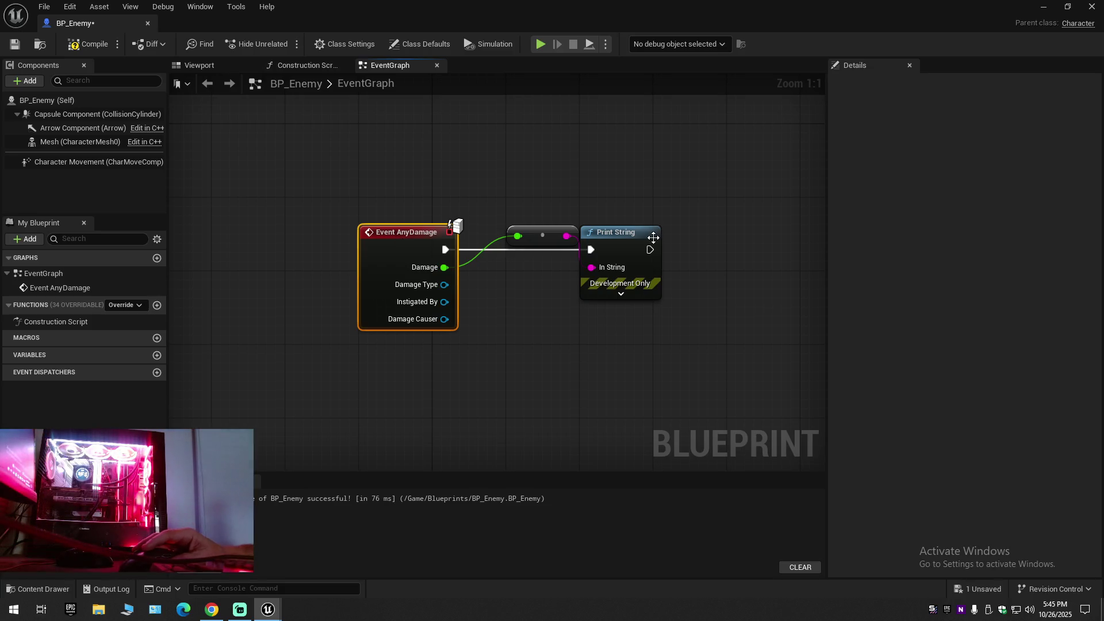
drag(619, 232, 654, 233)
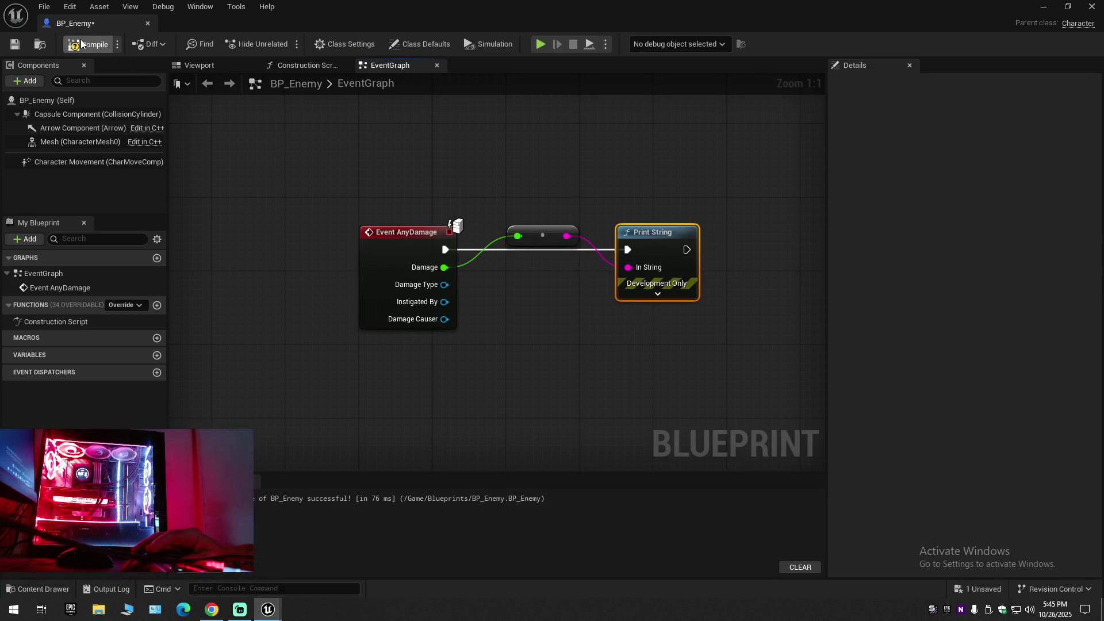
Follow the tutorial's next section, then return to the BP_Enemy editor.
click(230, 614)
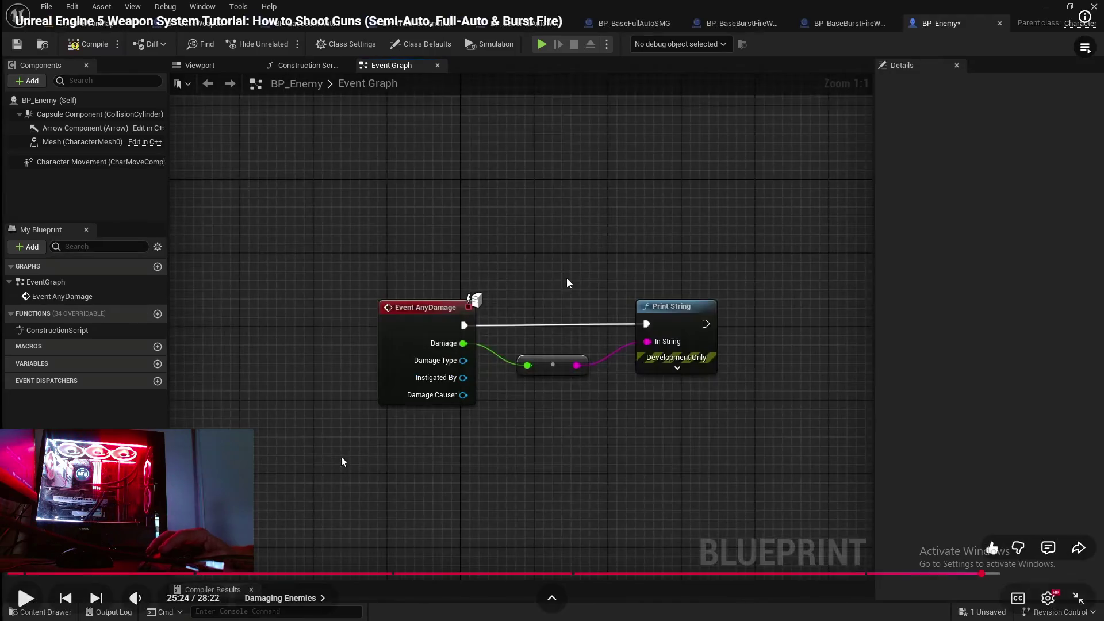
click(567, 277)
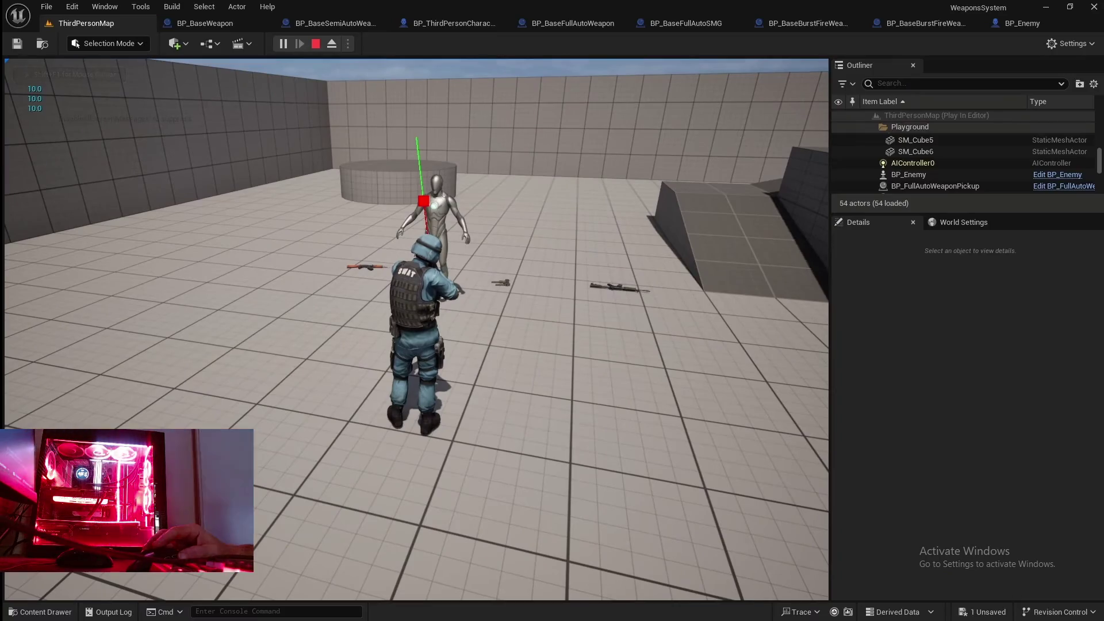
click(431, 440)
key(super)
click(267, 610)
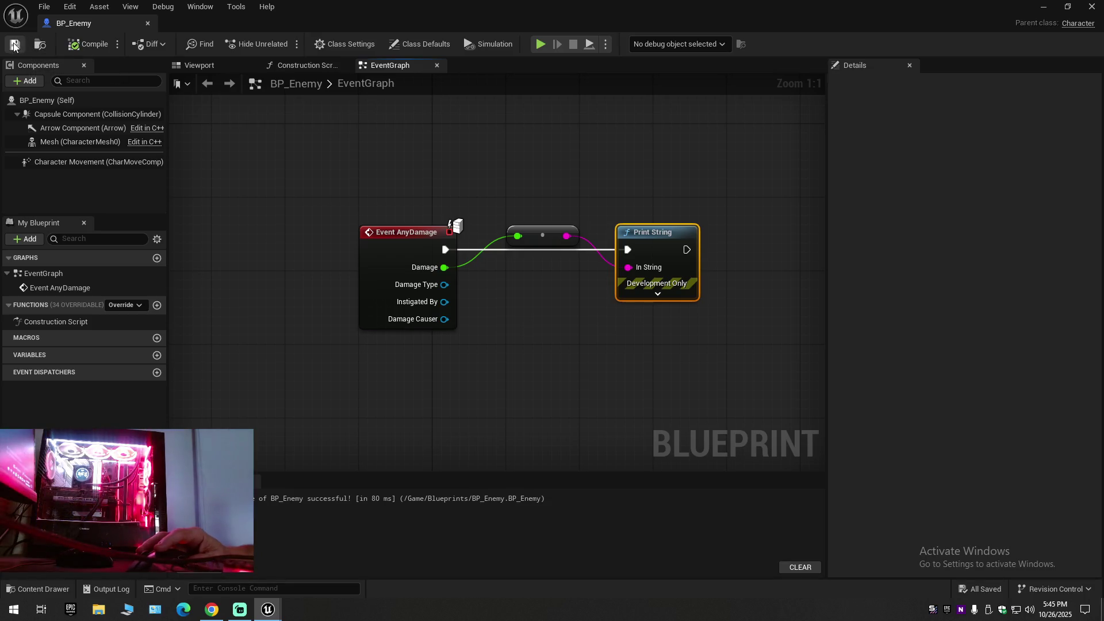
Close BP_Enemy, do a quick test play, then drag BP_Enemy from the Content Drawer onto the platform.
click(148, 23)
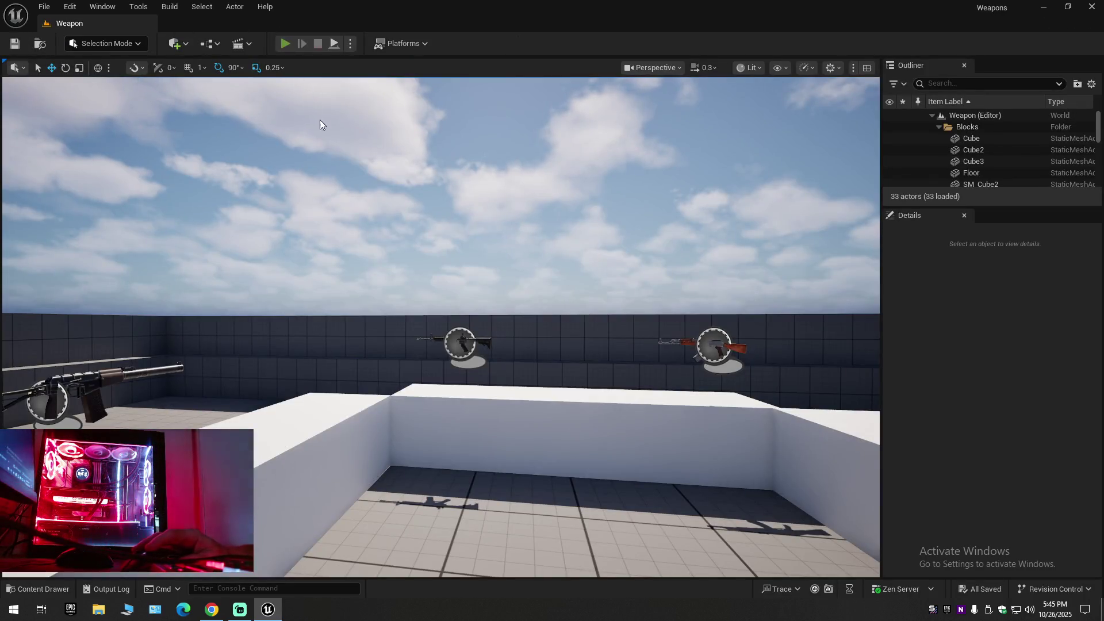
key(alt+p)
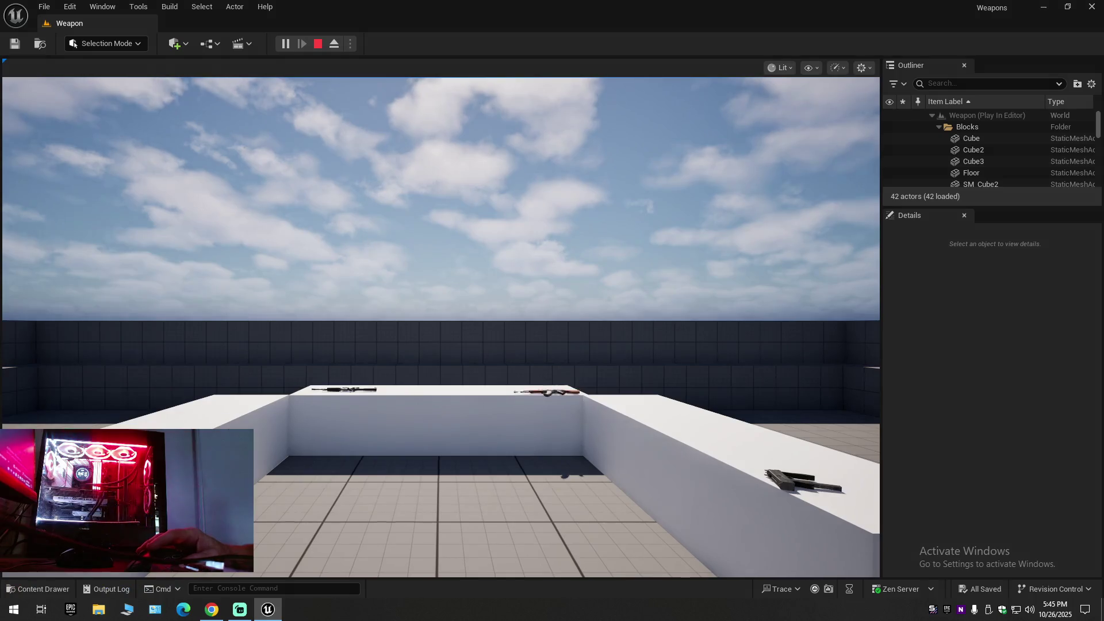
key(Escape)
key(ctrl+space)
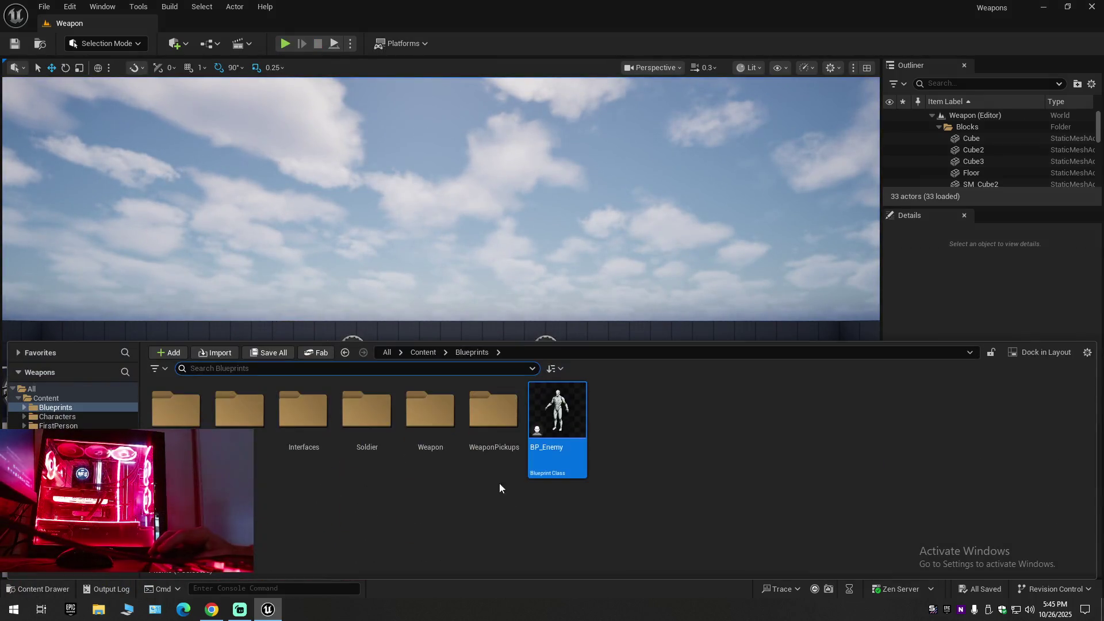
mouse_move(555, 417)
mouse_down()
mouse_move(581, 445)
mouse_move(562, 299)
mouse_move(562, 368)
mouse_move(651, 399)
mouse_move(664, 359)
mouse_up()
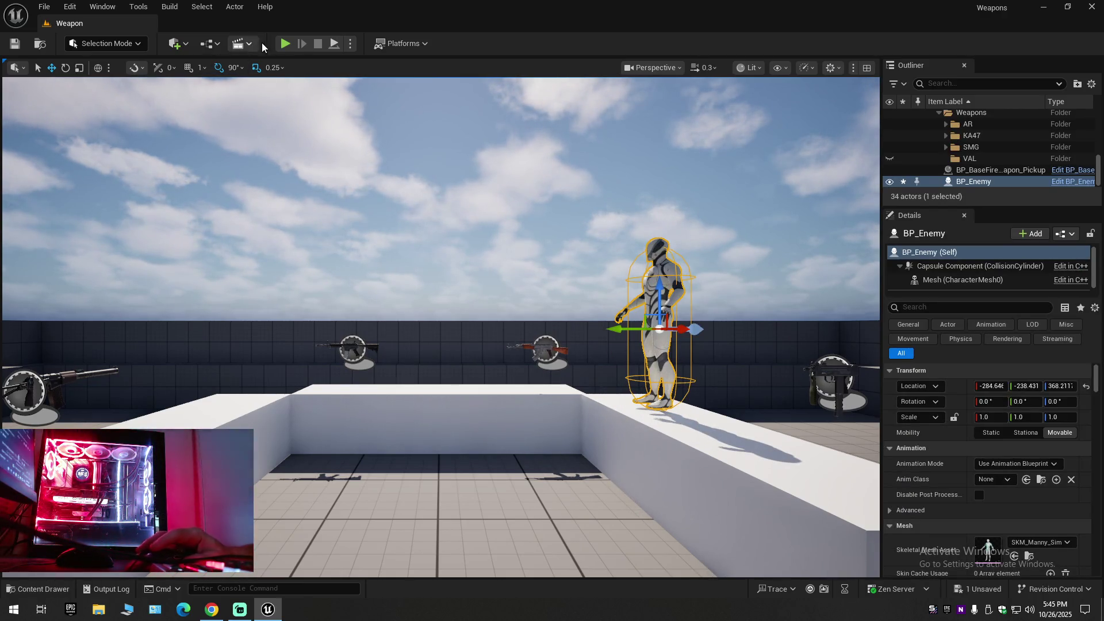
Start Play and shoot BP_Enemy six times with the rifle.
click(285, 44)
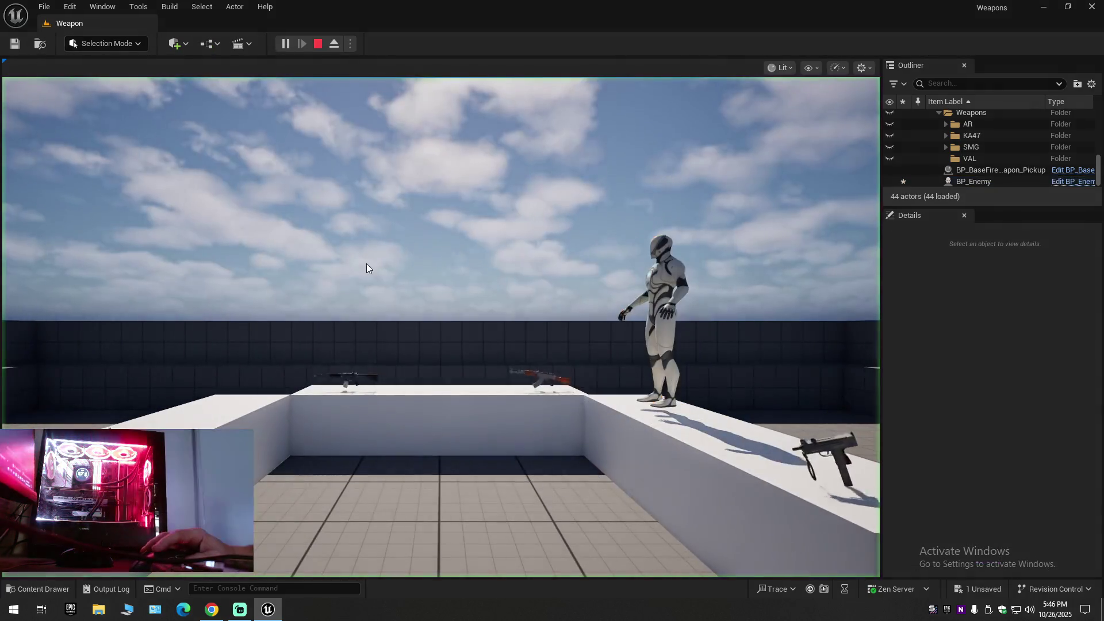
click(414, 355)
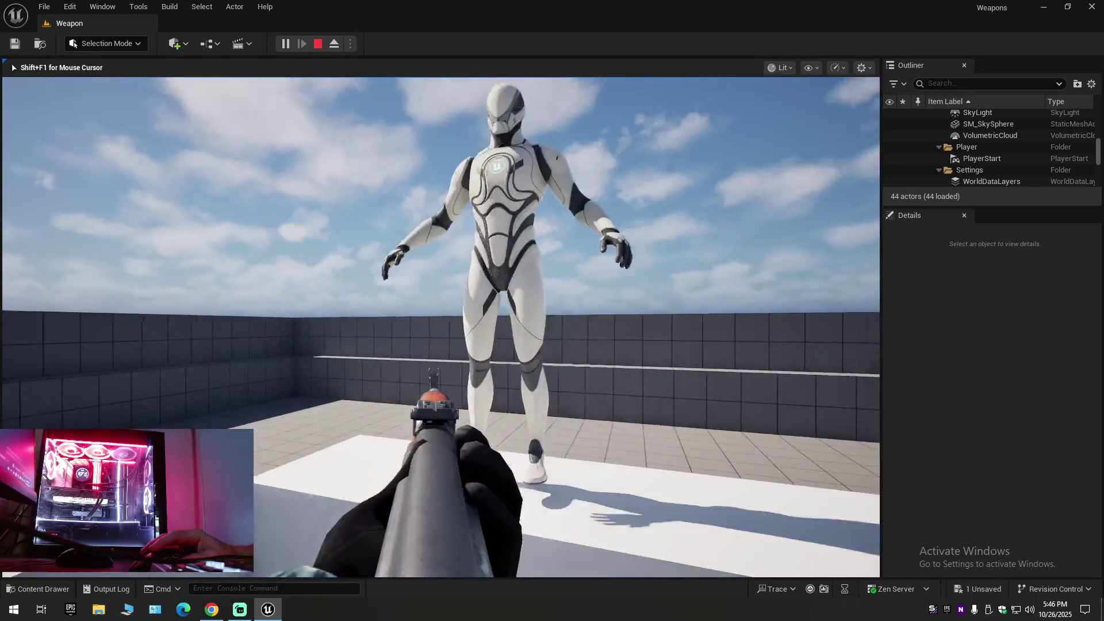
click(440, 326)
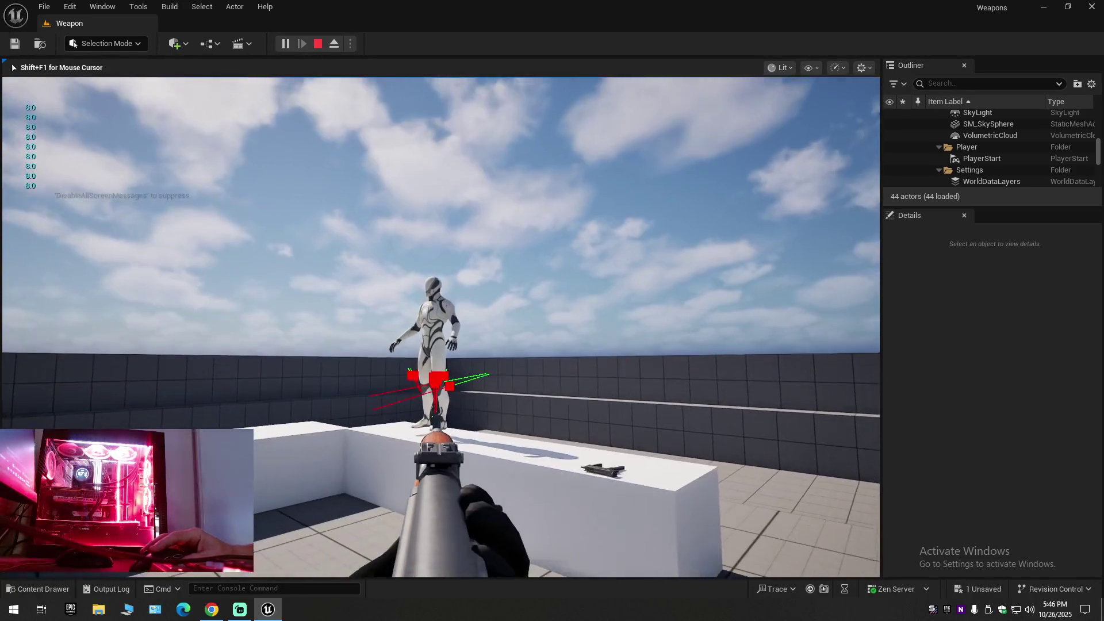
click(441, 327)
click(441, 327)
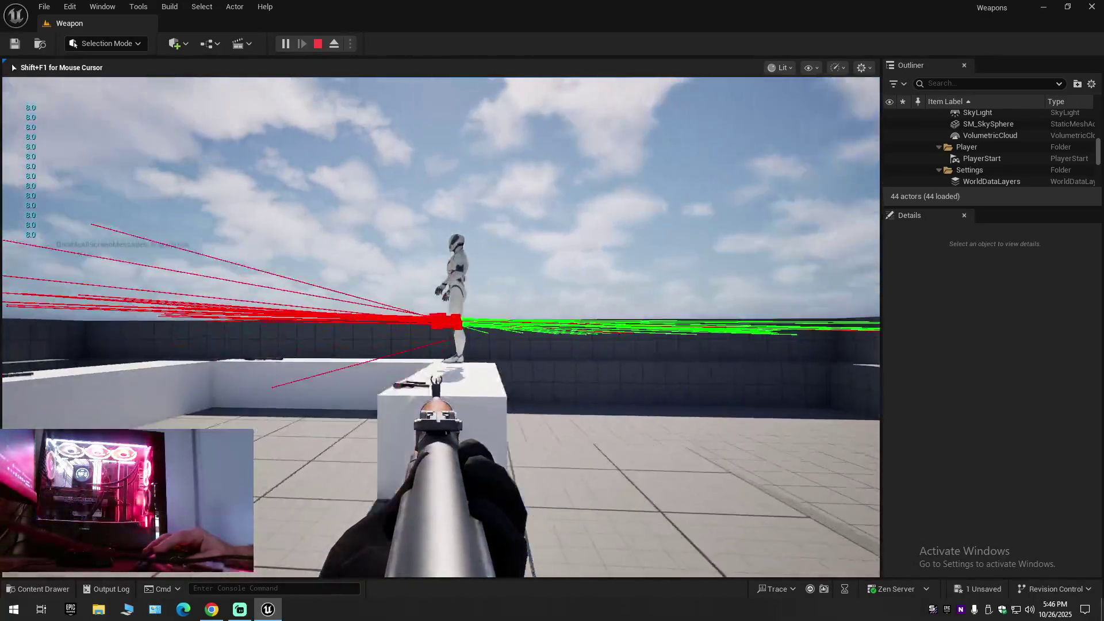
click(441, 326)
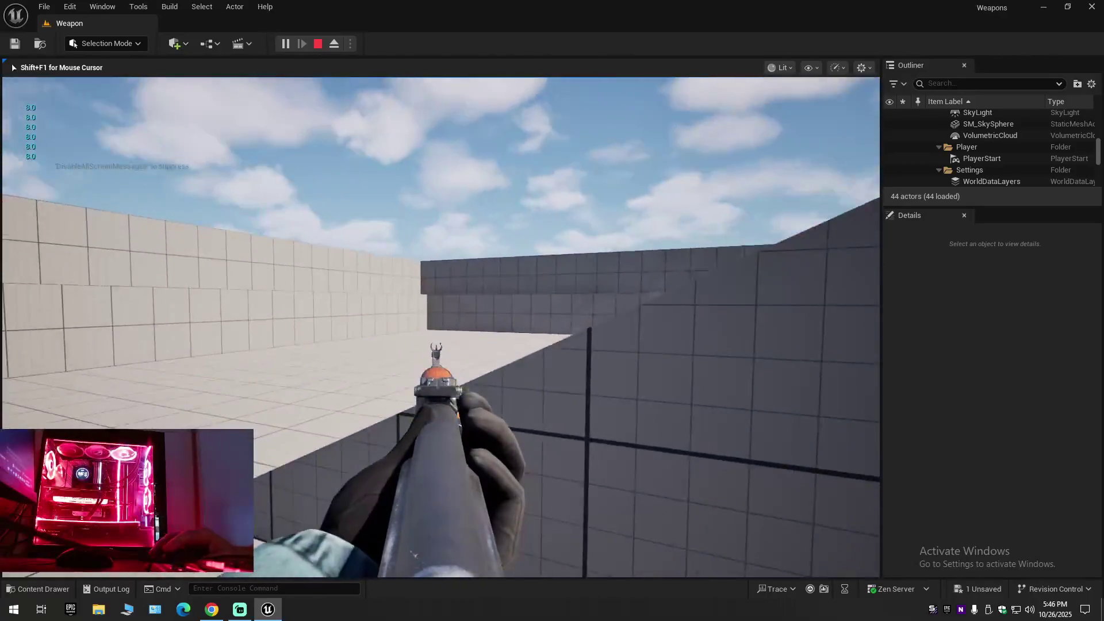
click(440, 327)
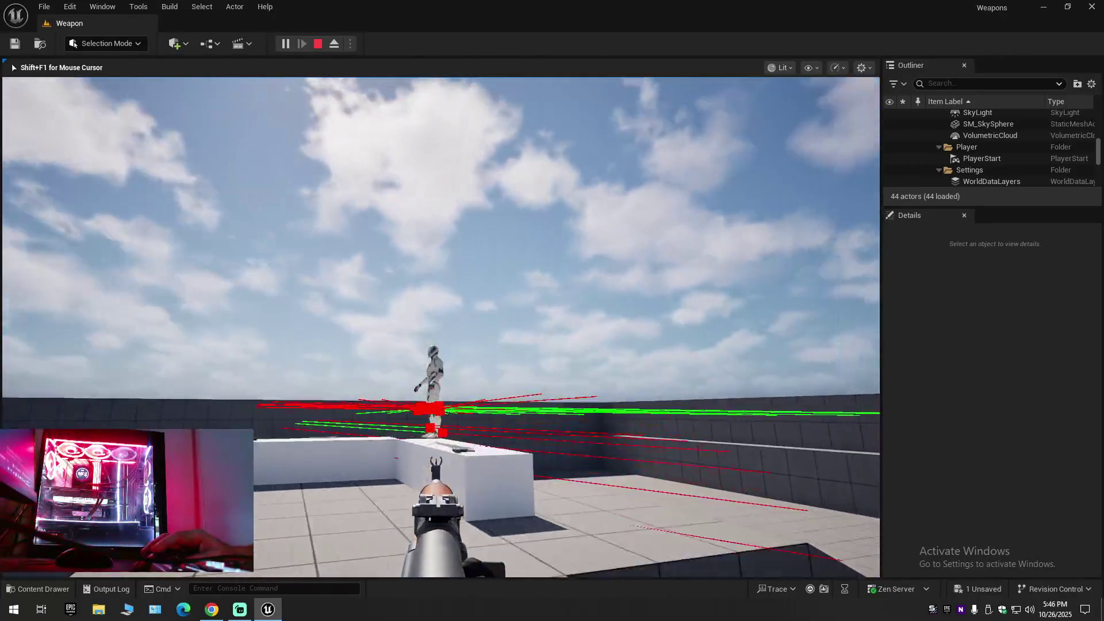
click(441, 327)
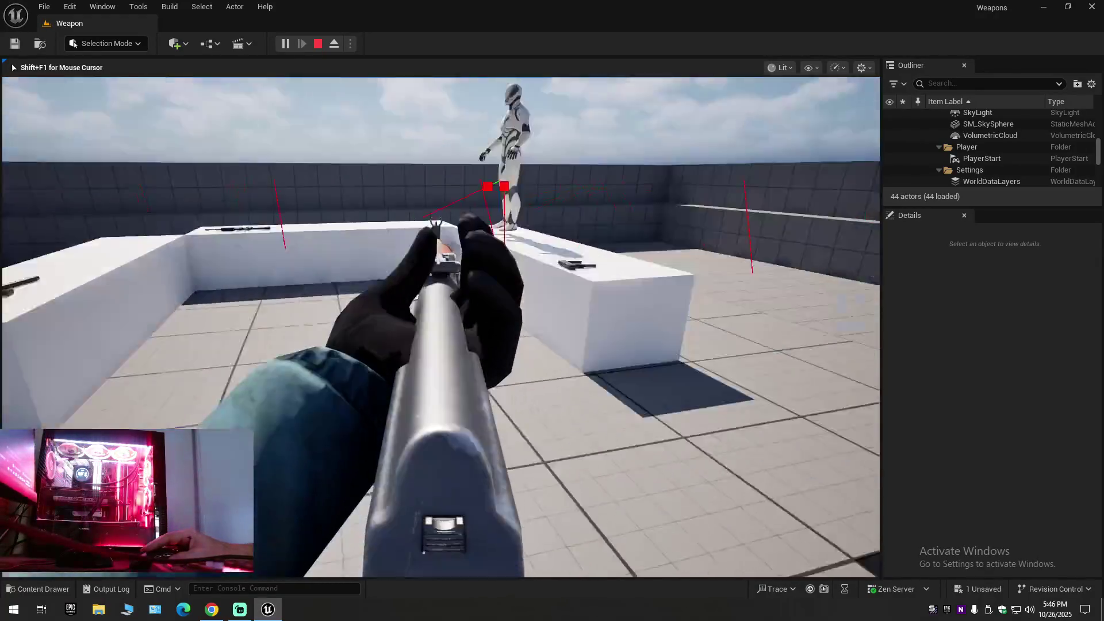
Switch to the pistol, fire six shots at the enemy, and end the play session.
key(2)
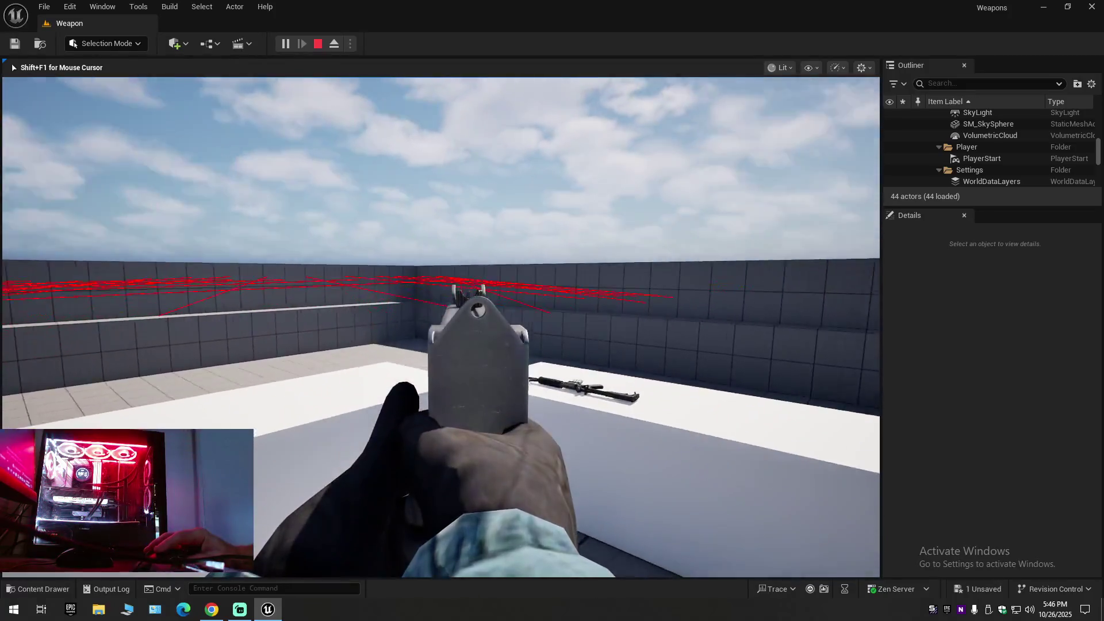
click(441, 327)
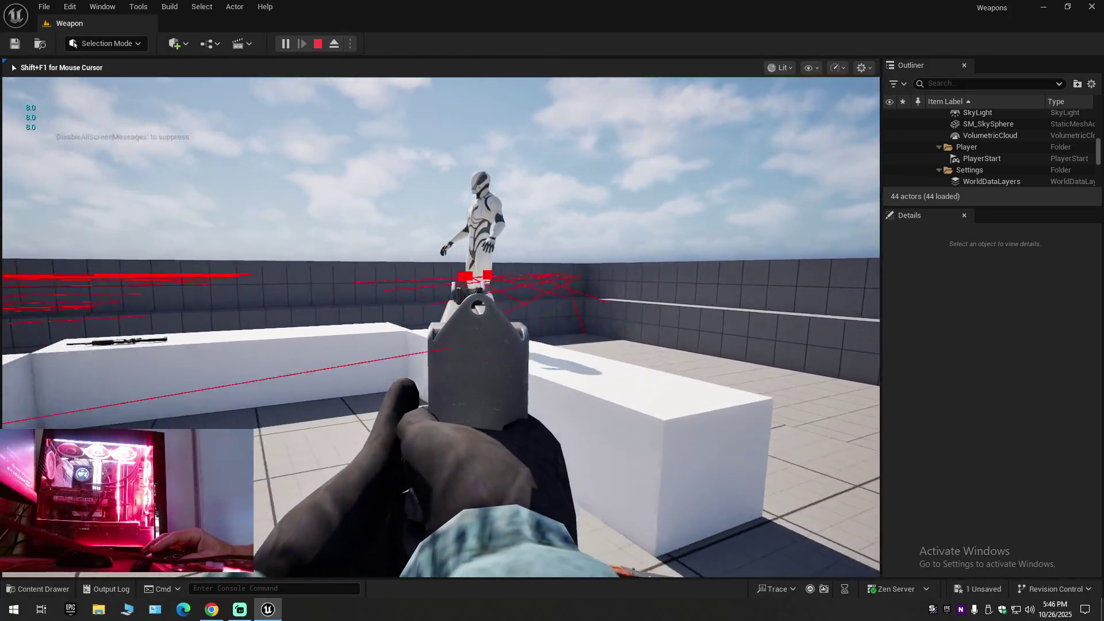
click(441, 326)
click(441, 327)
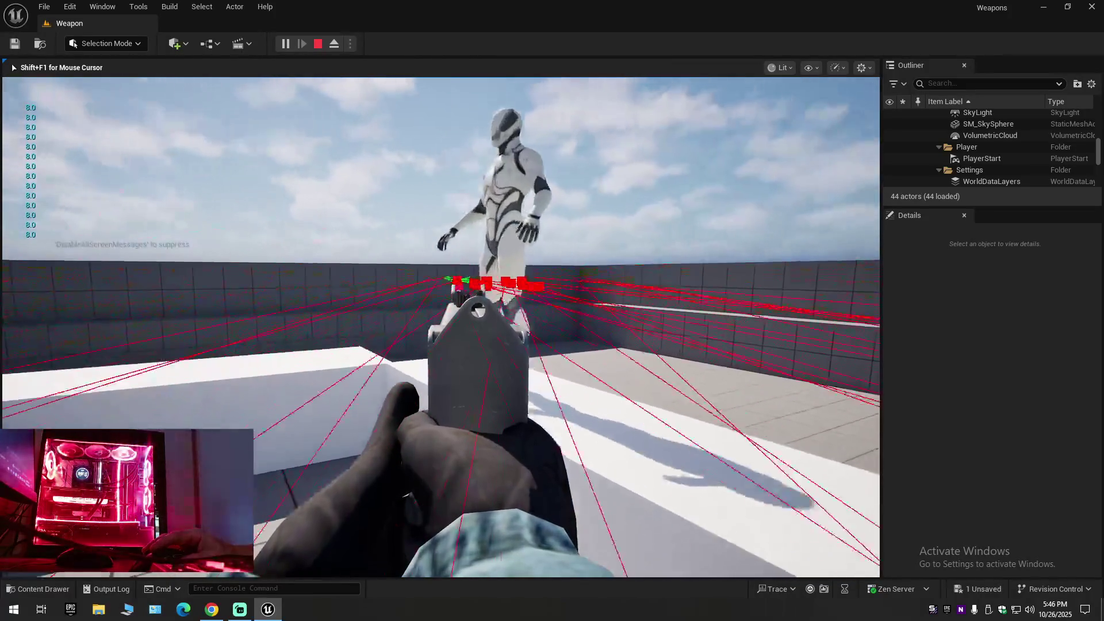
click(441, 327)
click(441, 326)
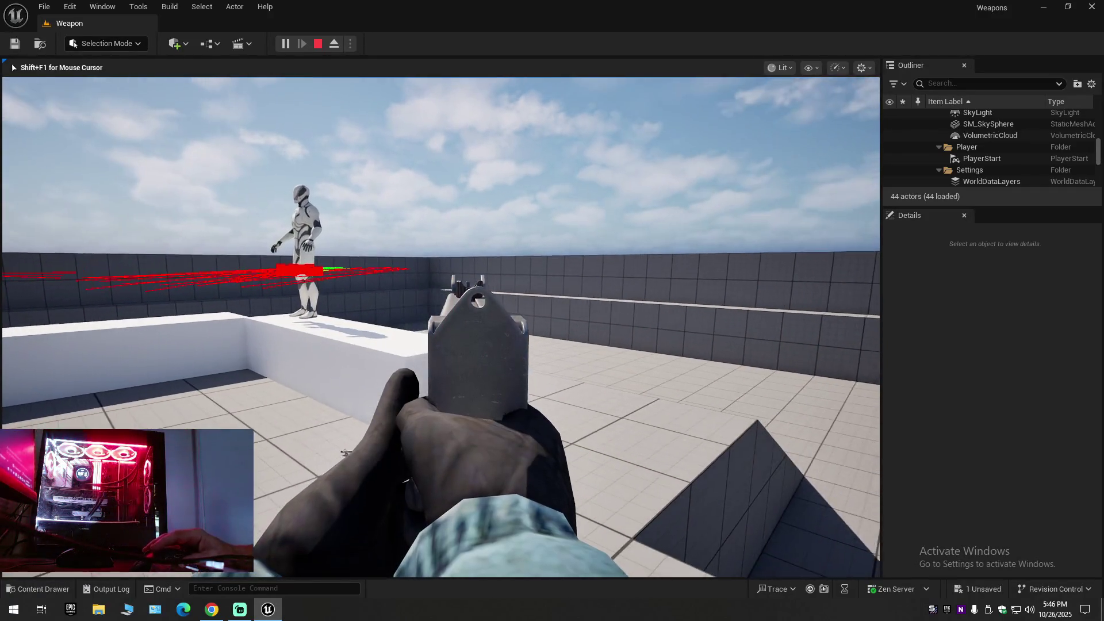
click(441, 327)
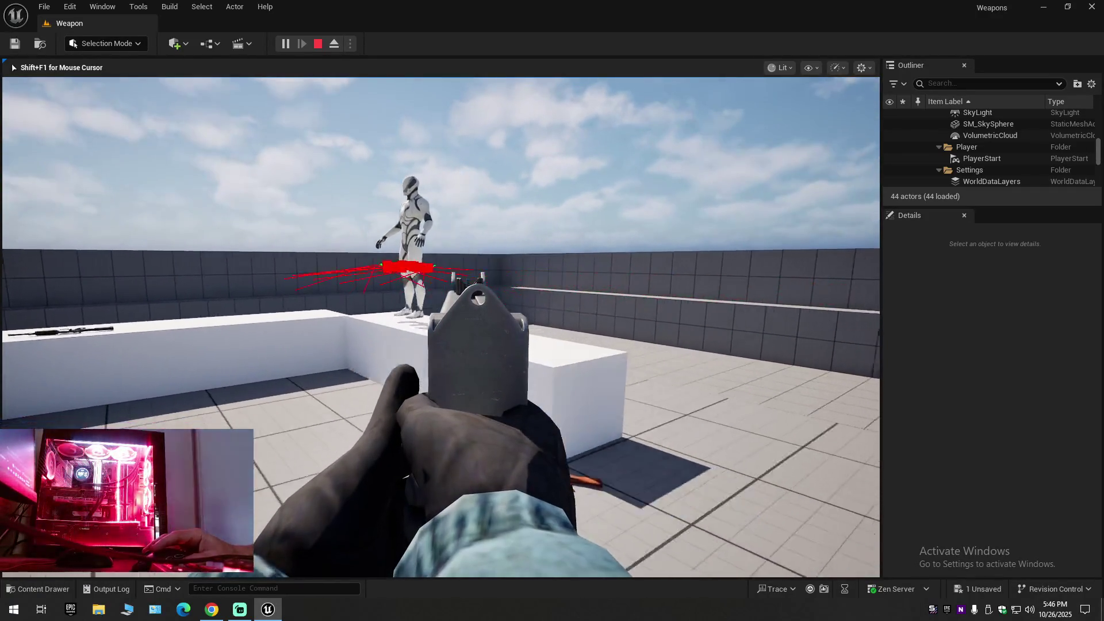
key(Escape)
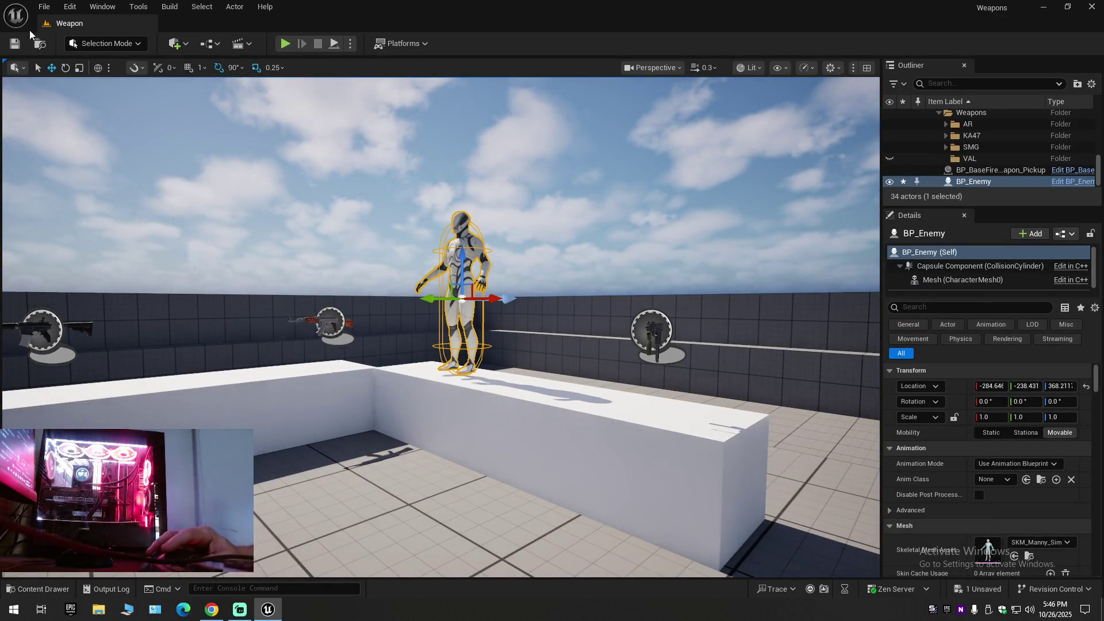
Save all changes and lower BP_Enemy slightly onto the platform.
key(Escape)
key(ctrl+s)
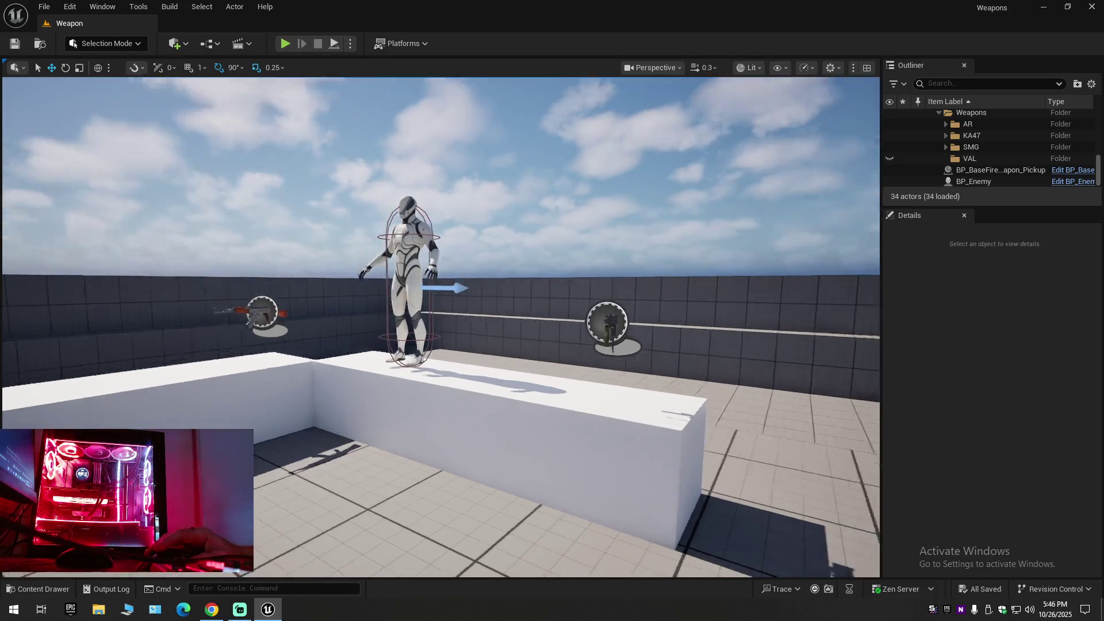
scroll(310, 214, up, 1)
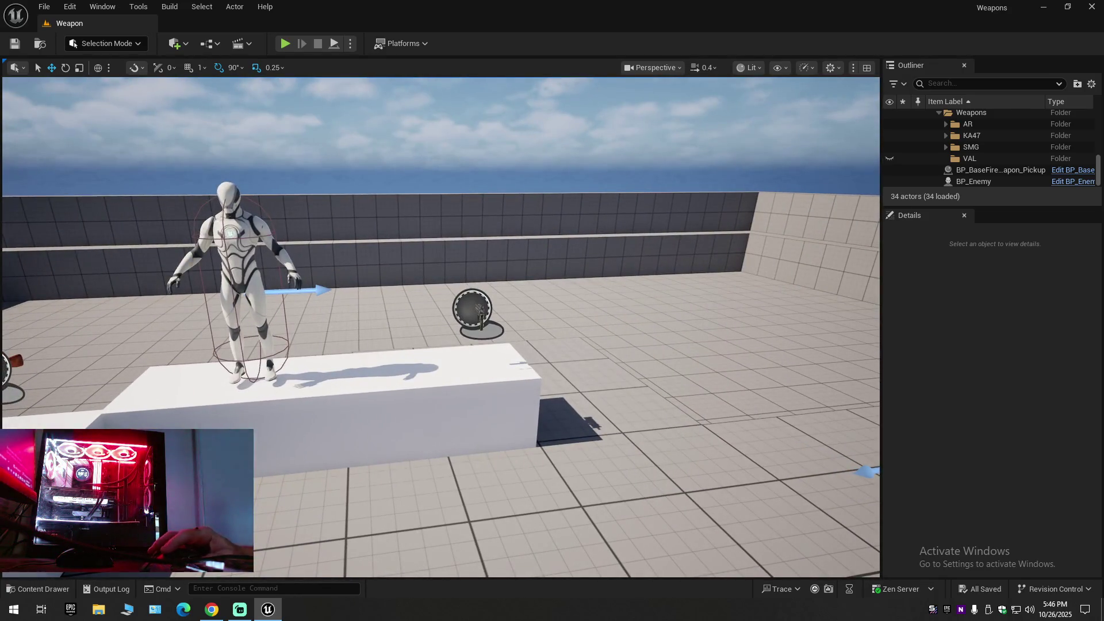
click(244, 239)
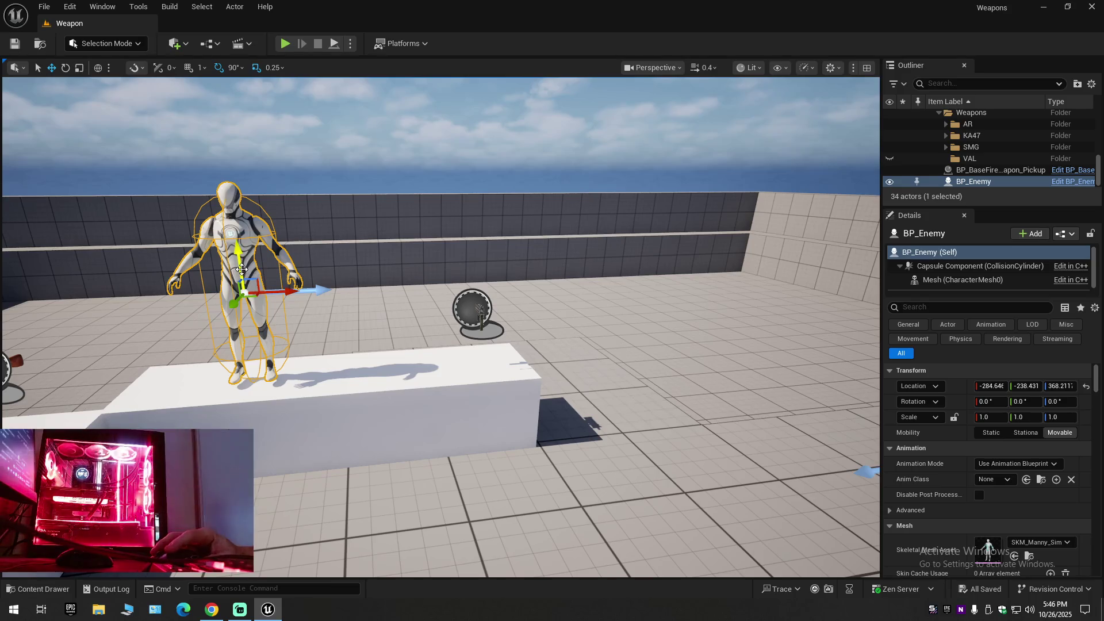
drag(242, 269, 242, 276)
Delete the SM_SkySphere actor from the level and collapse the Outliner tree.
scroll(242, 276, down, 1)
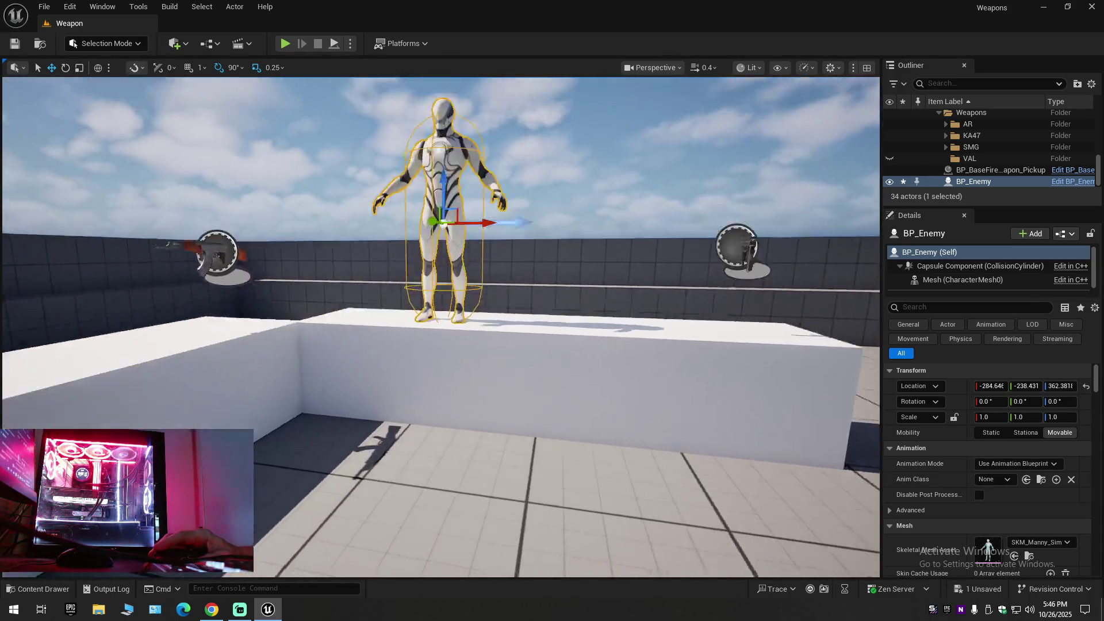
scroll(242, 276, up, 2)
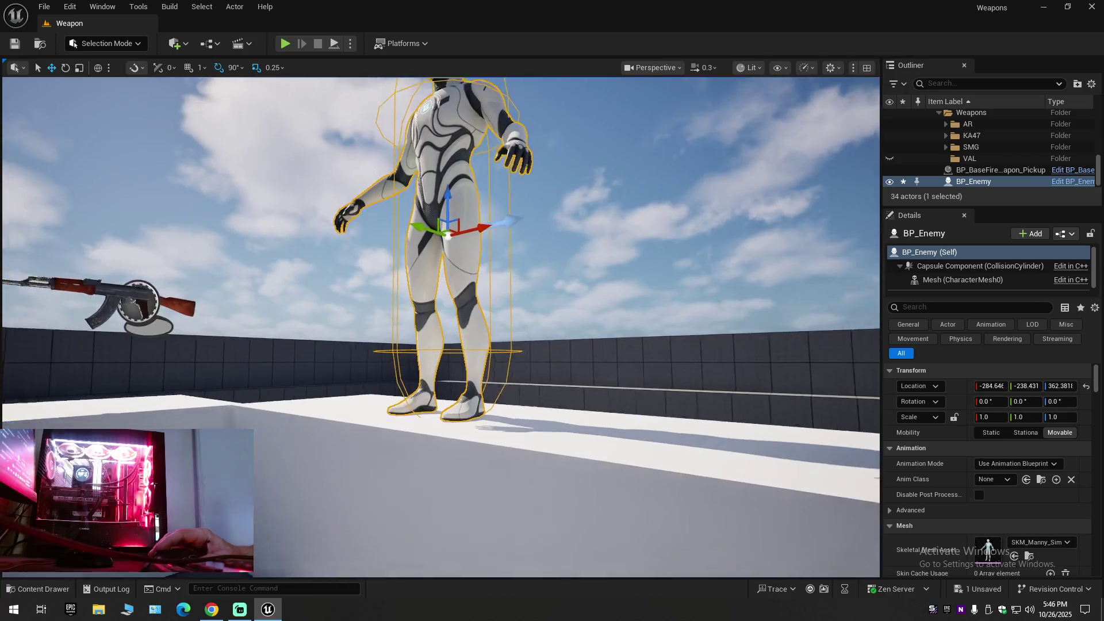
scroll(433, 334, down, 2)
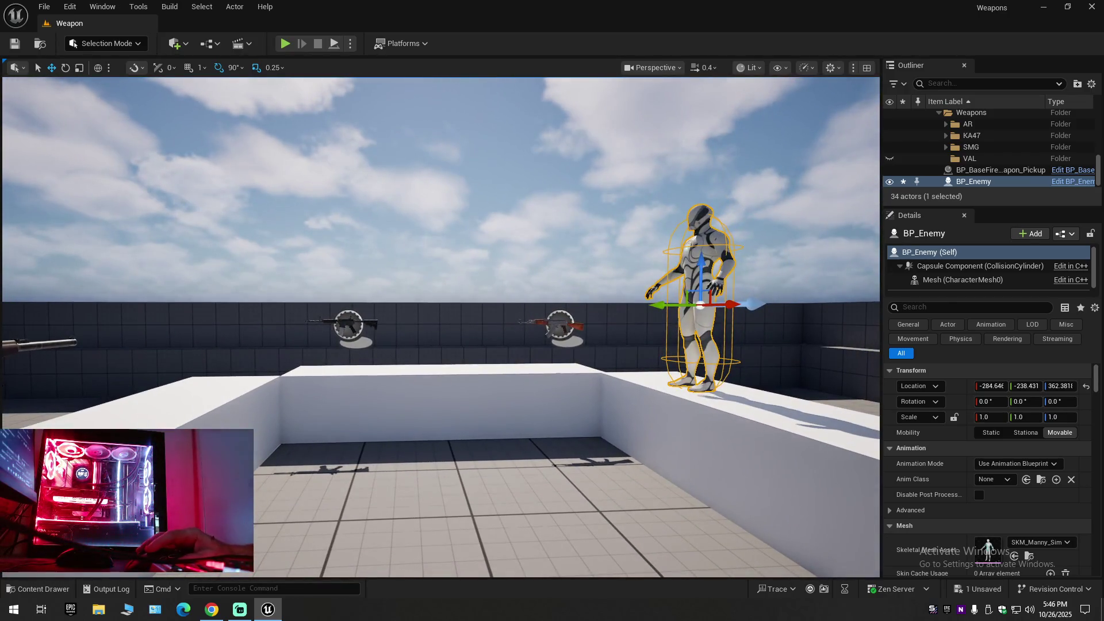
click(491, 169)
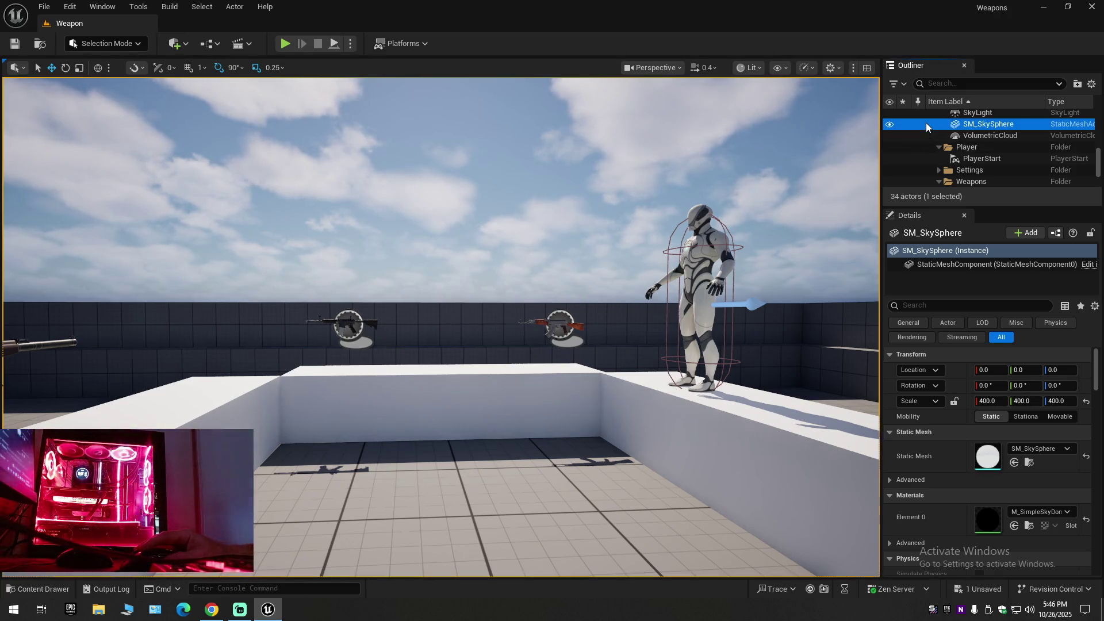
key(Delete)
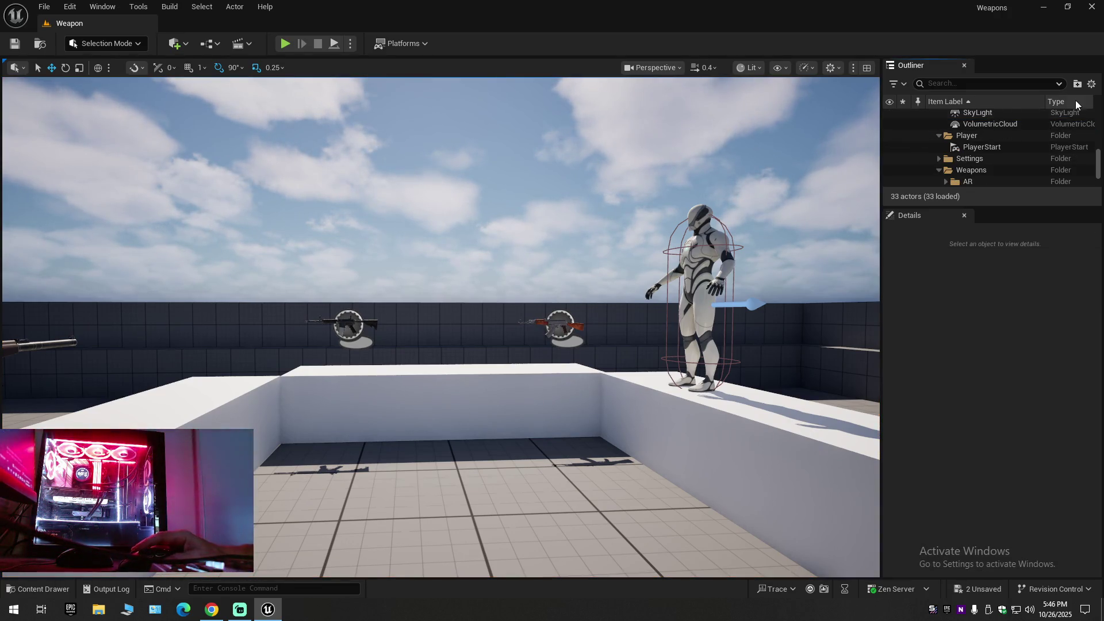
click(1093, 85)
click(989, 140)
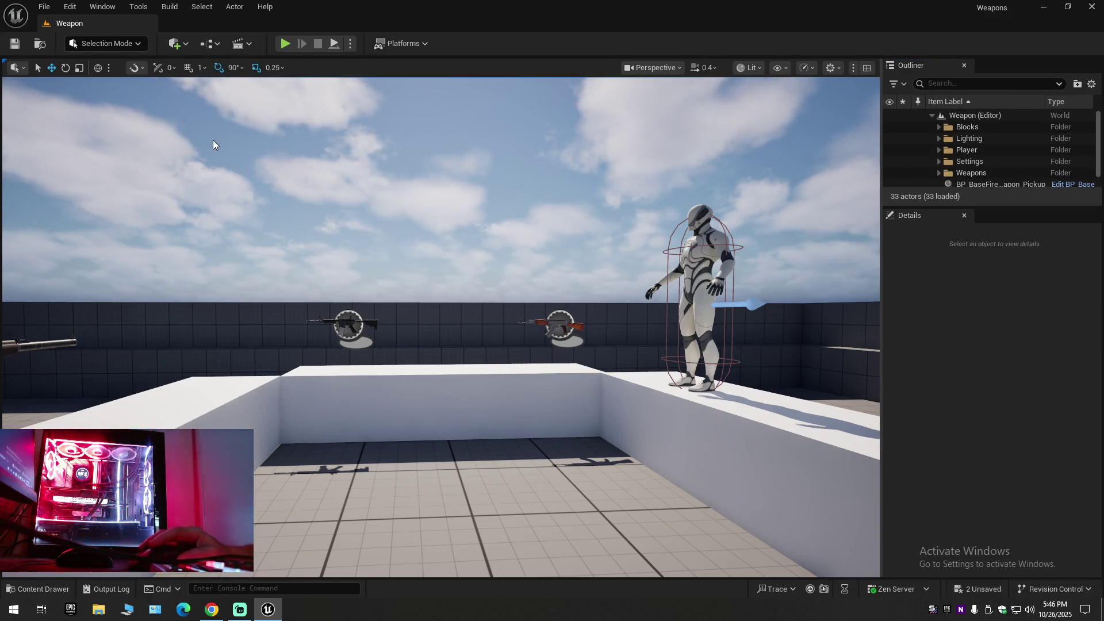
Save all, then save the current level over the existing Weapon level.
click(46, 7)
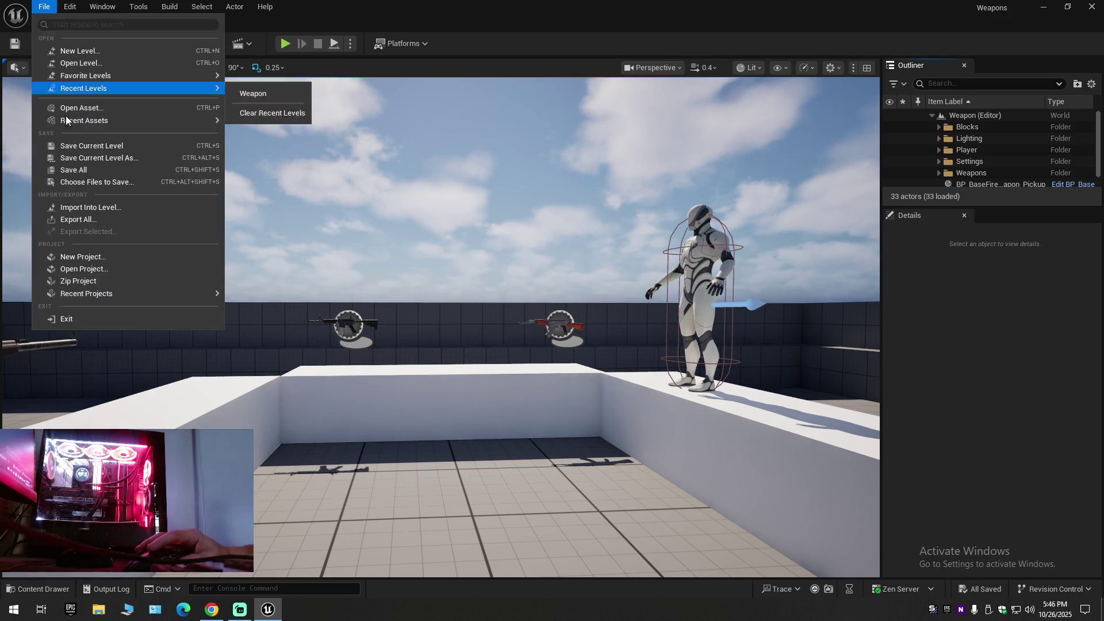
click(71, 145)
click(44, 6)
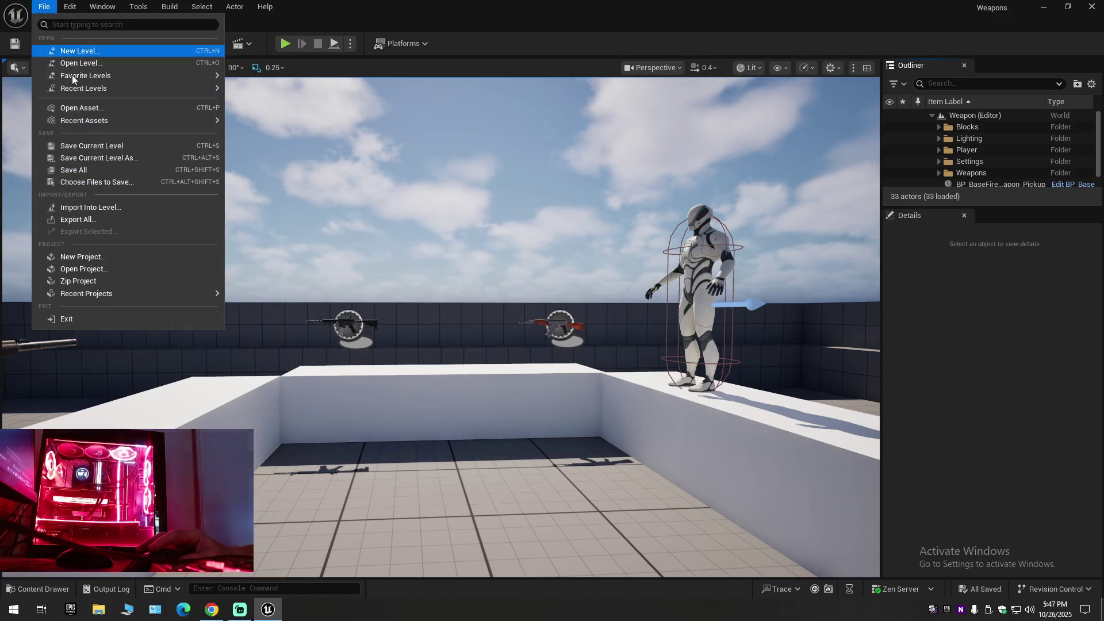
click(83, 173)
click(45, 7)
click(95, 169)
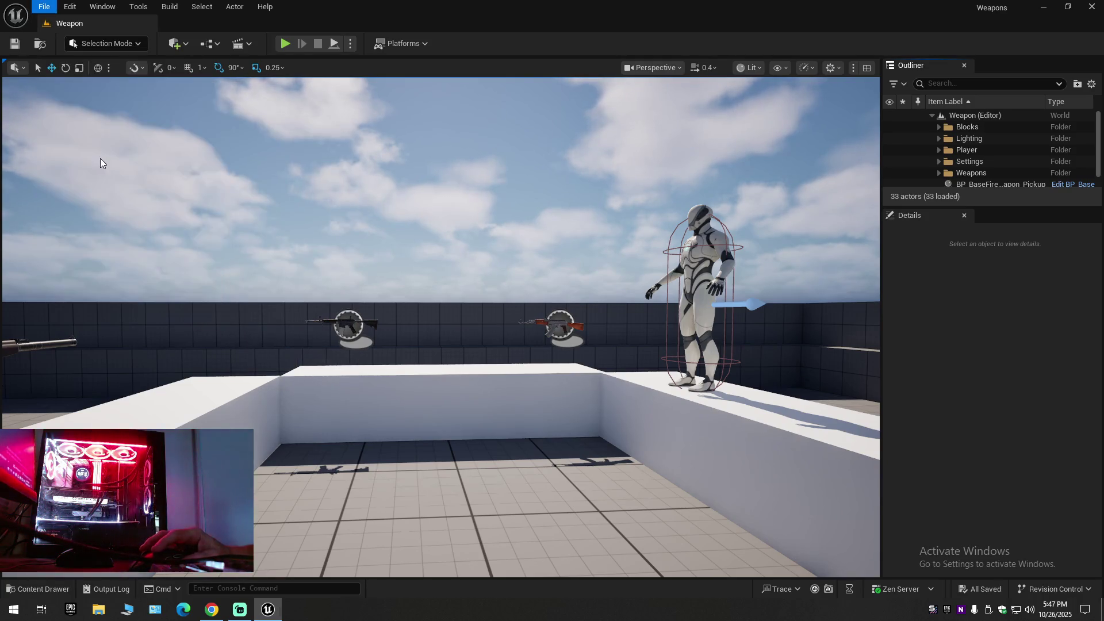
click(409, 198)
double_click(409, 199)
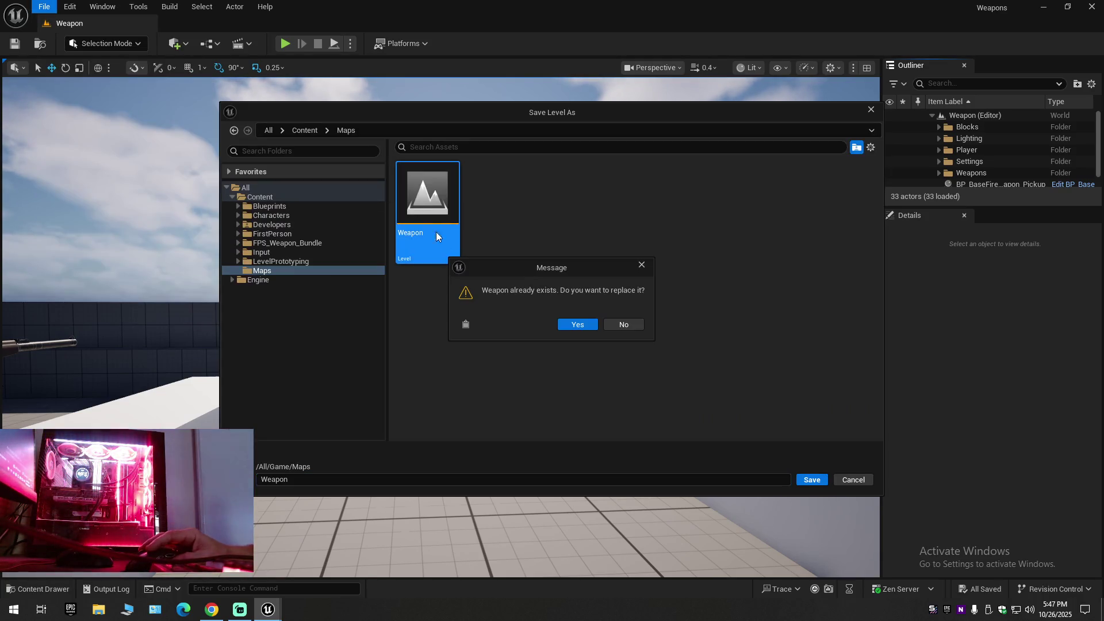
click(568, 326)
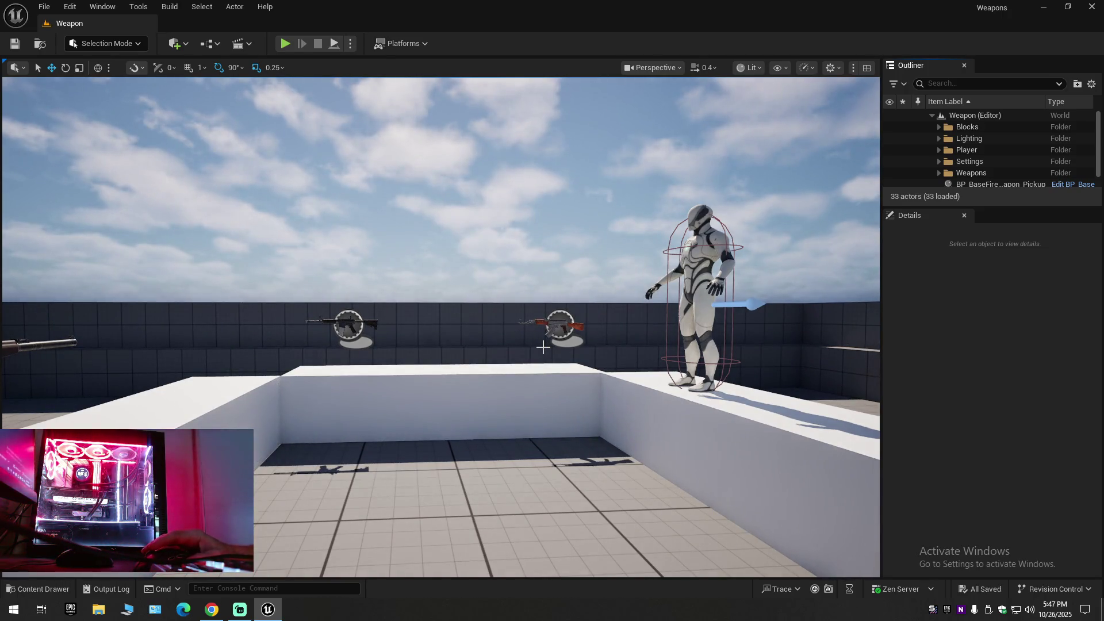
Move BP_BaseFireWeapon_Pickup into the Weapons folder and collapse the Outliner to top-level folders.
scroll(979, 167, down, 1)
click(979, 170)
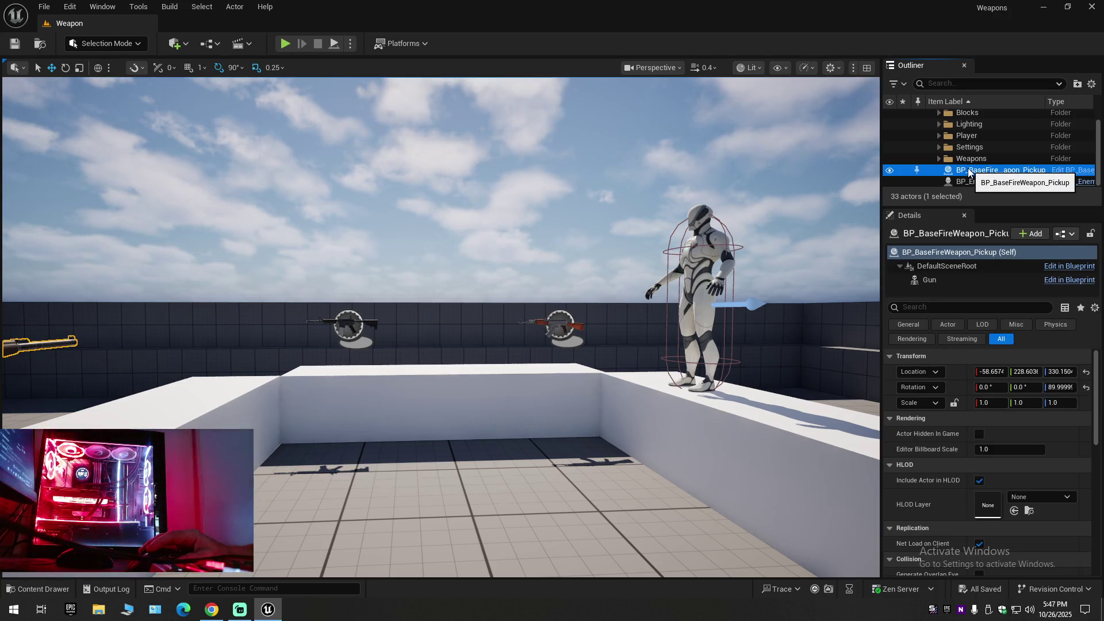
drag(971, 164, 963, 161)
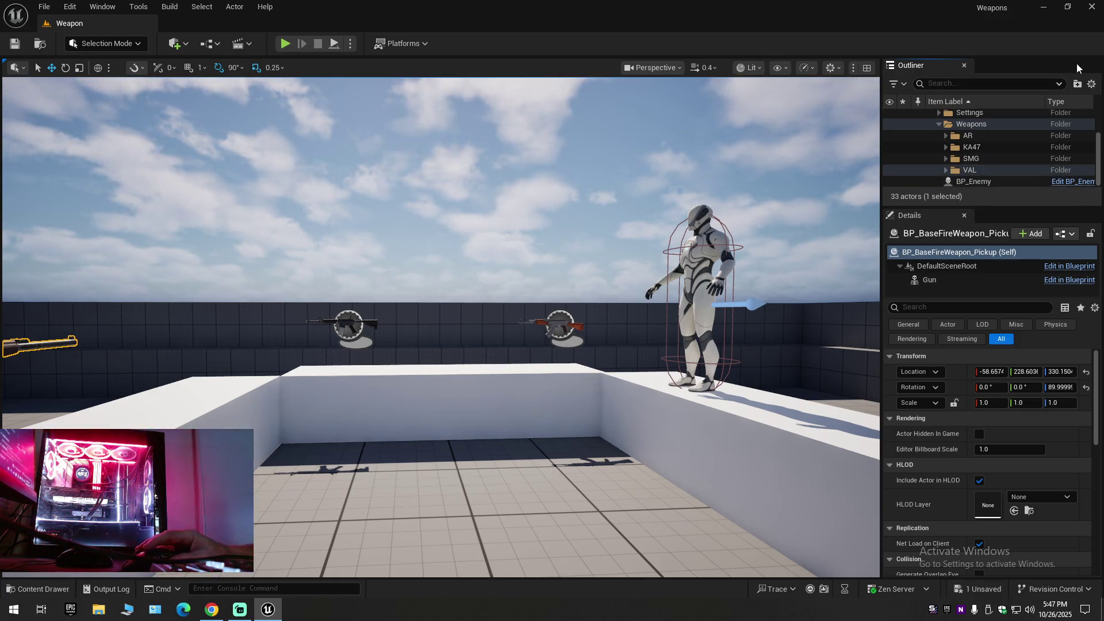
click(1092, 85)
click(993, 141)
click(919, 118)
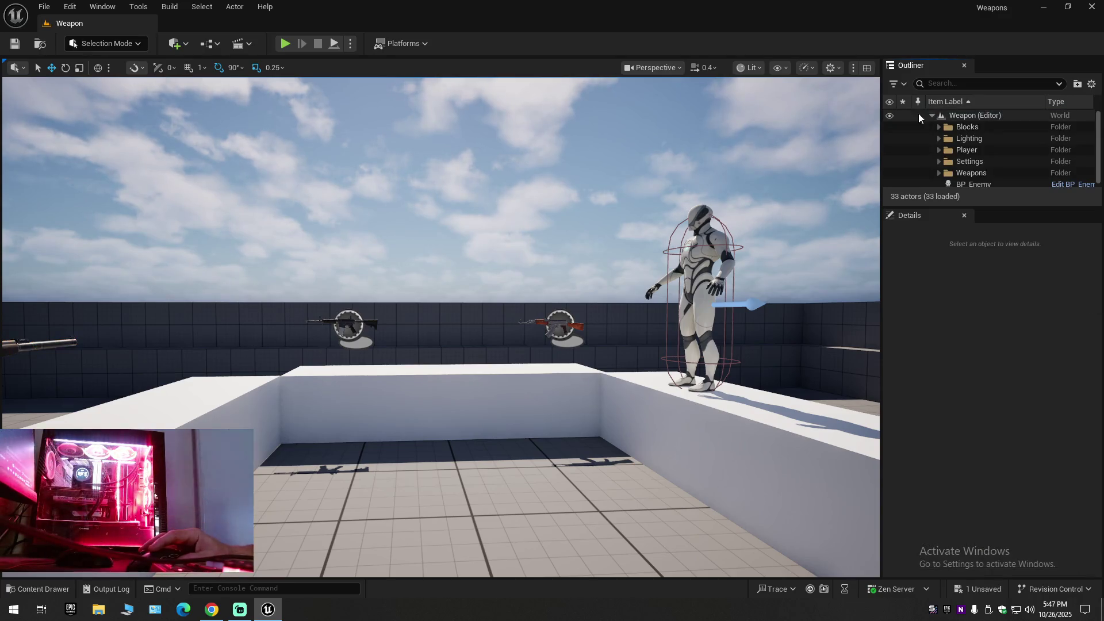
Save the level as Weapon again, confirming the overwrite.
click(54, 14)
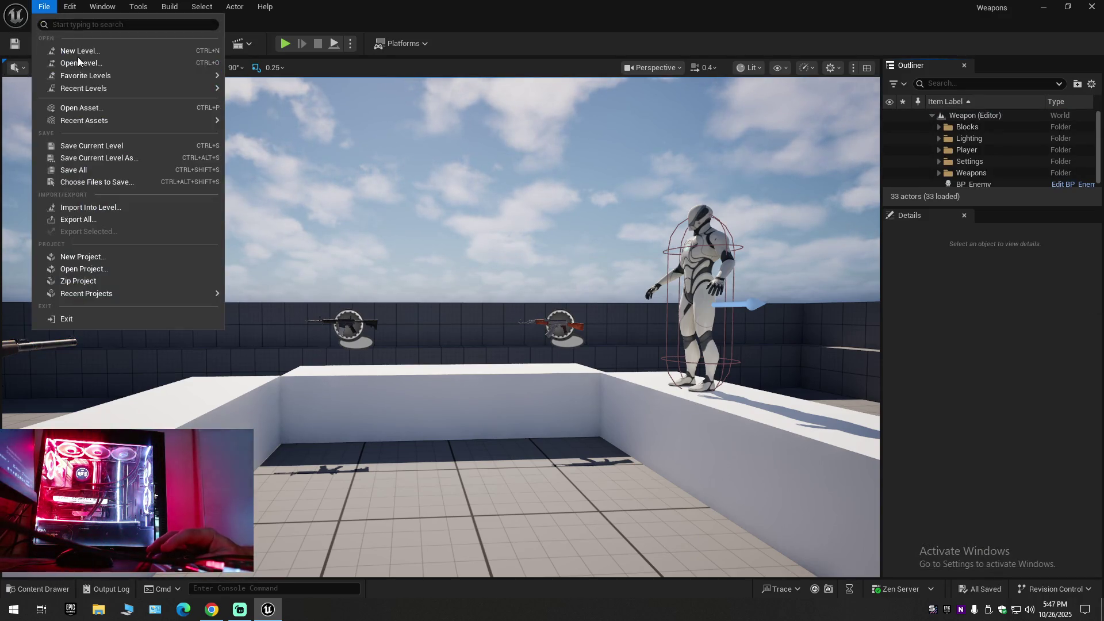
key(Escape)
click(36, 7)
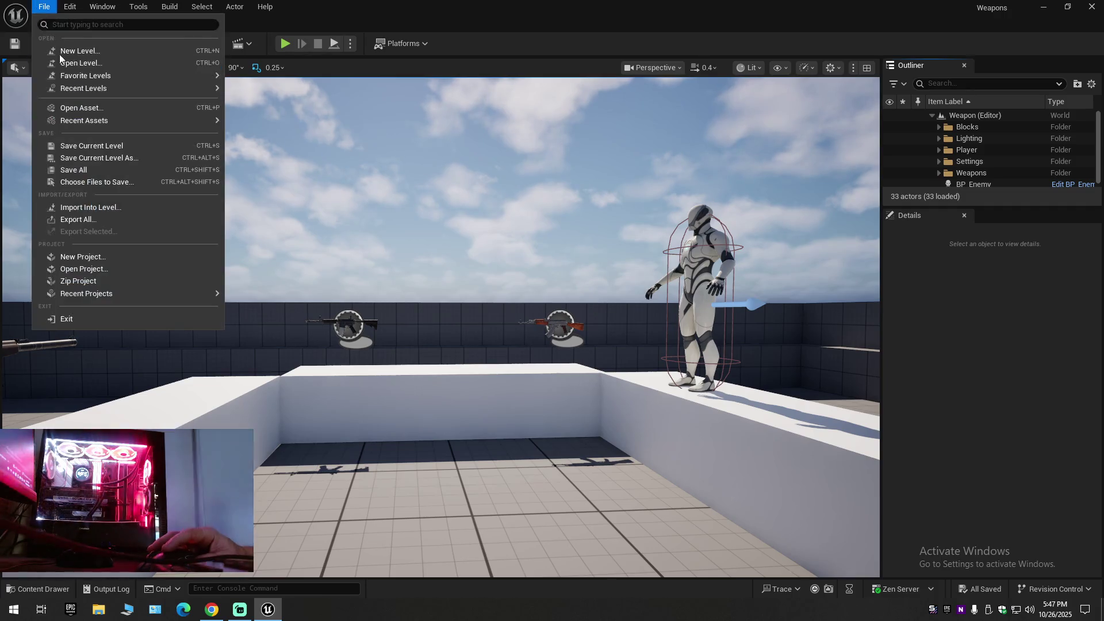
key(Escape)
click(44, 6)
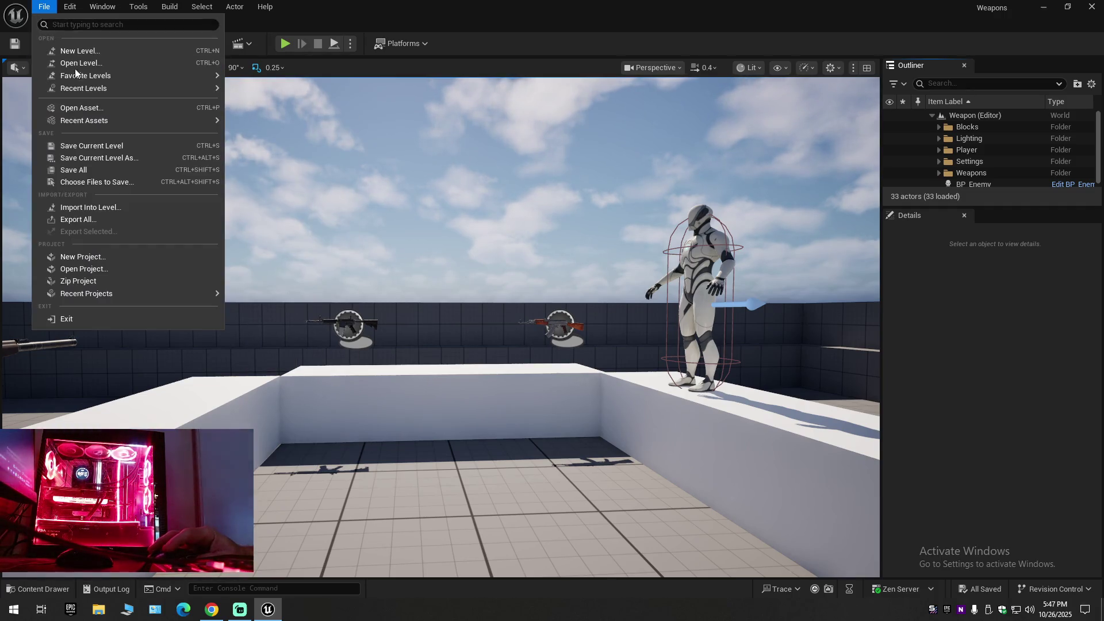
click(99, 158)
double_click(439, 196)
click(572, 326)
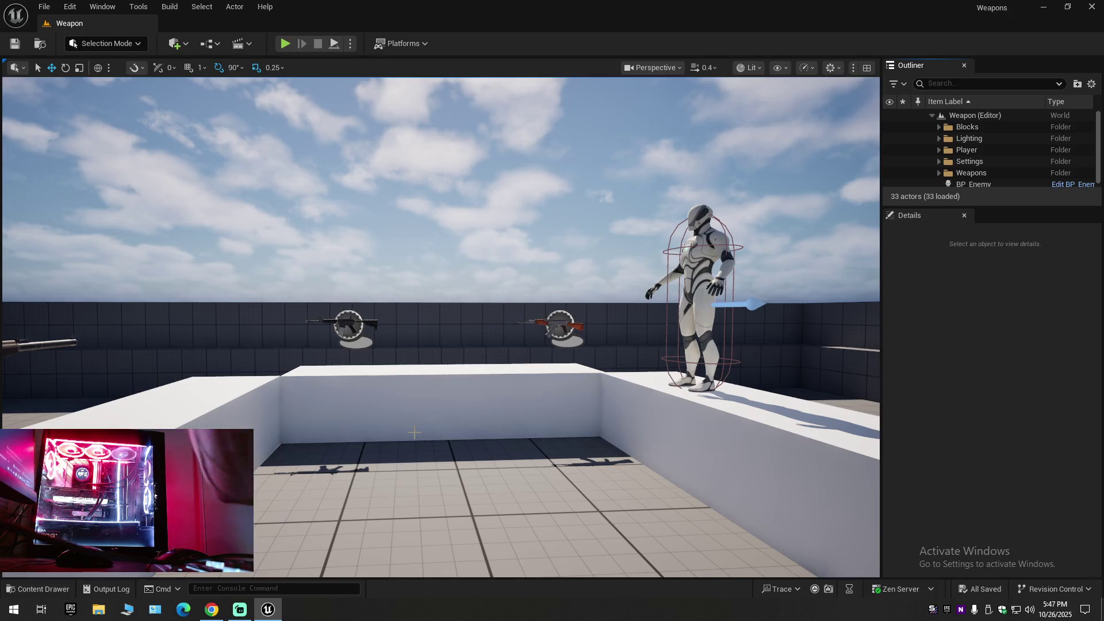
Watch the tutorial's enemy damage test from 25:40 to 25:59, then return to Unreal.
click(210, 610)
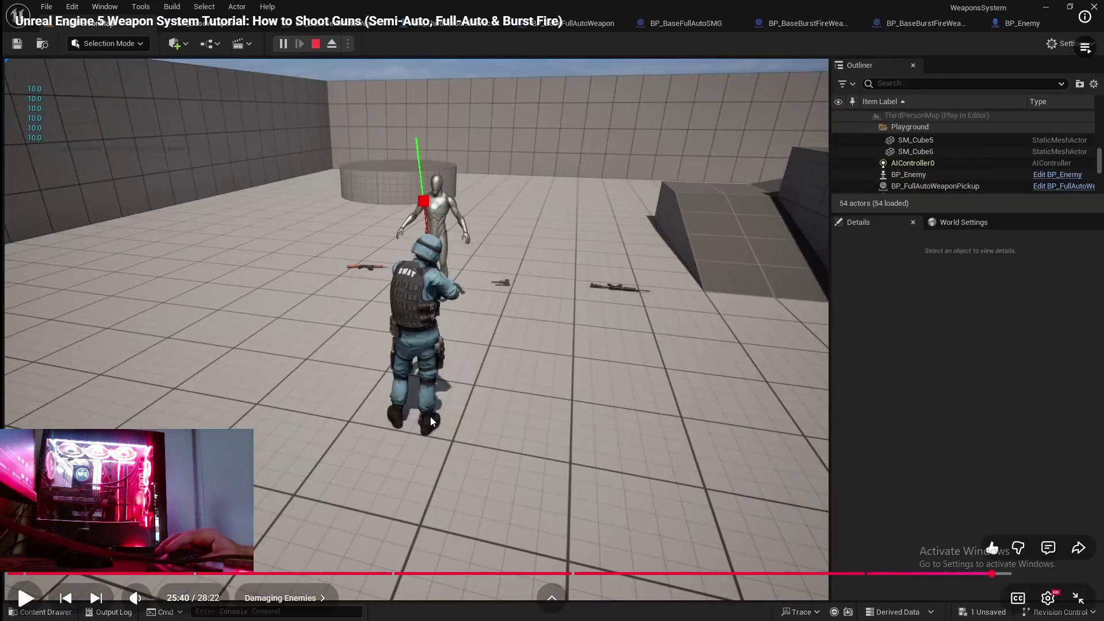
click(438, 415)
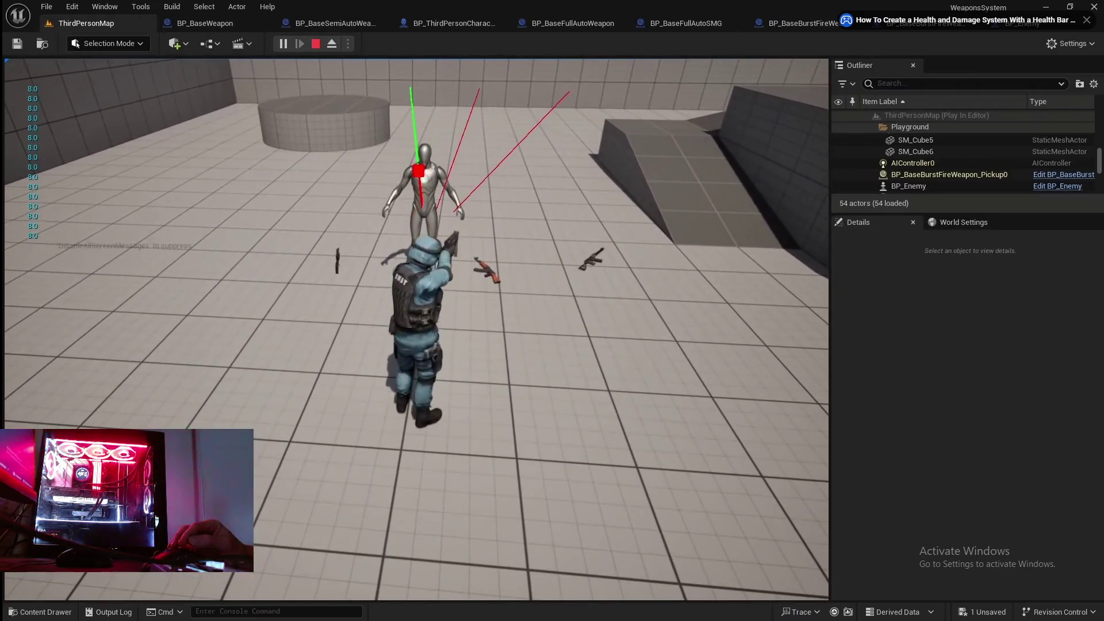
mouse_move(375, 385)
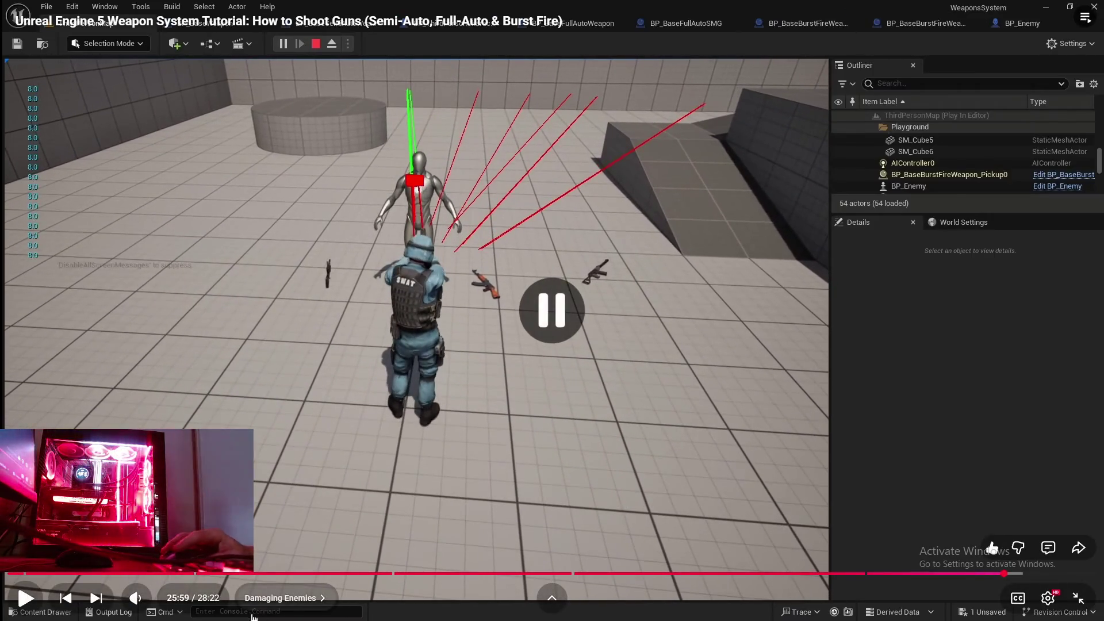
key(super)
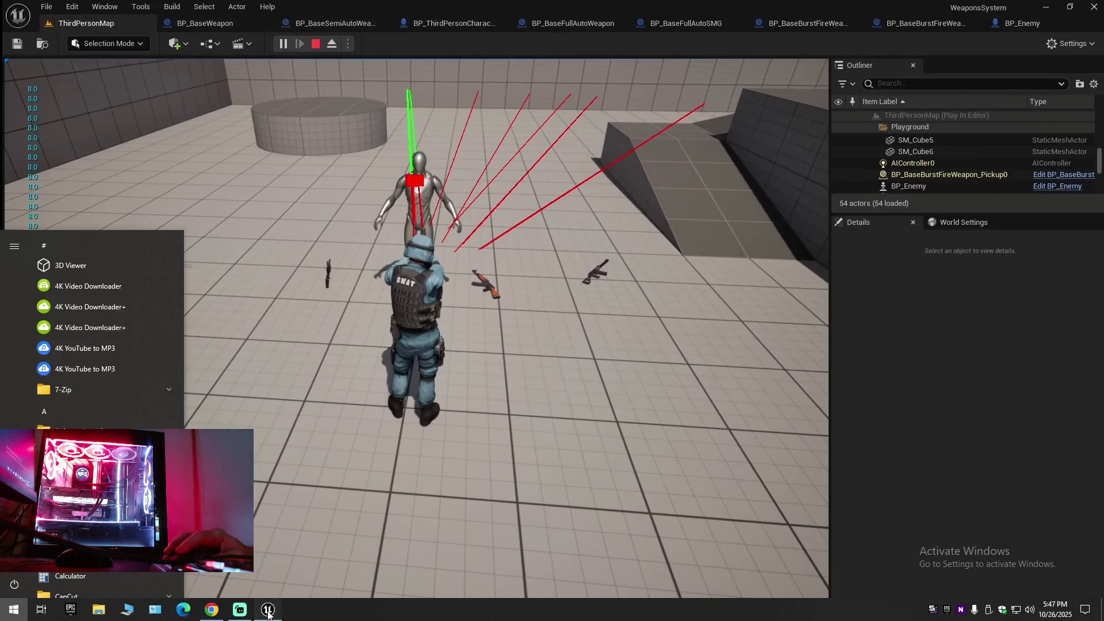
click(268, 611)
Start Play-In-Editor, pick up a rifle and shoot the enemy so damage prints.
click(285, 43)
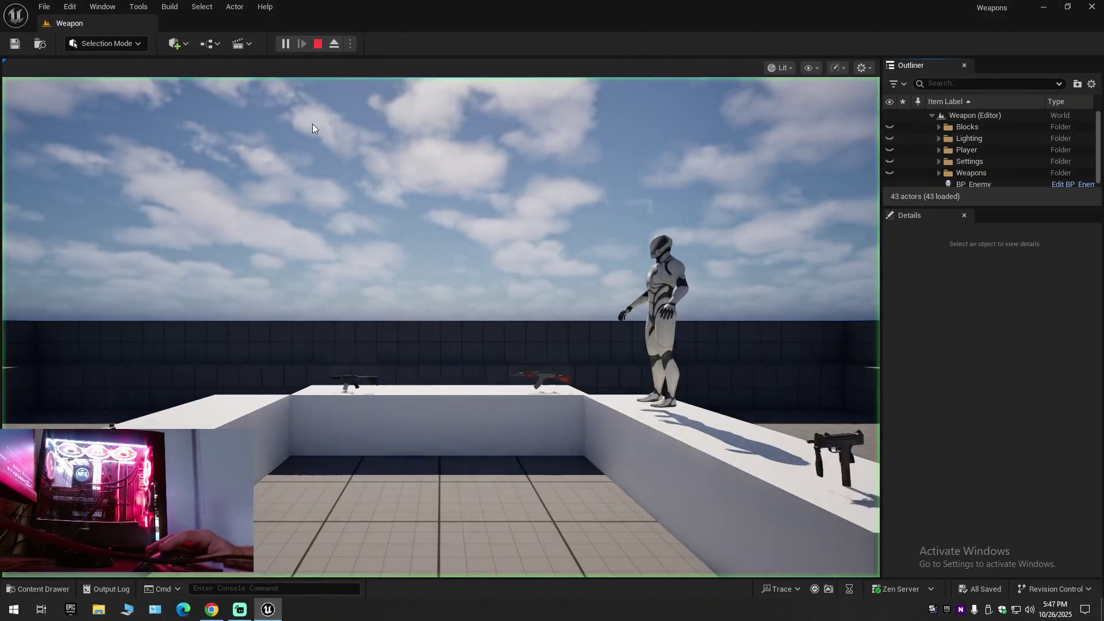
key(w)
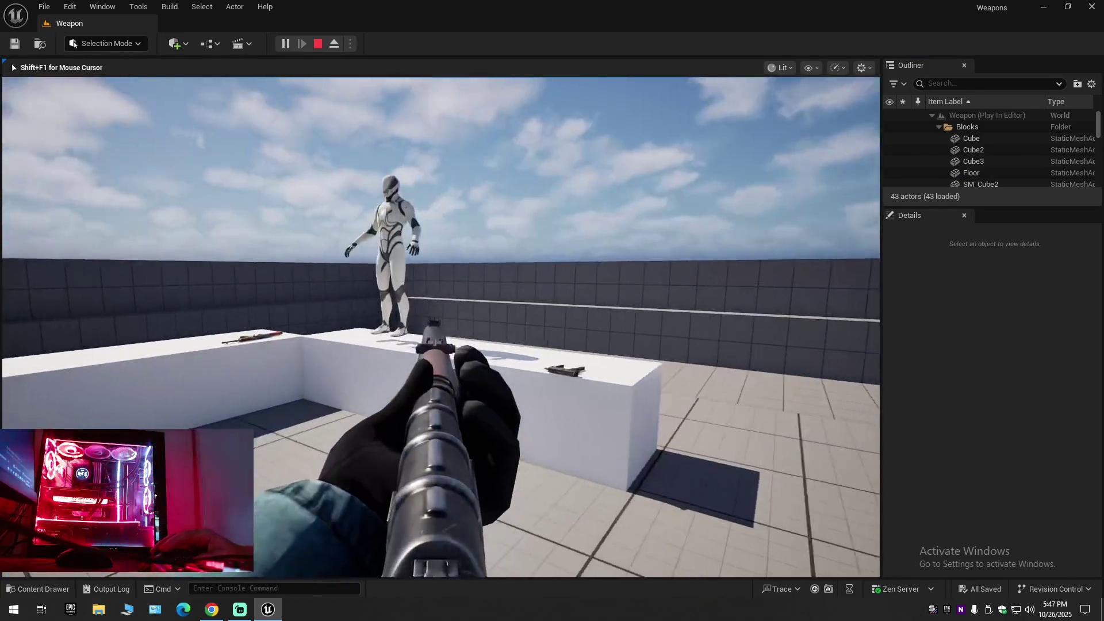
click(425, 322)
key(w)
click(444, 363)
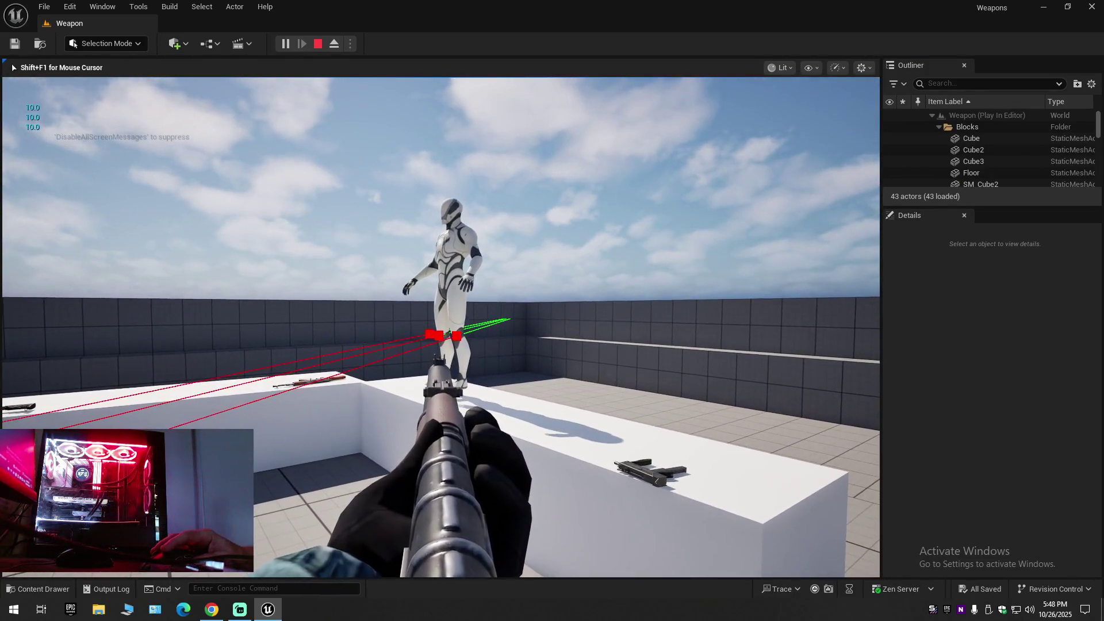
click(441, 327)
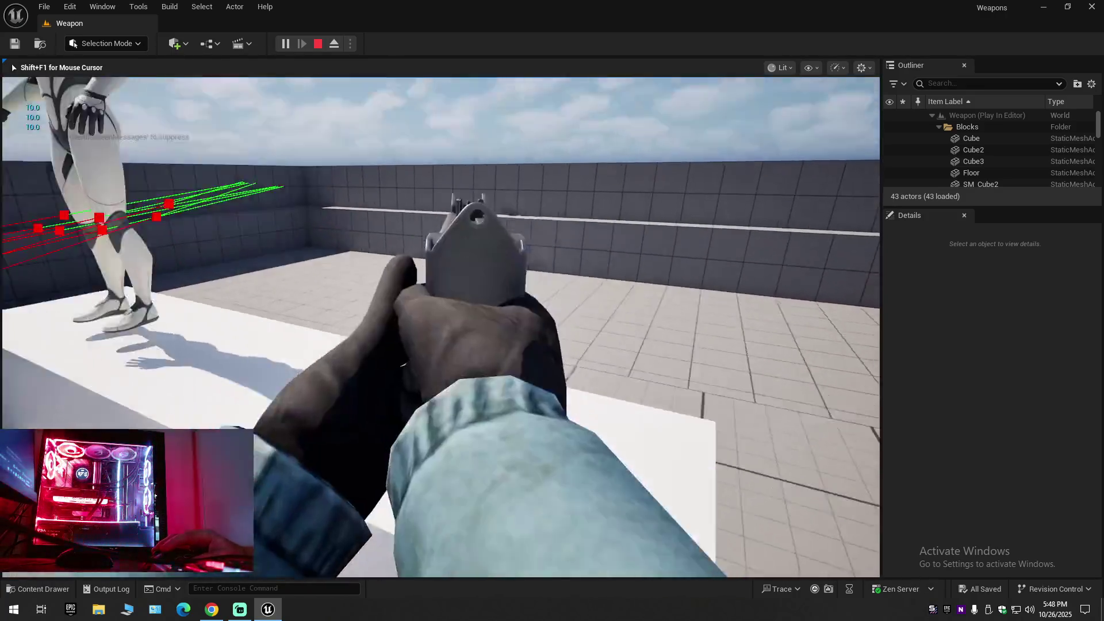
click(441, 327)
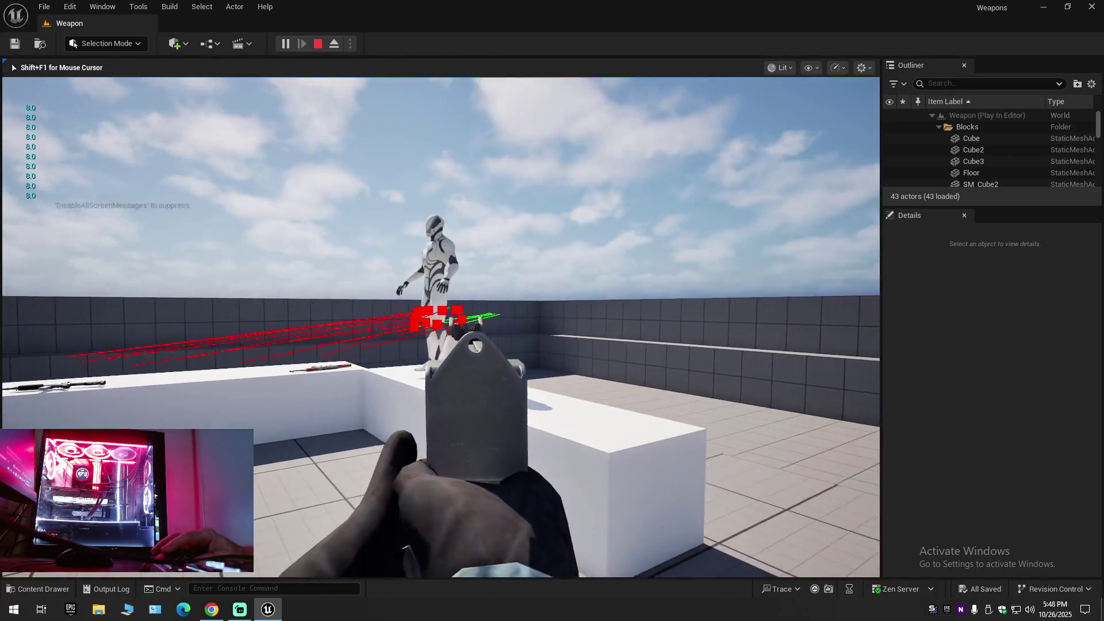
Switch to the black rifle, fire repeatedly at the enemy, then stop the play session.
key(1)
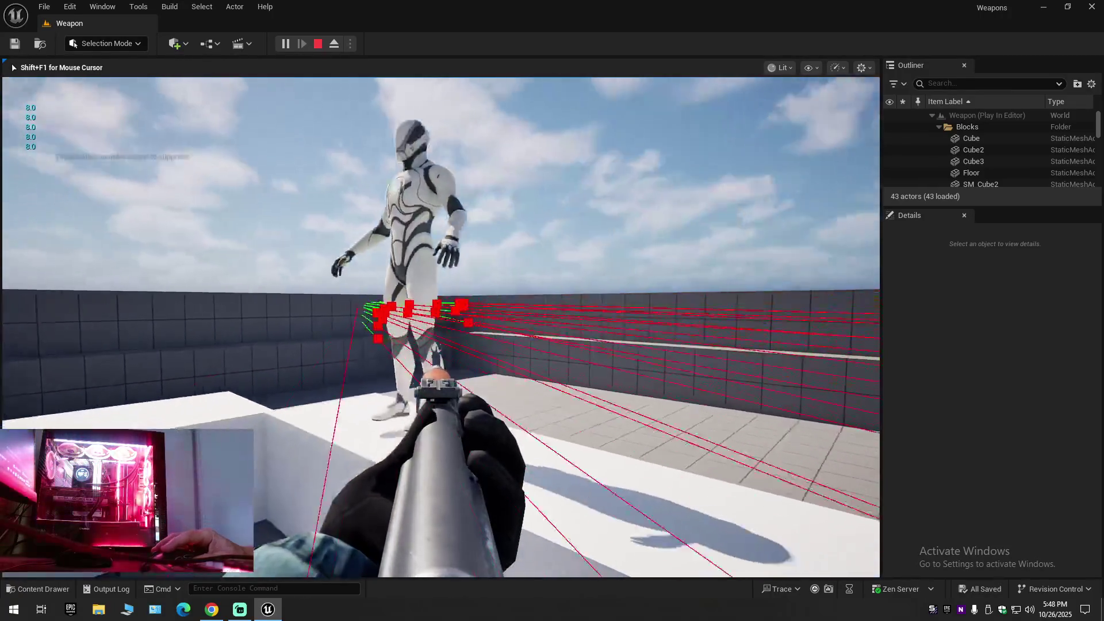
key(2)
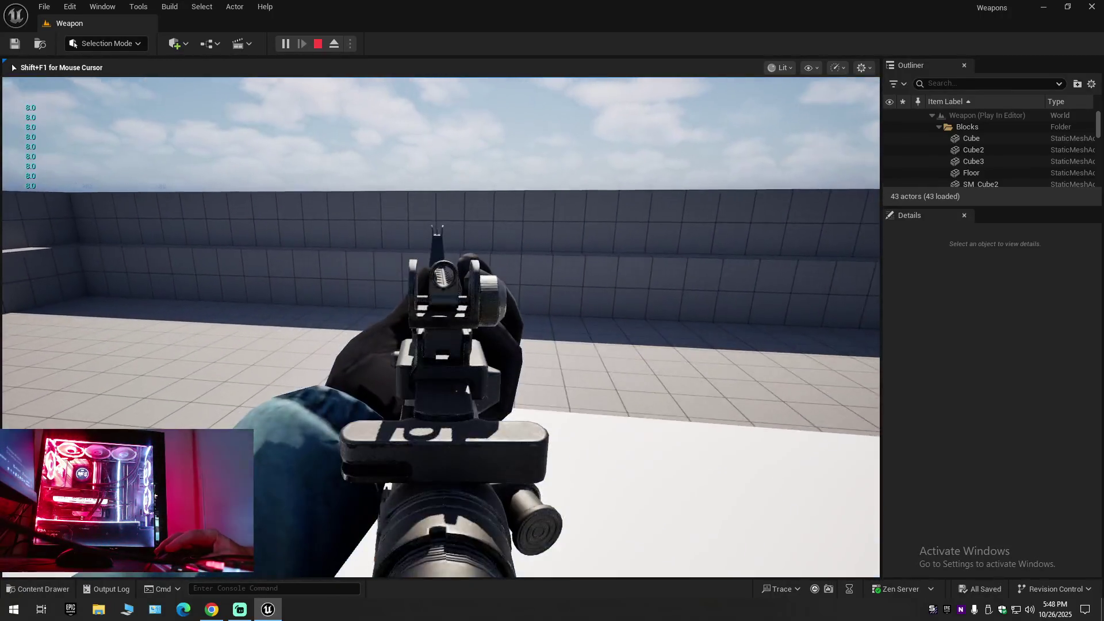
click(441, 326)
click(441, 327)
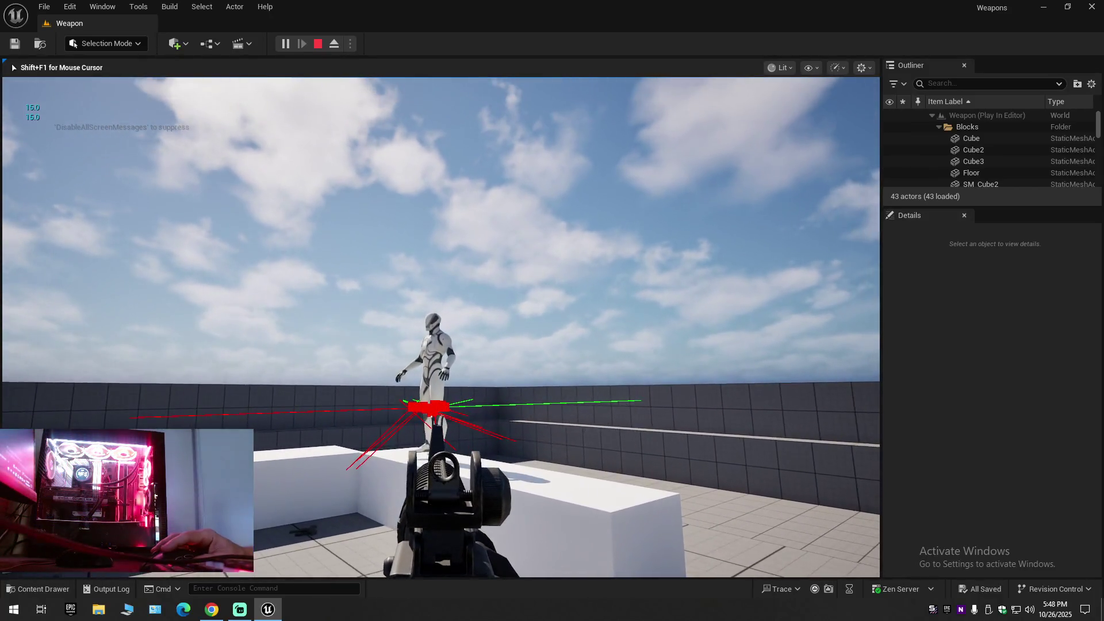
click(441, 327)
click(442, 327)
click(441, 326)
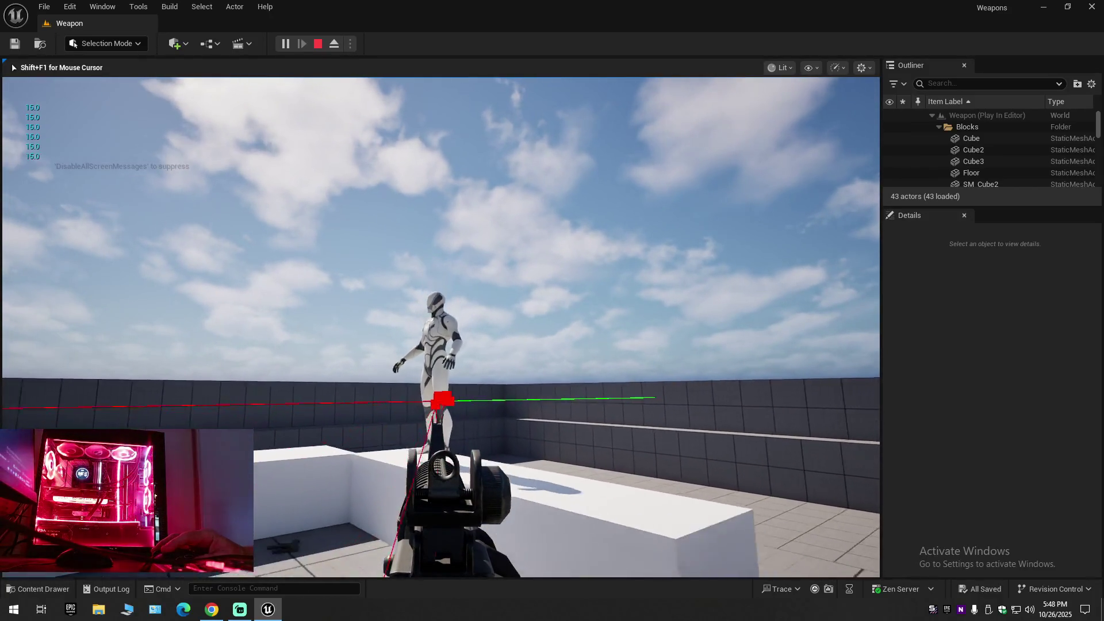
click(441, 327)
key(Escape)
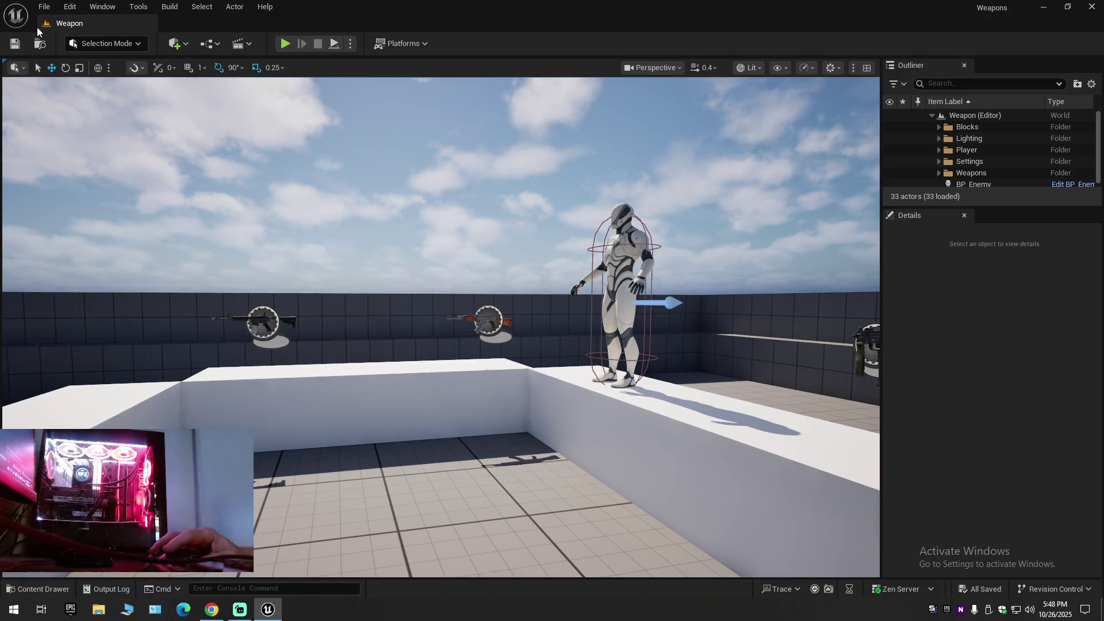
Save all unsaved work and frame the character and both weapon pickups in the viewport.
click(44, 7)
click(74, 147)
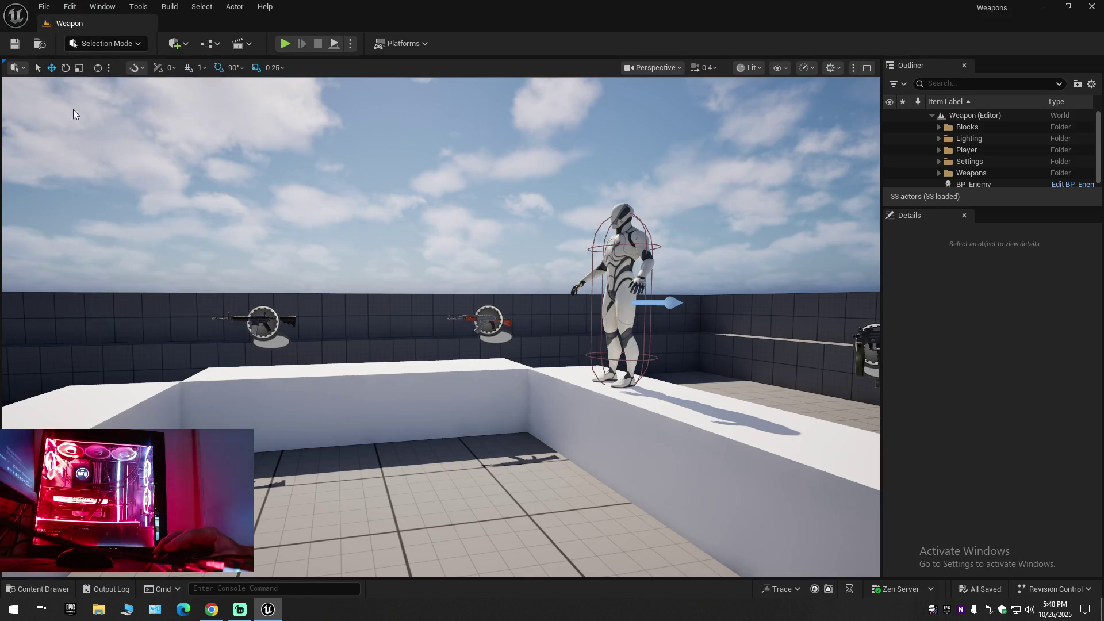
click(45, 8)
click(80, 171)
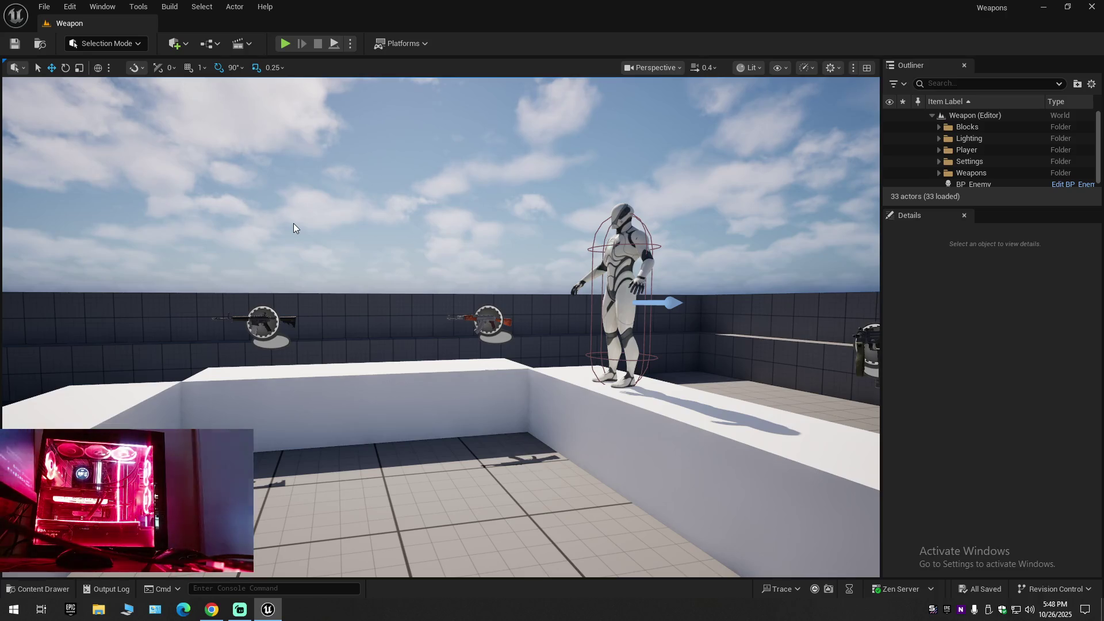
drag(350, 282, 350, 282)
drag(505, 257, 505, 257)
drag(241, 188, 241, 188)
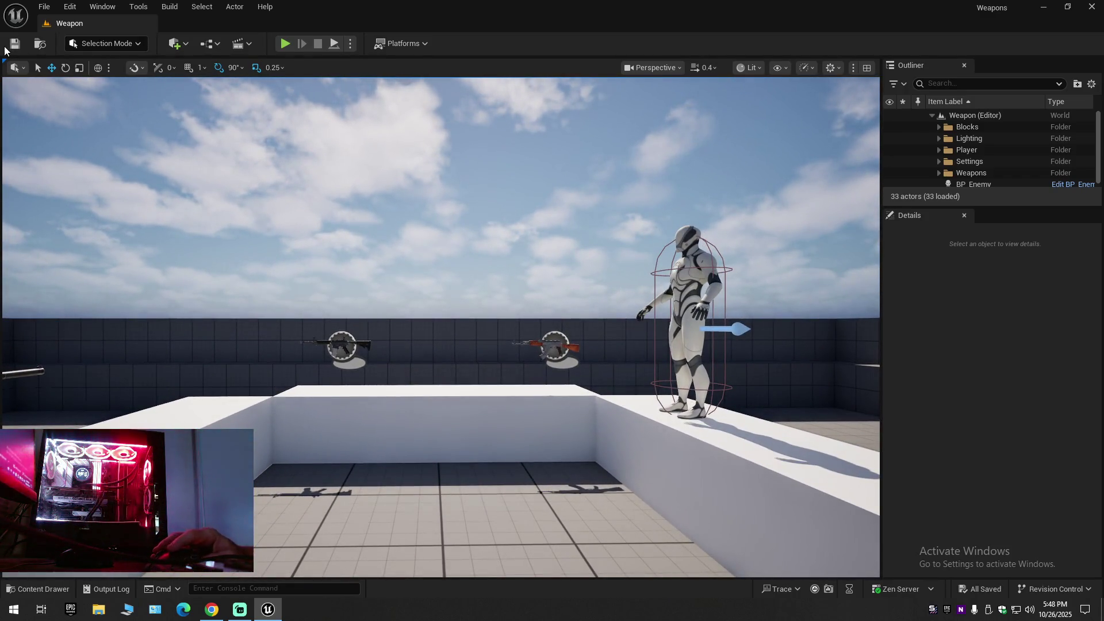
Save the current level over the existing Weapon map in Maps, confirming the replacement.
click(45, 6)
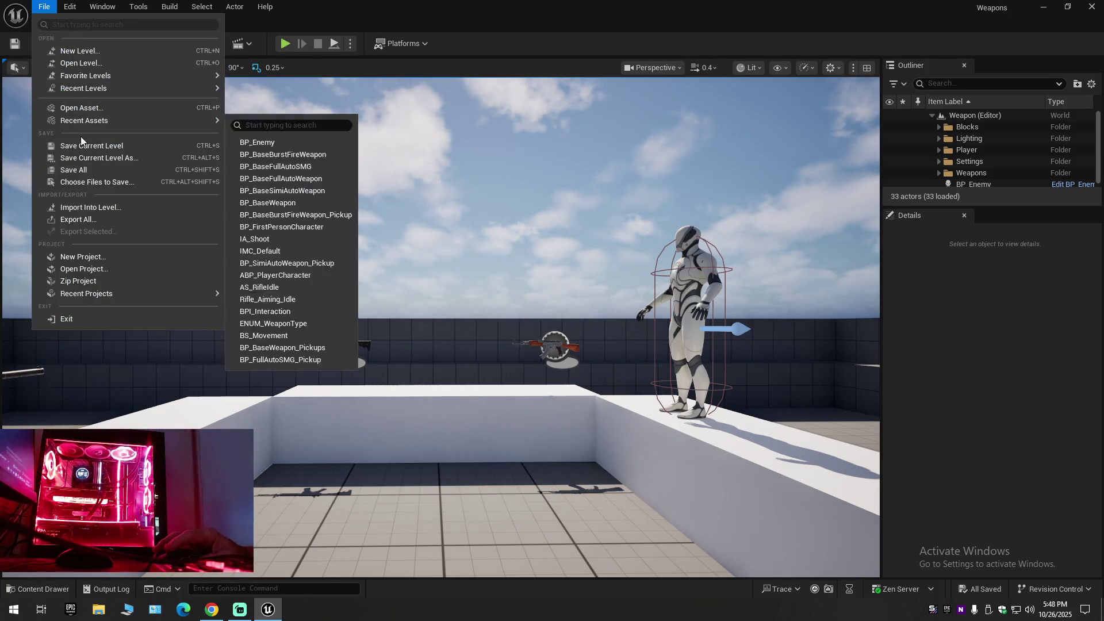
click(81, 146)
click(49, 13)
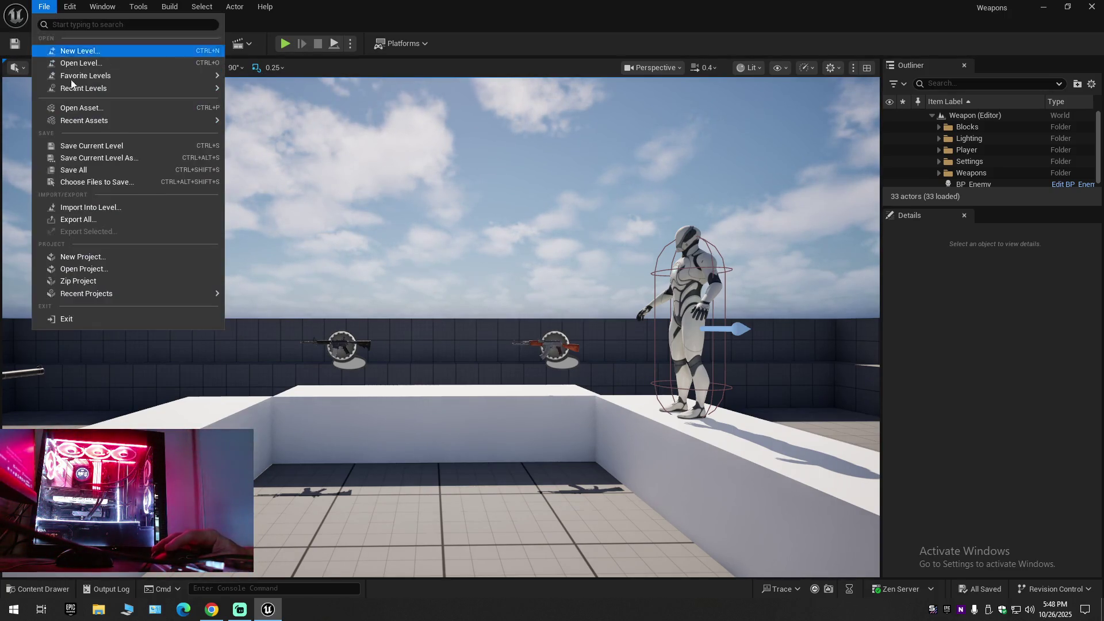
click(86, 167)
click(44, 6)
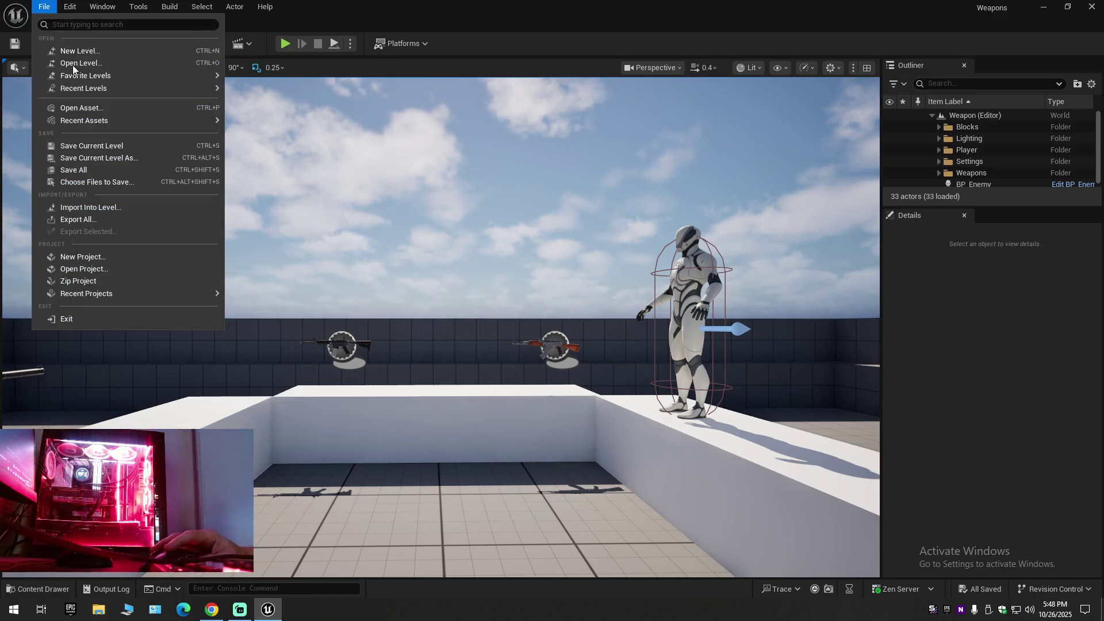
click(86, 157)
double_click(406, 194)
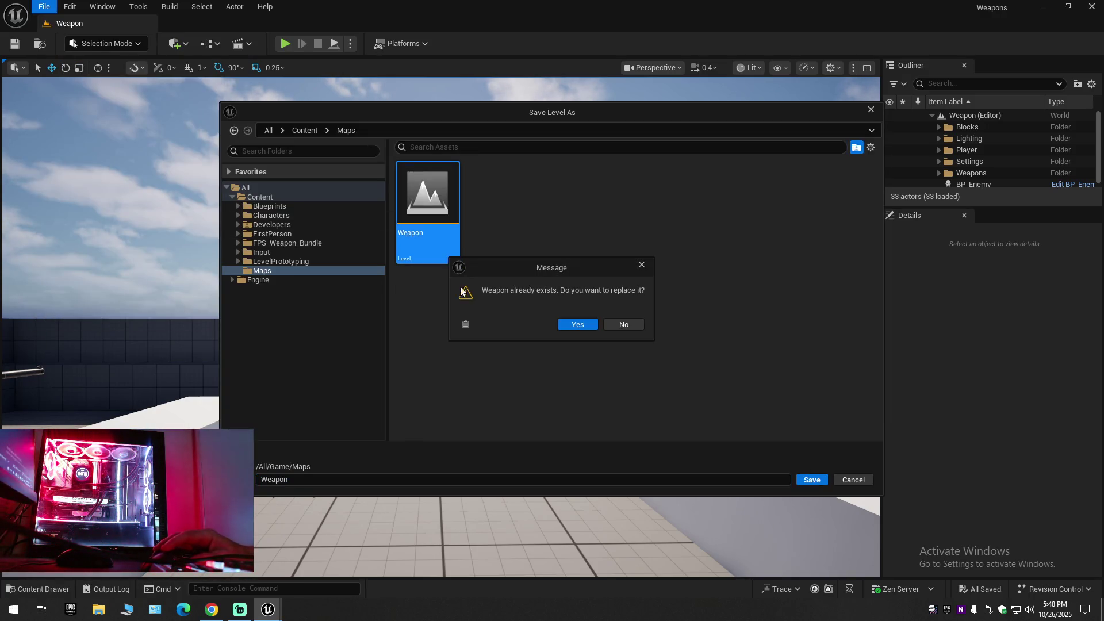
click(571, 324)
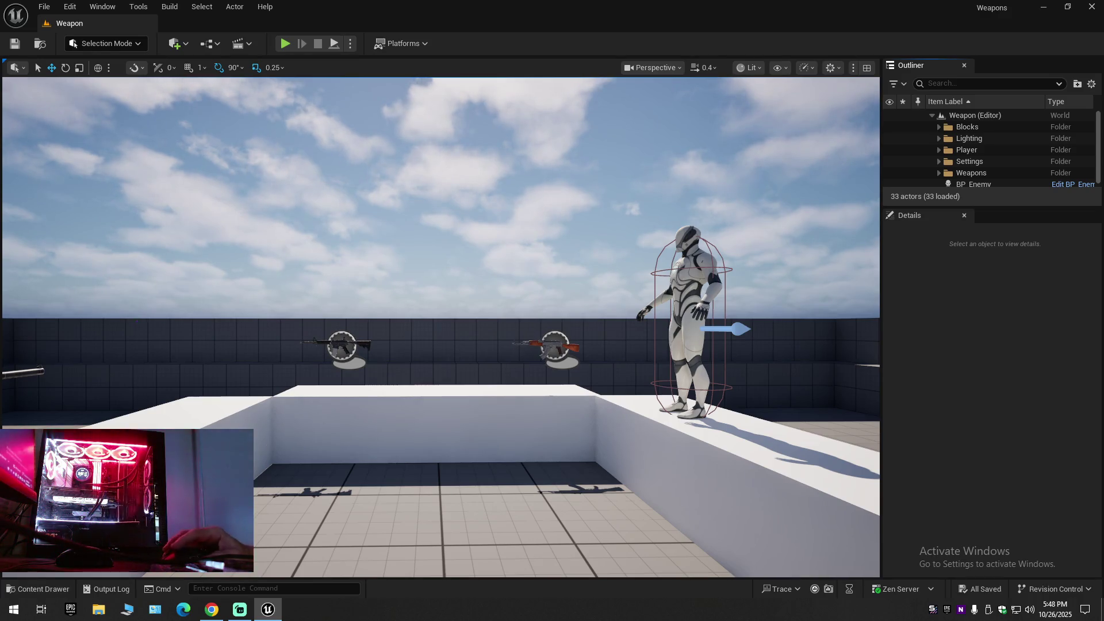
Play the tutorial and pause it at 26:10, the Health variable type step.
click(213, 613)
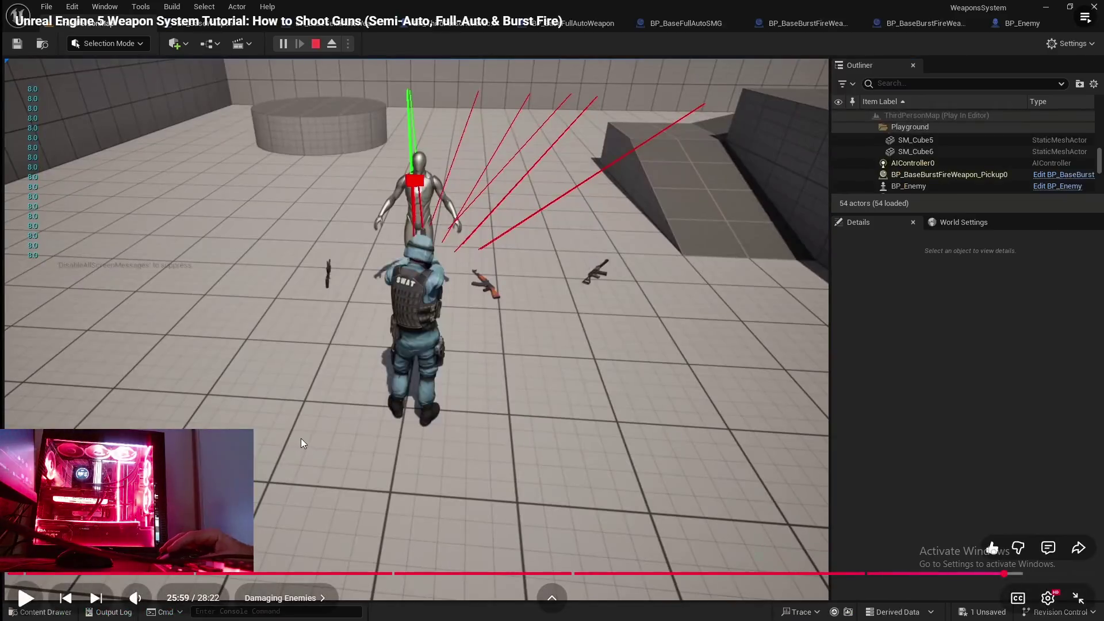
click(301, 438)
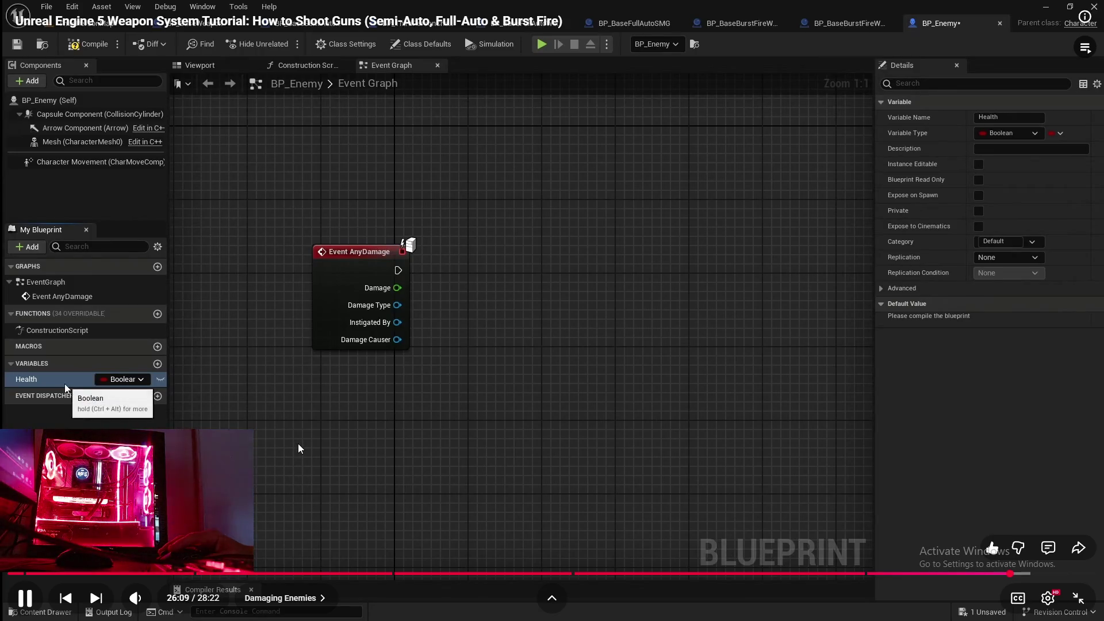
click(294, 450)
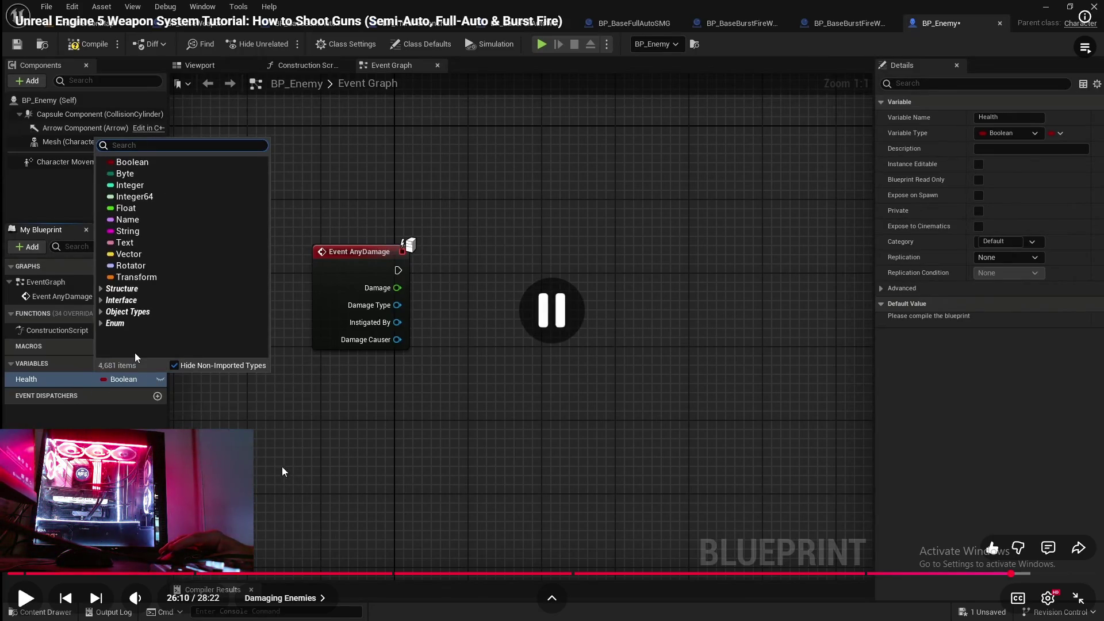
Back in Unreal, open BP_Enemy from the Content Drawer.
key(super)
click(268, 611)
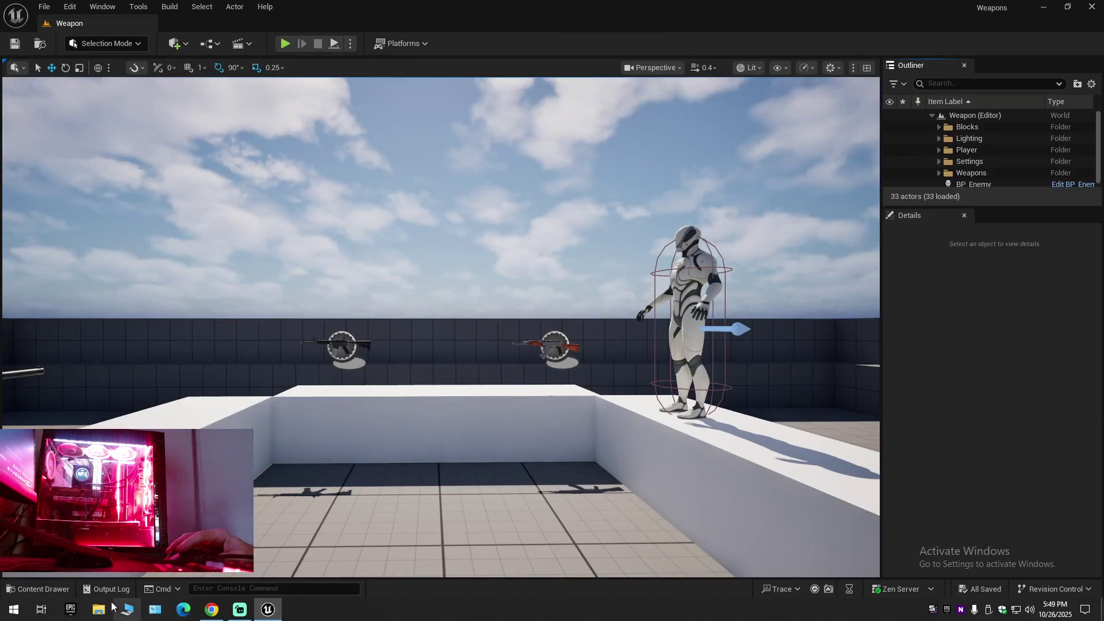
key(ctrl+space)
double_click(563, 428)
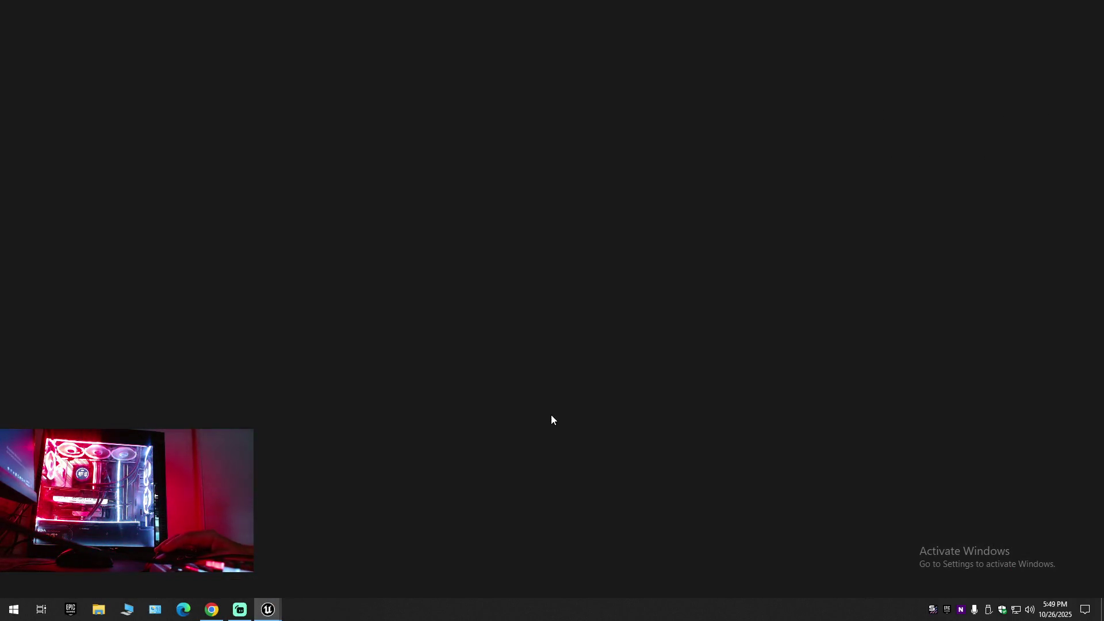
Delete the reroute and Print String nodes, add a Float variable named Health, and compile.
drag(731, 336, 481, 161)
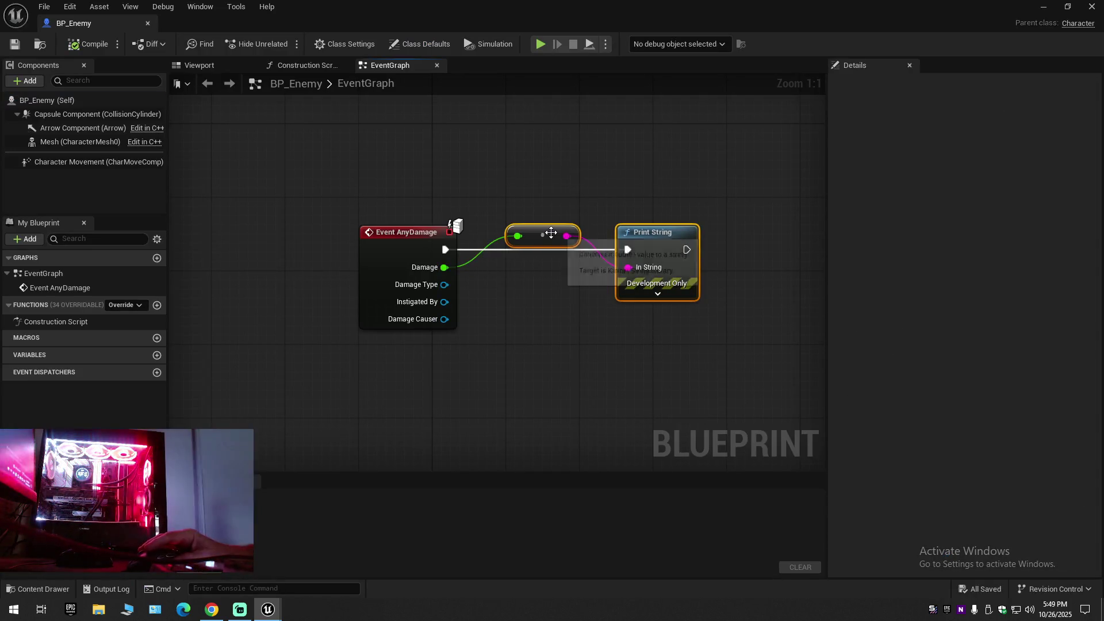
key(Delete)
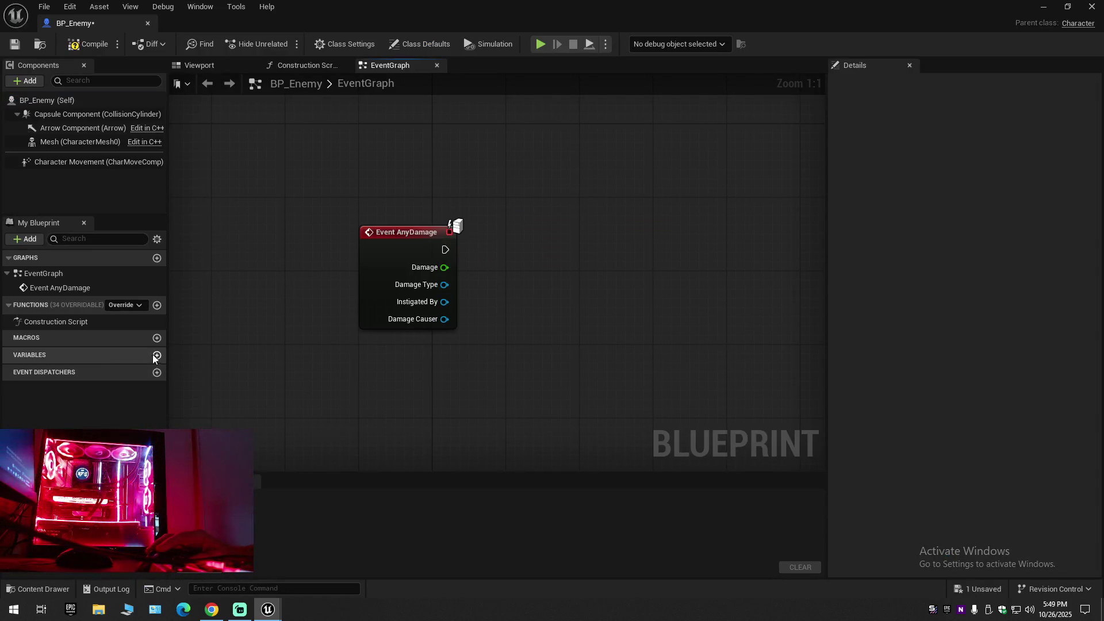
click(155, 356)
text(H)
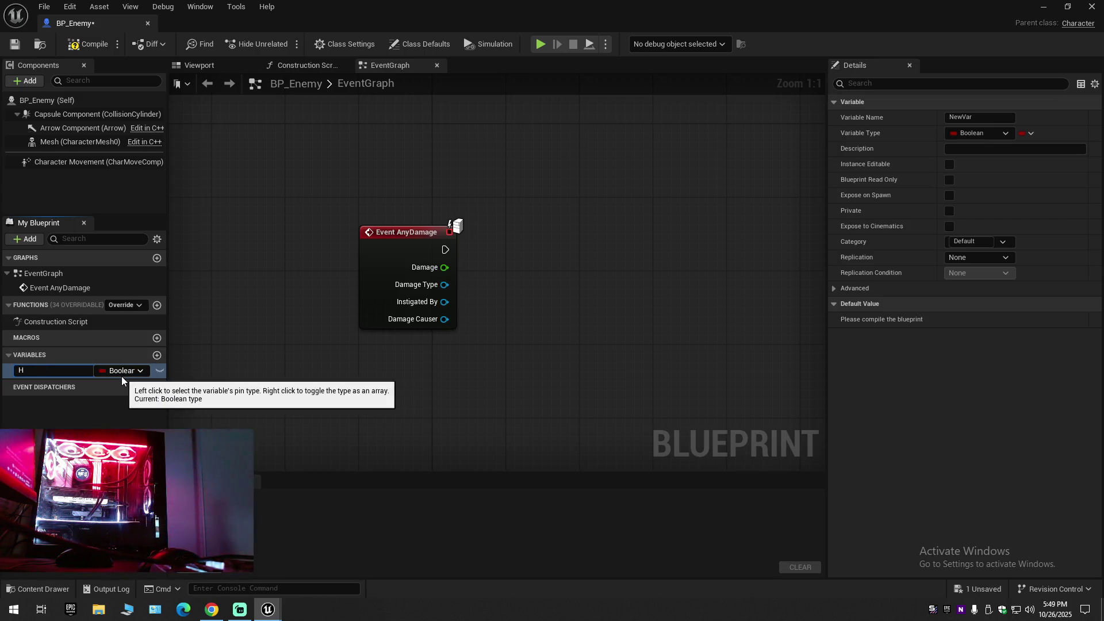
text(ealth)
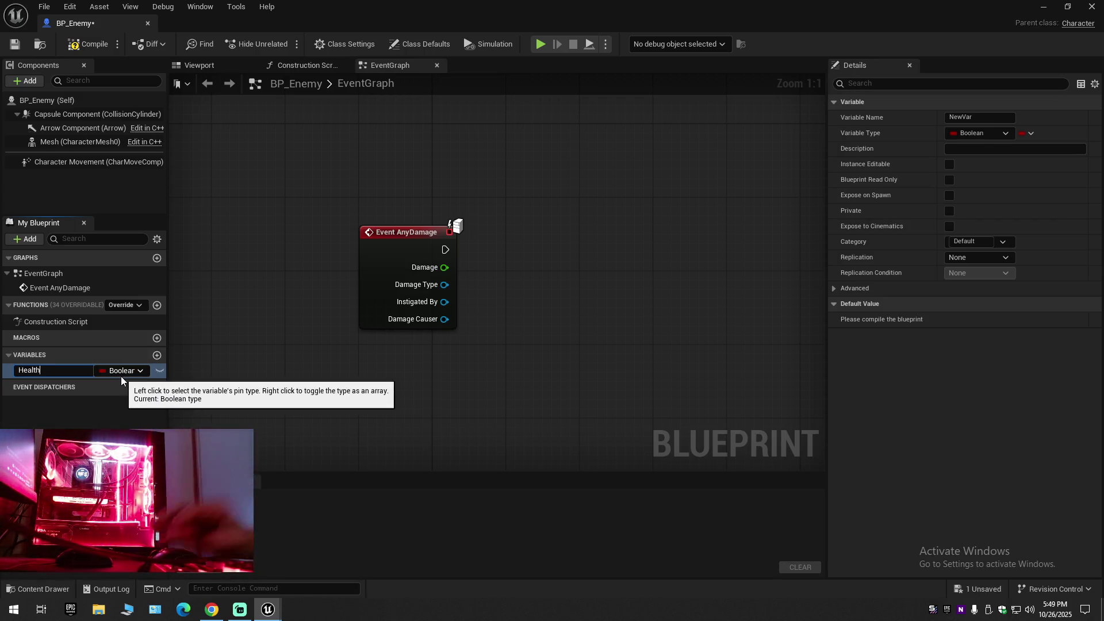
key(Return)
click(135, 371)
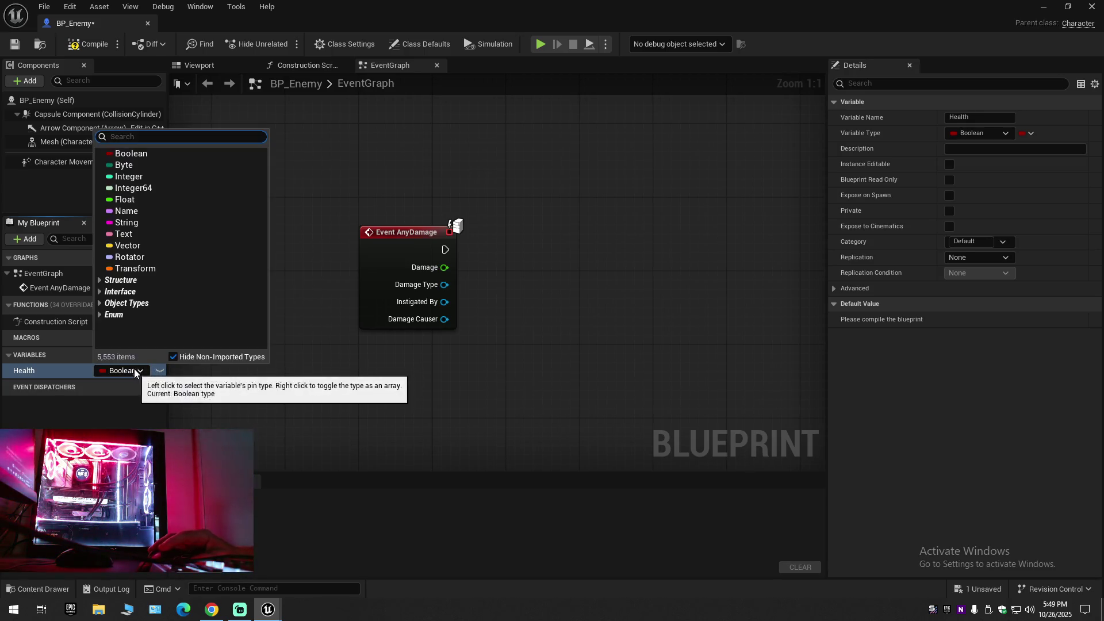
click(131, 200)
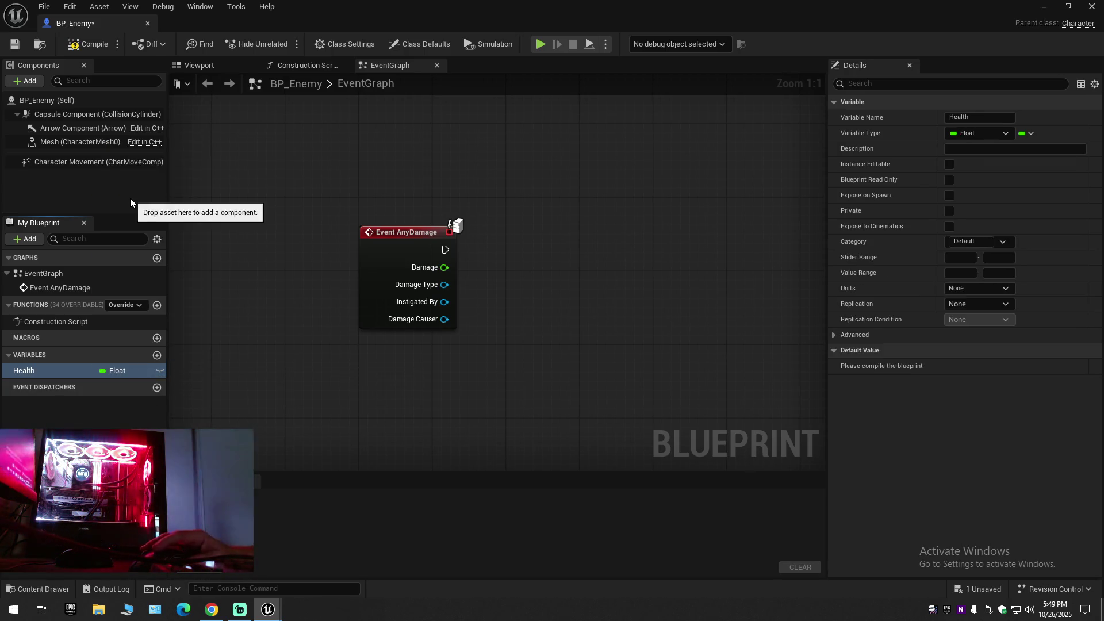
click(95, 45)
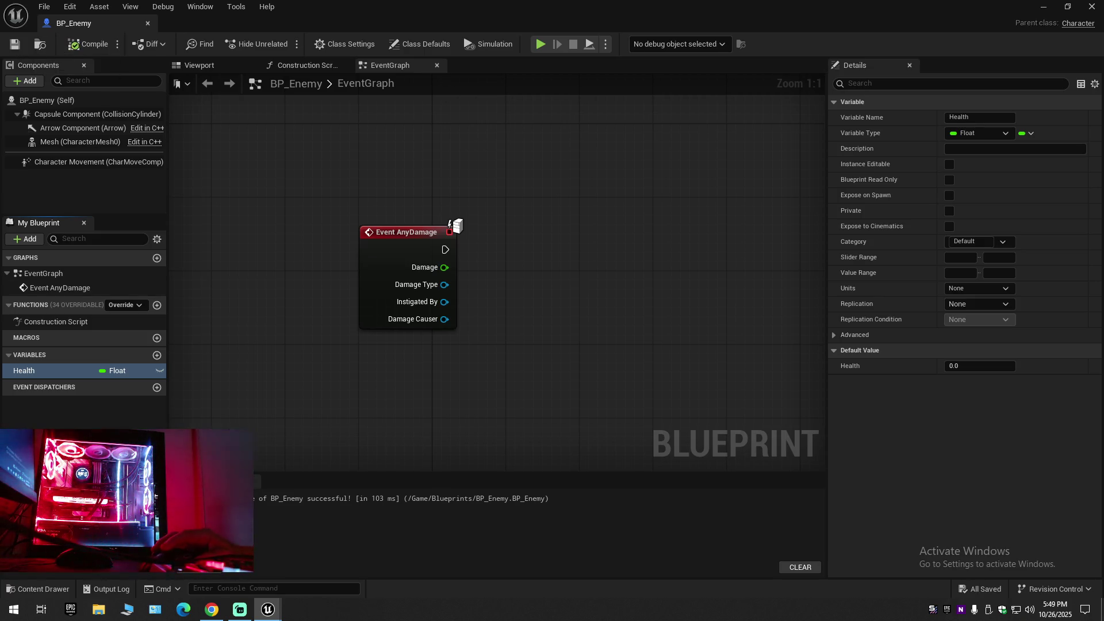
After checking the tutorial, set Health's default to 100, compile and save BP_Enemy.
click(210, 610)
click(343, 411)
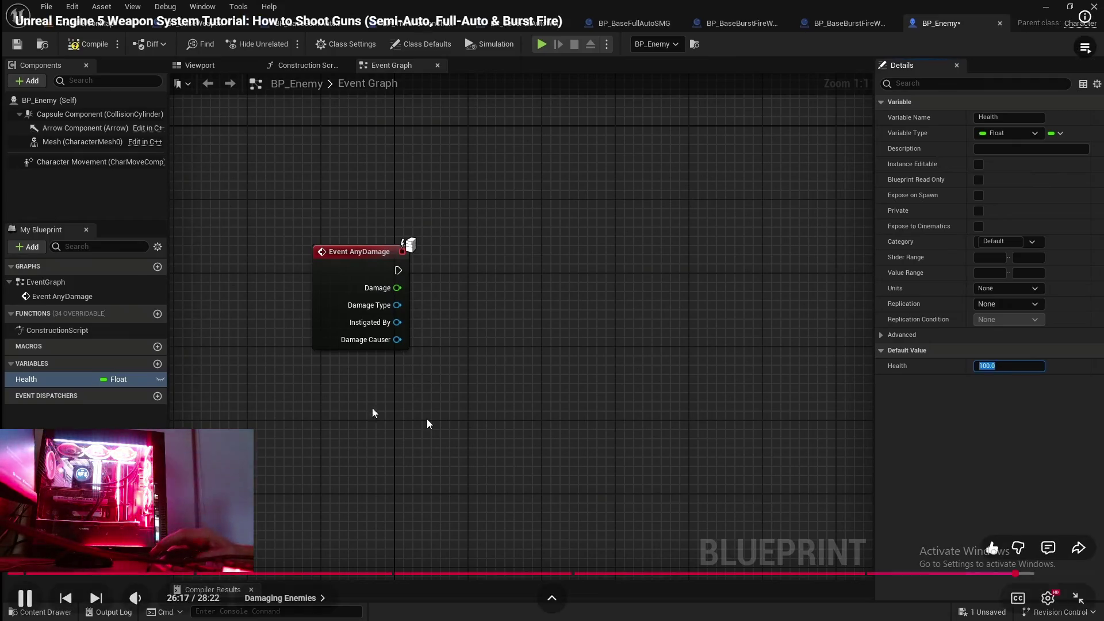
click(368, 491)
click(536, 302)
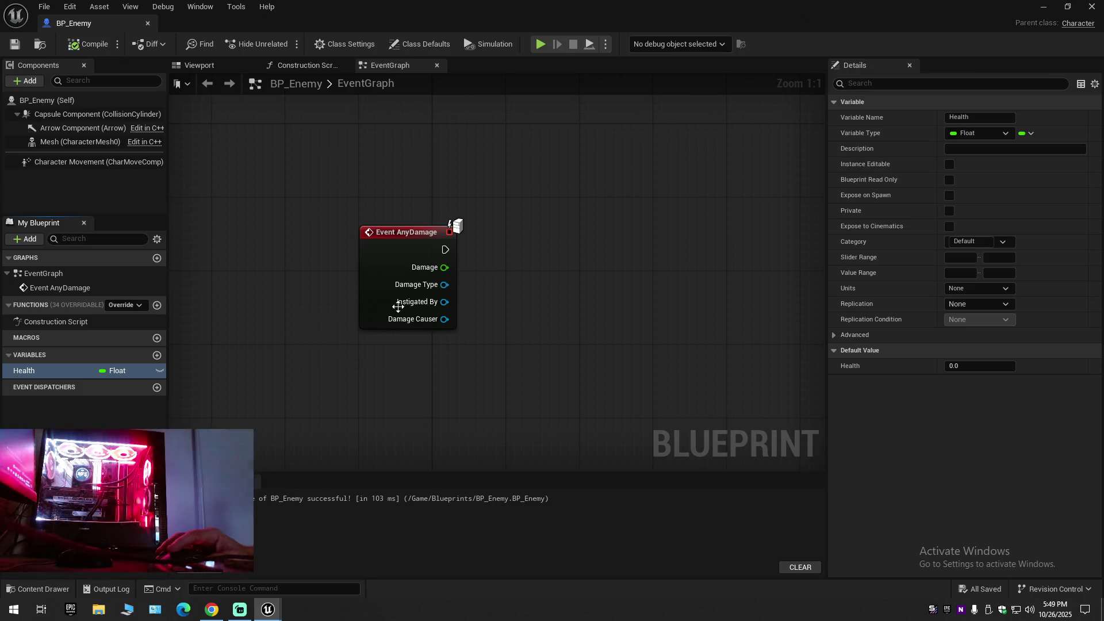
click(969, 368)
text(1)
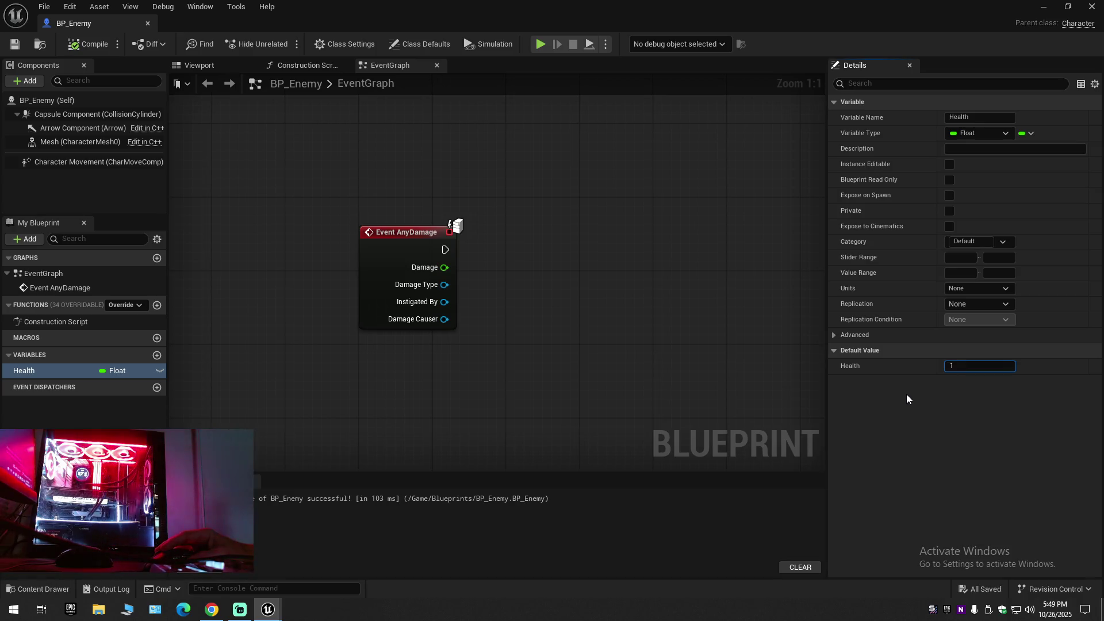
text(00)
key(Return)
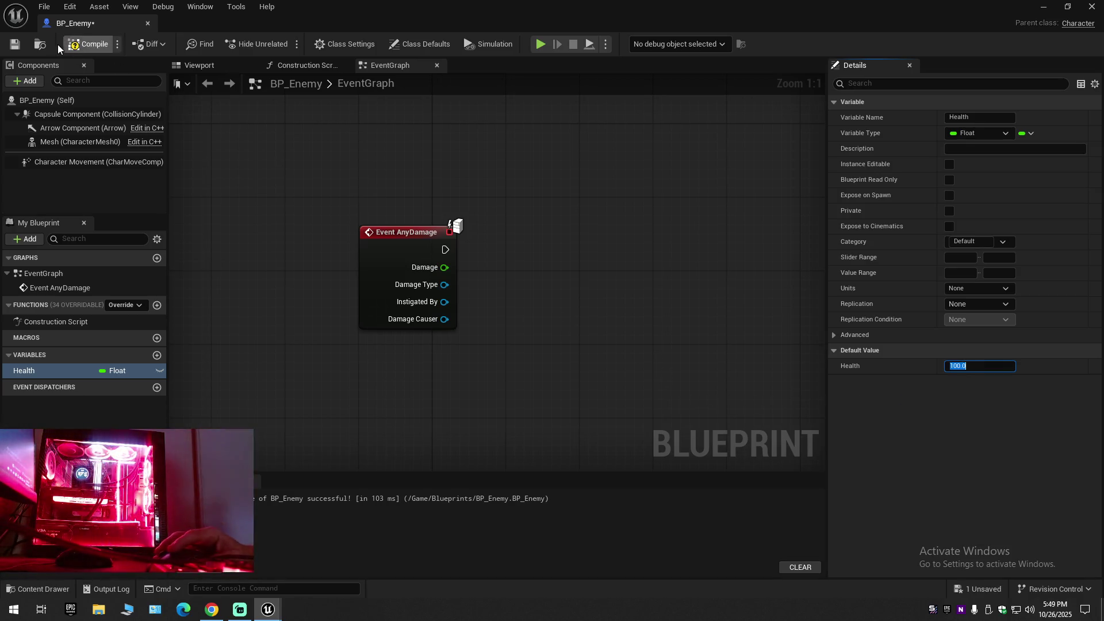
click(79, 52)
click(21, 50)
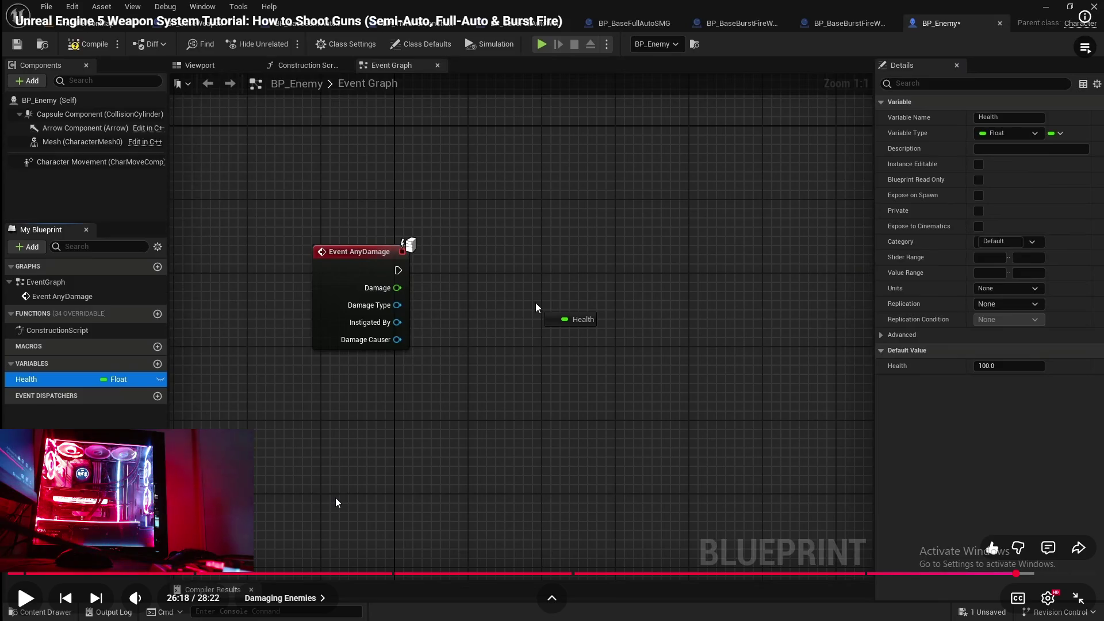
Play the tutorial on to 26:24 and pause at the Subtract step.
click(351, 450)
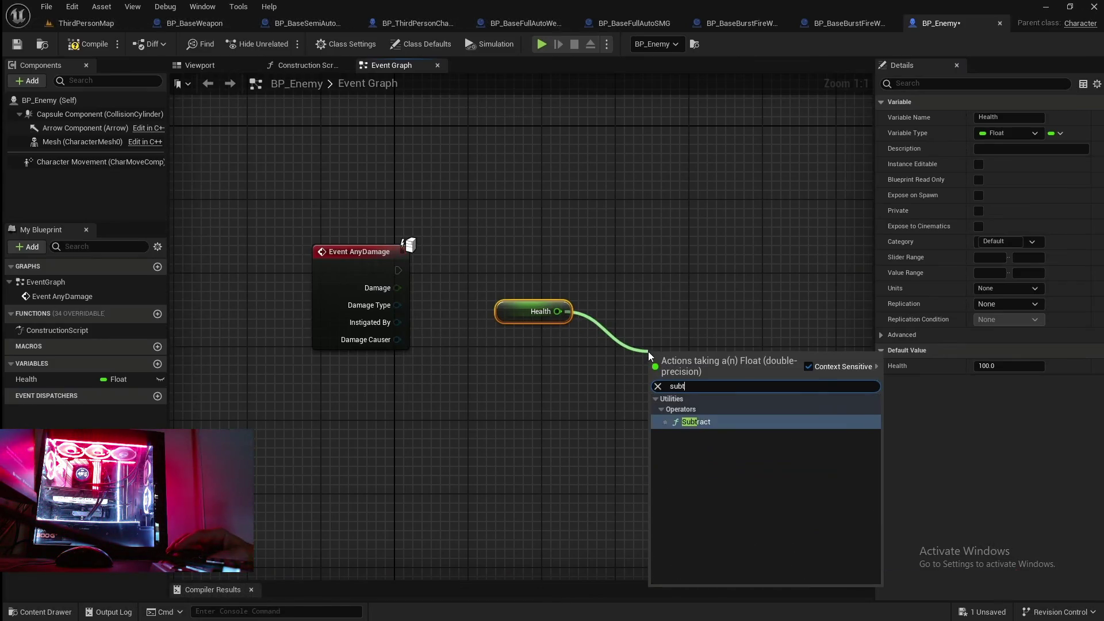
click(360, 431)
Add a Health getter to the graph and feed it into a new Subtract node.
key(alt+Tab)
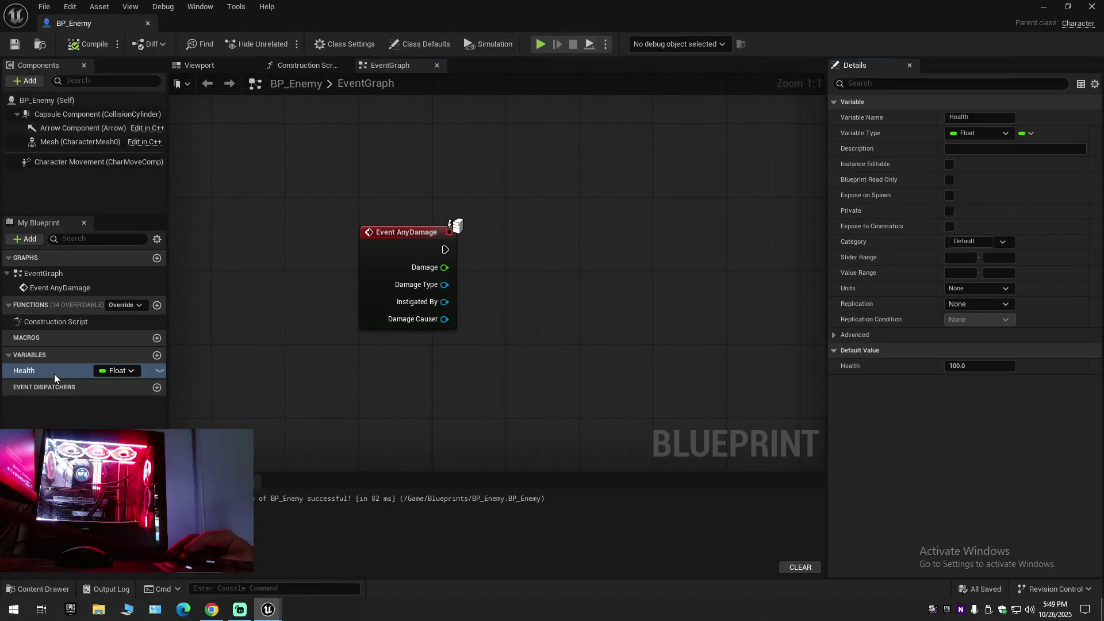
drag(54, 372, 634, 360)
click(547, 384)
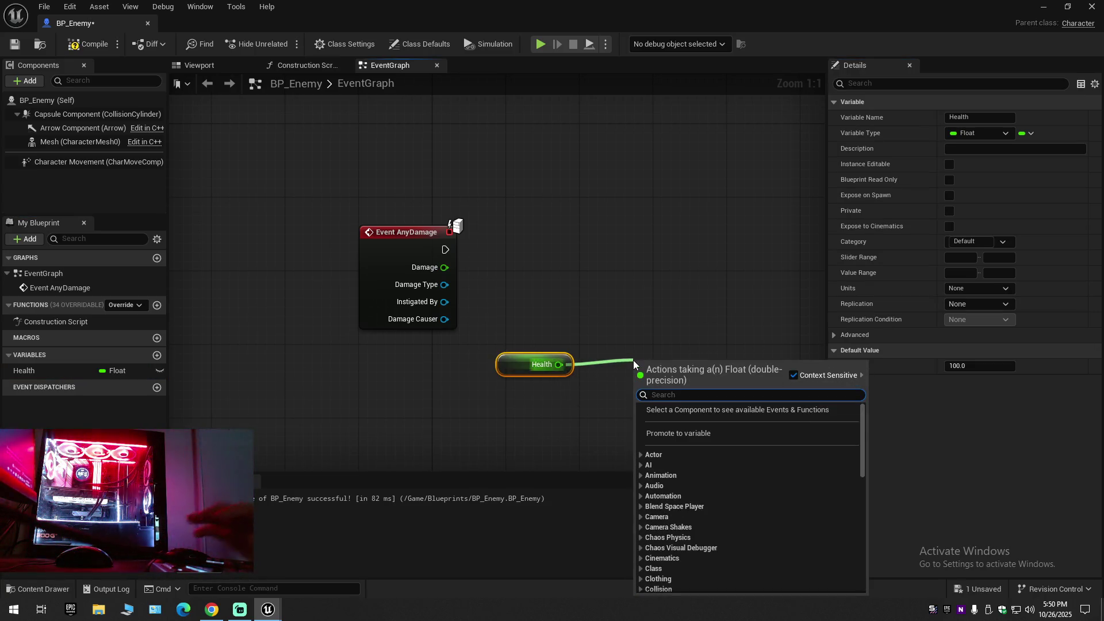
text(sub)
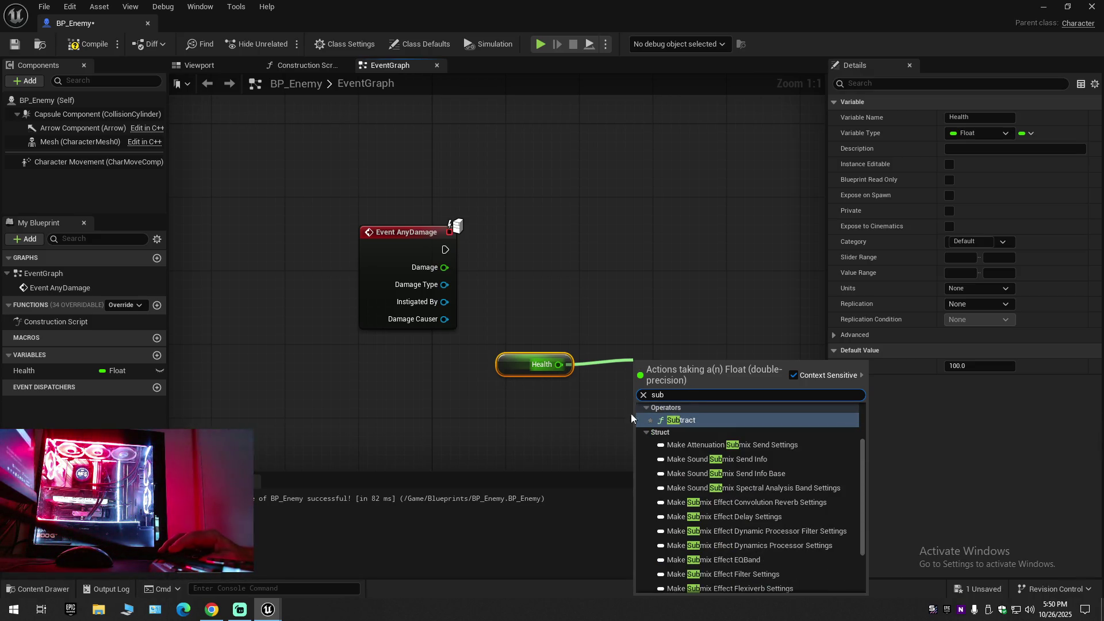
text(tra)
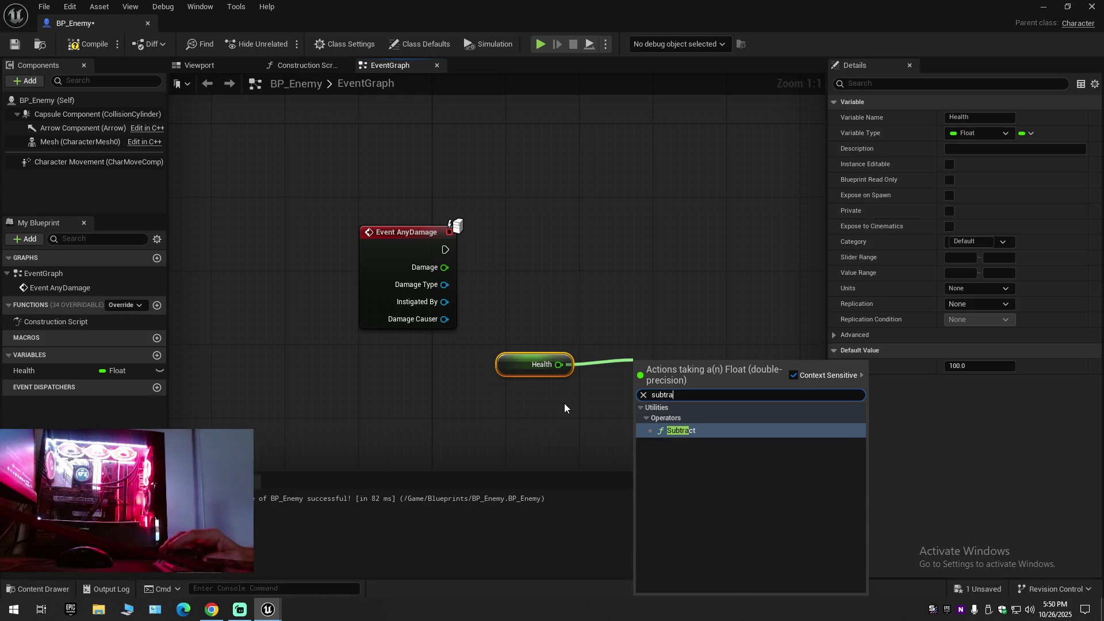
click(682, 430)
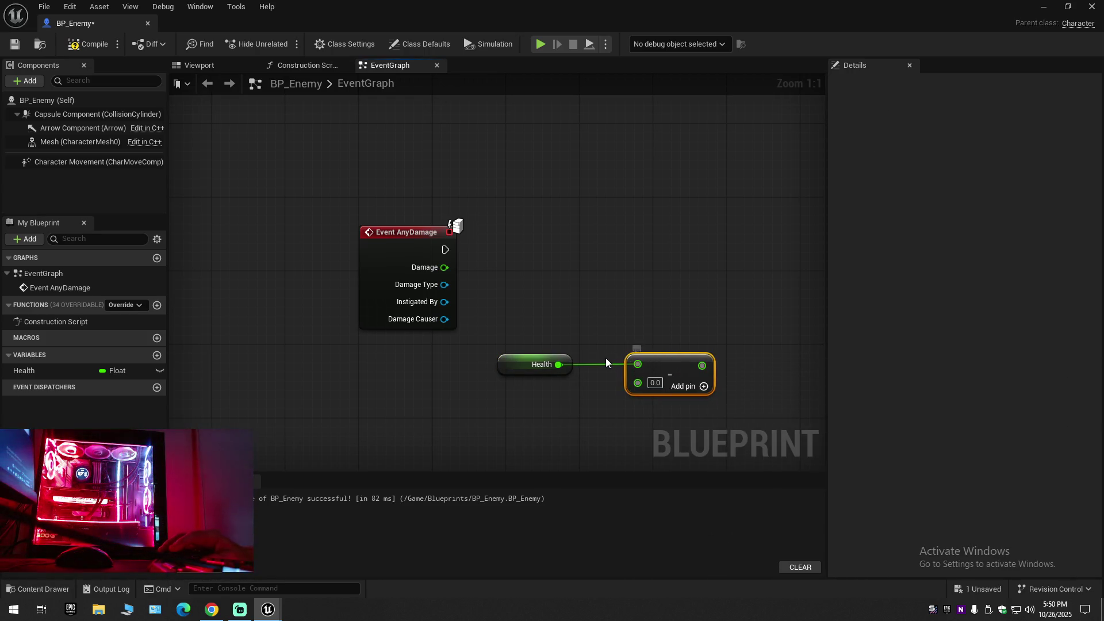
Watch a little more of the tutorial, then return to the BP_Enemy Event Graph.
mouse_move(401, 455)
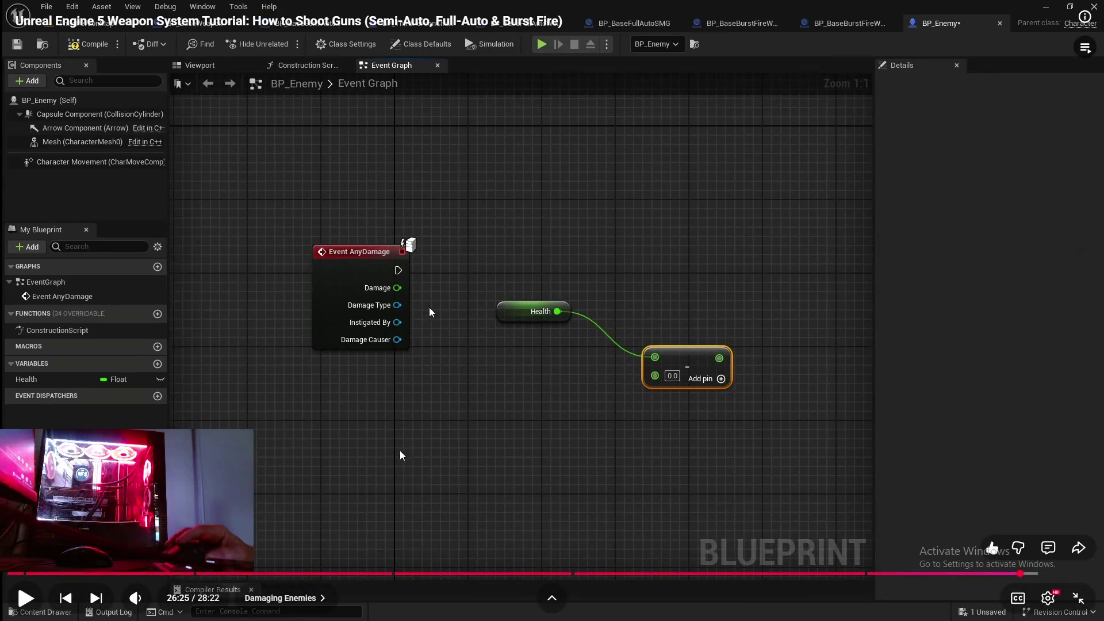
click(463, 462)
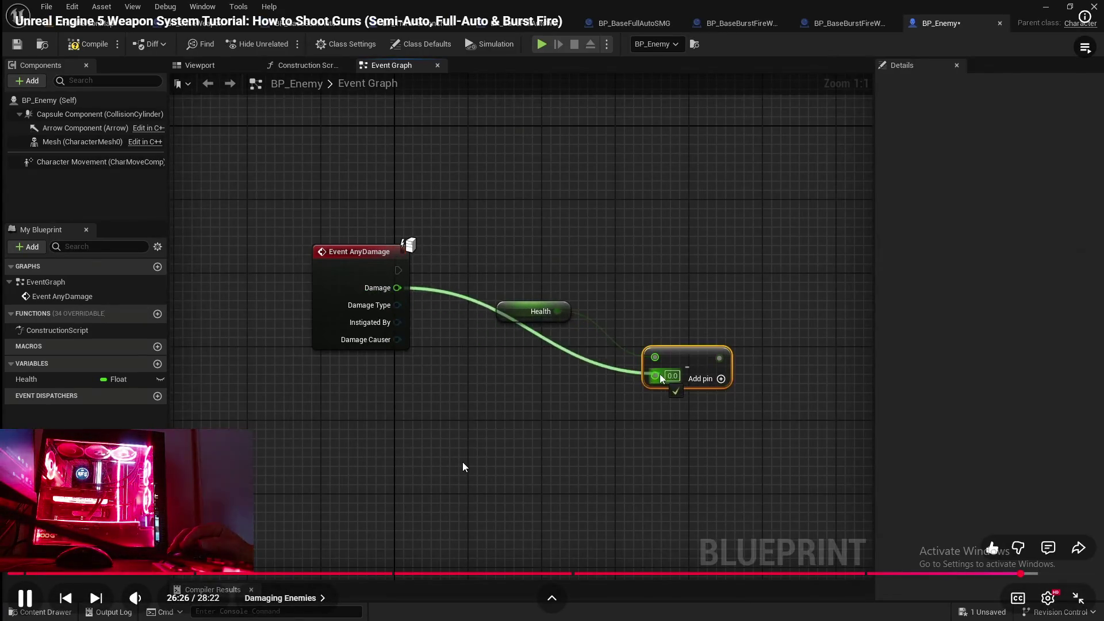
click(428, 444)
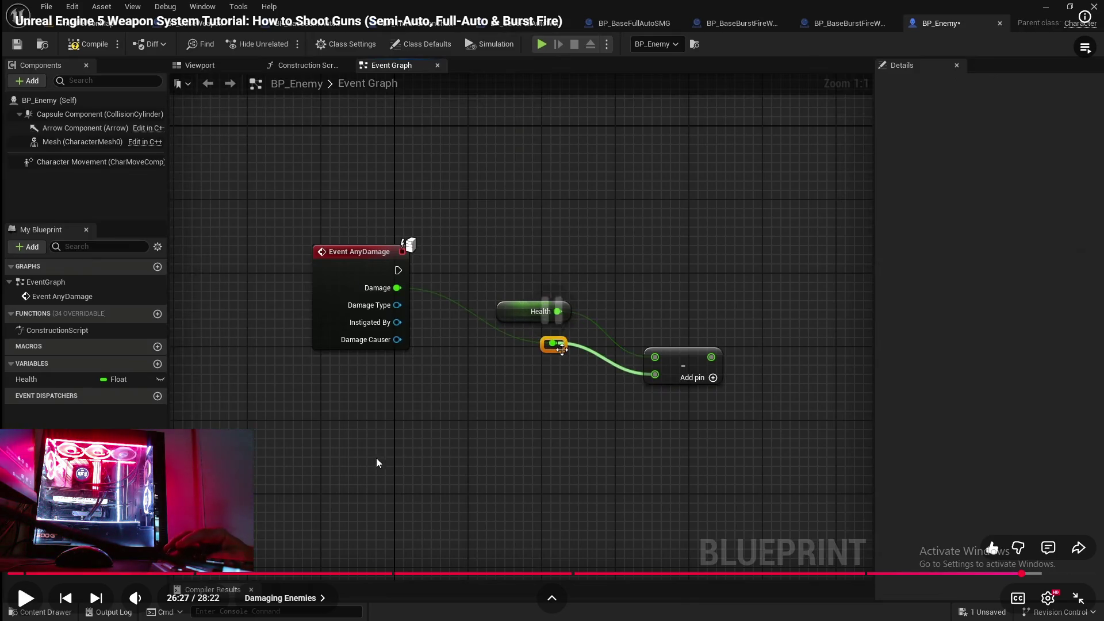
key(super)
key(alt+Tab)
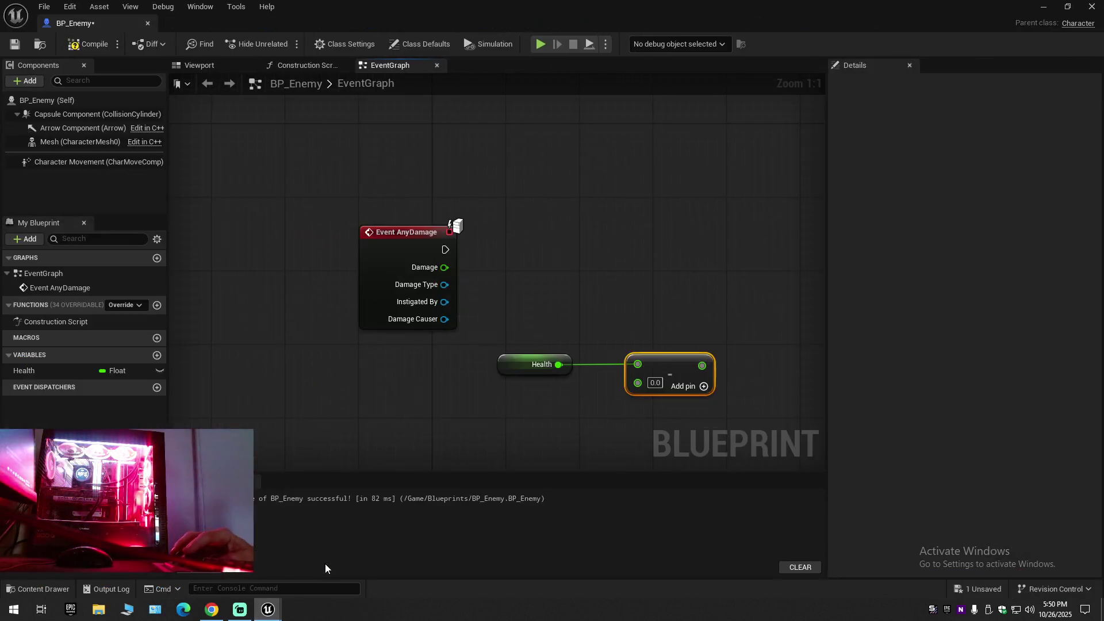
Move Health and Subtract up and wire Damage into Subtract's B pin through a reroute knot.
drag(673, 409, 506, 348)
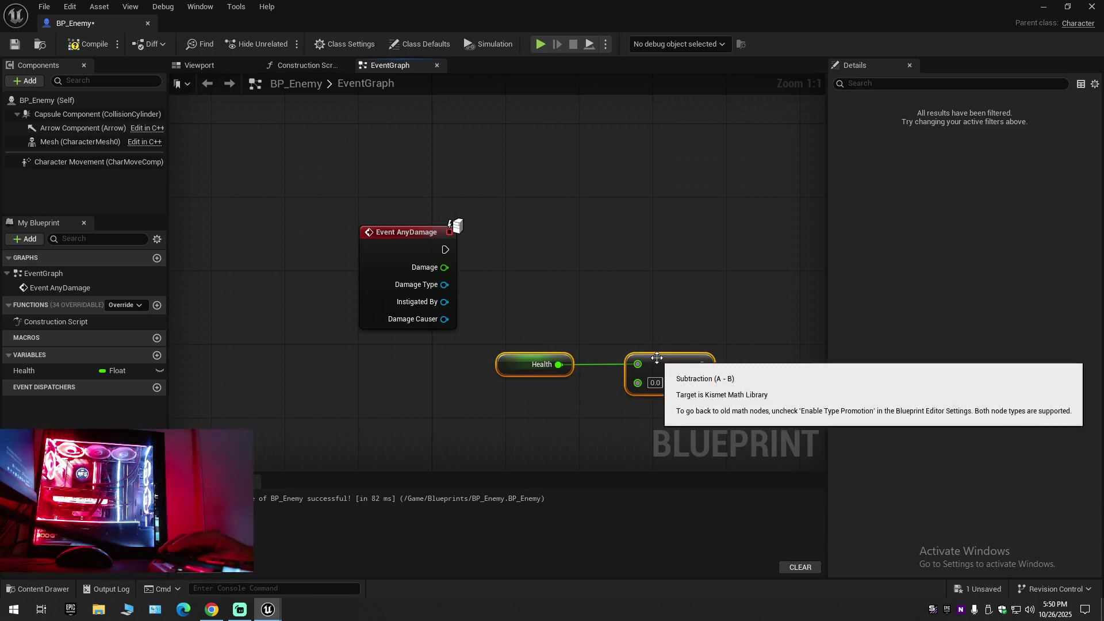
mouse_move(659, 363)
mouse_down()
mouse_move(657, 226)
mouse_move(646, 253)
mouse_up()
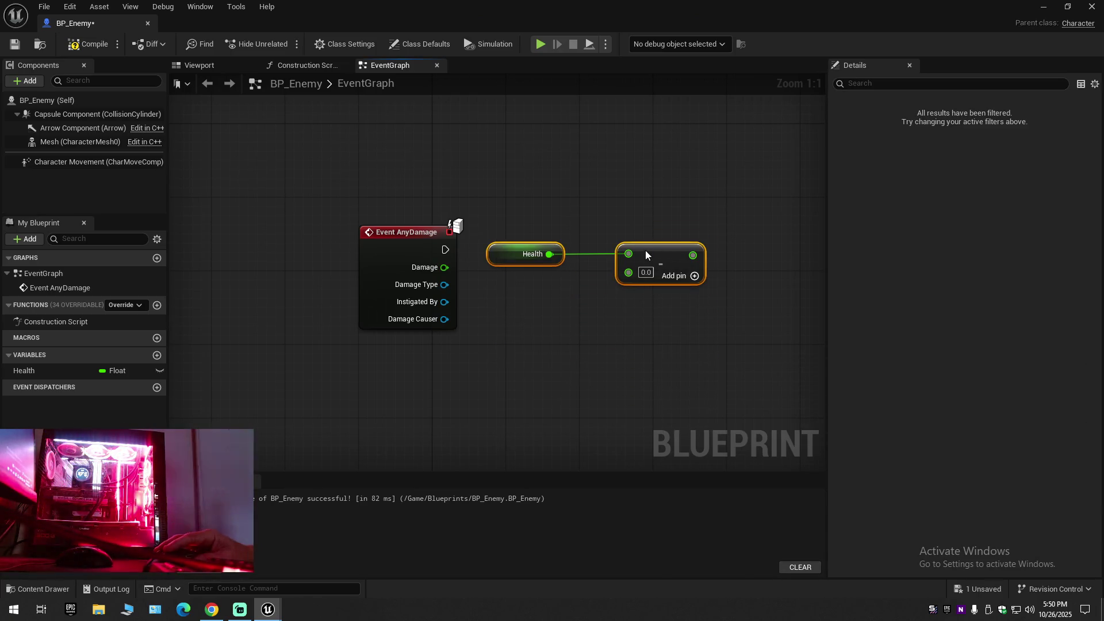
click(502, 288)
mouse_move(444, 267)
mouse_down()
mouse_move(578, 291)
mouse_move(629, 272)
mouse_up()
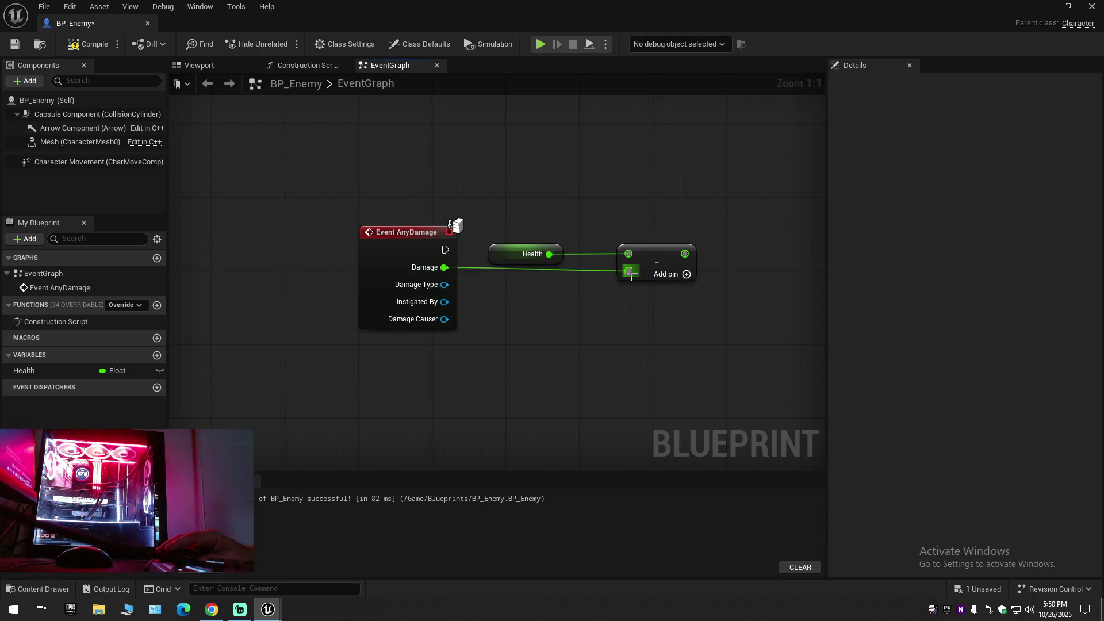
double_click(522, 268)
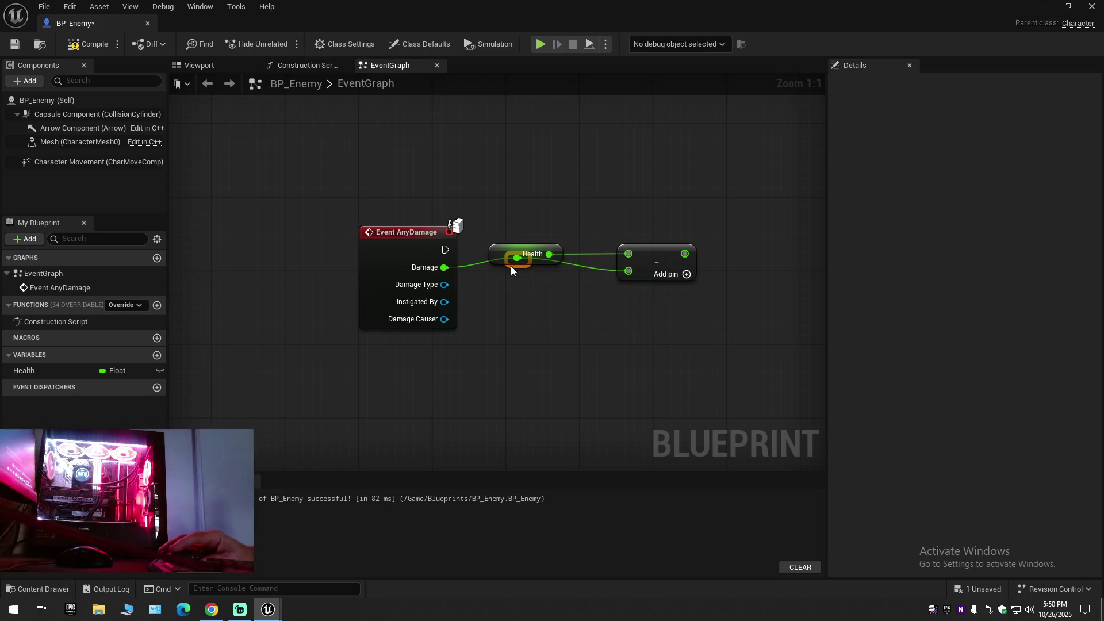
drag(511, 266, 512, 288)
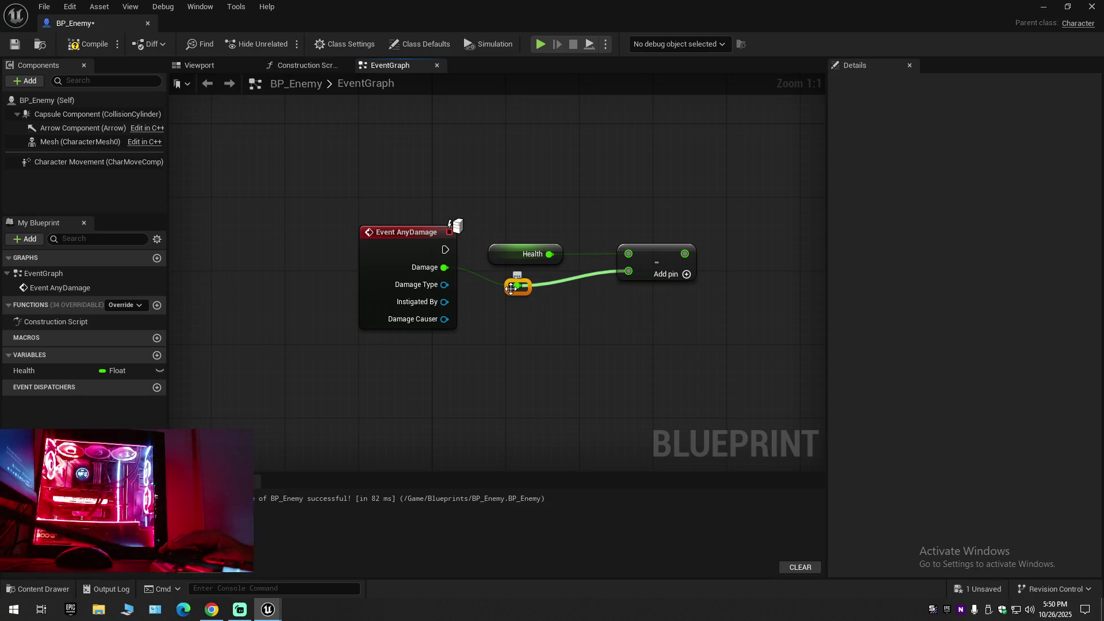
click(15, 44)
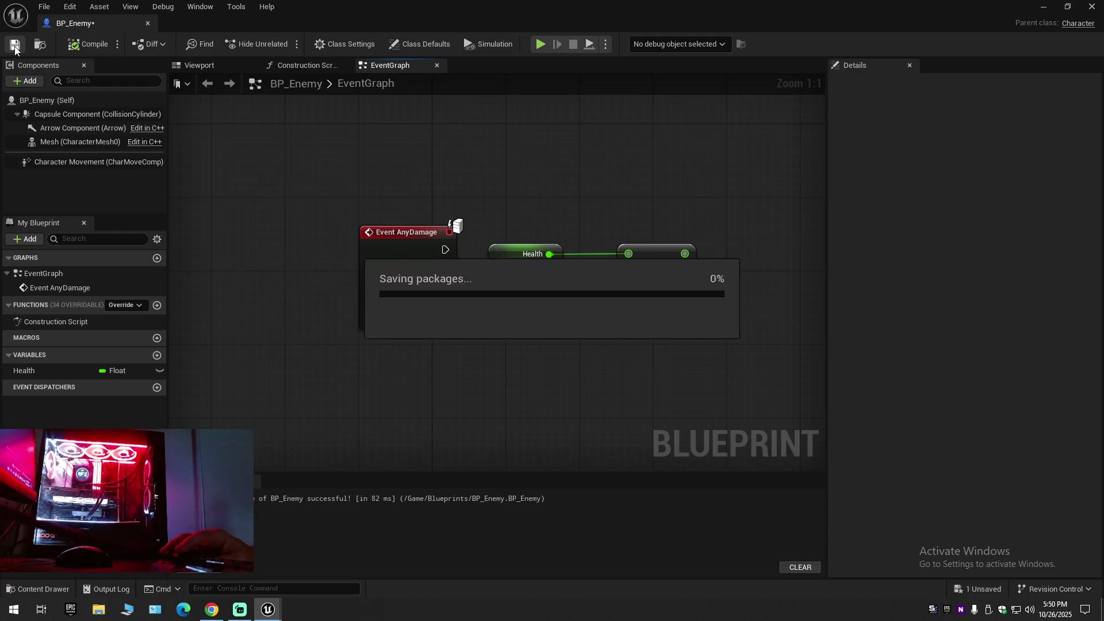
click(211, 609)
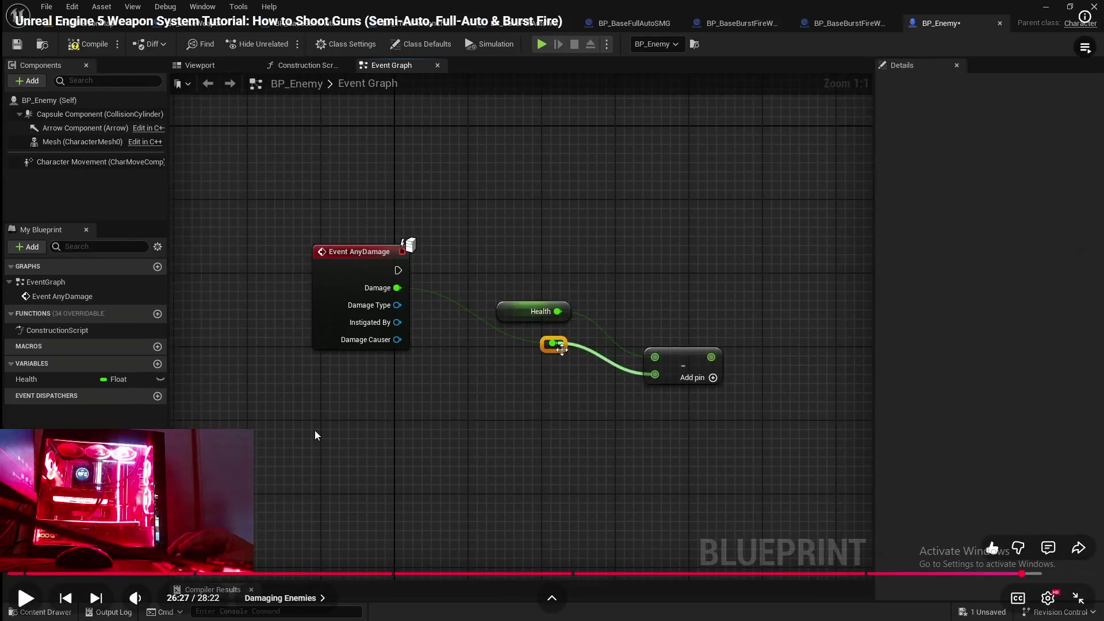
click(315, 430)
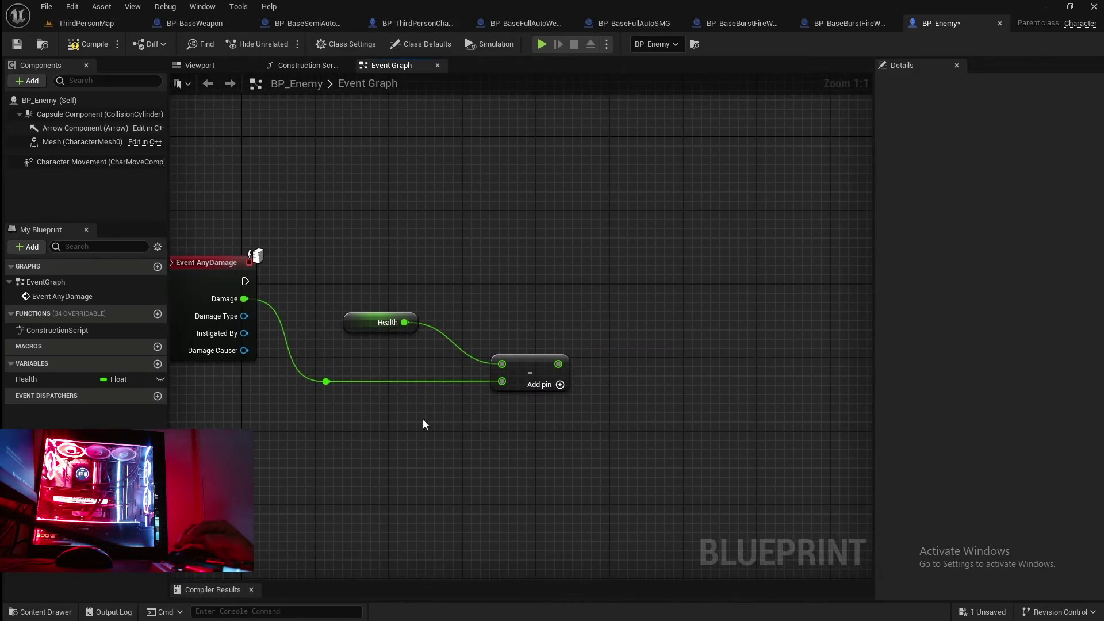
click(286, 490)
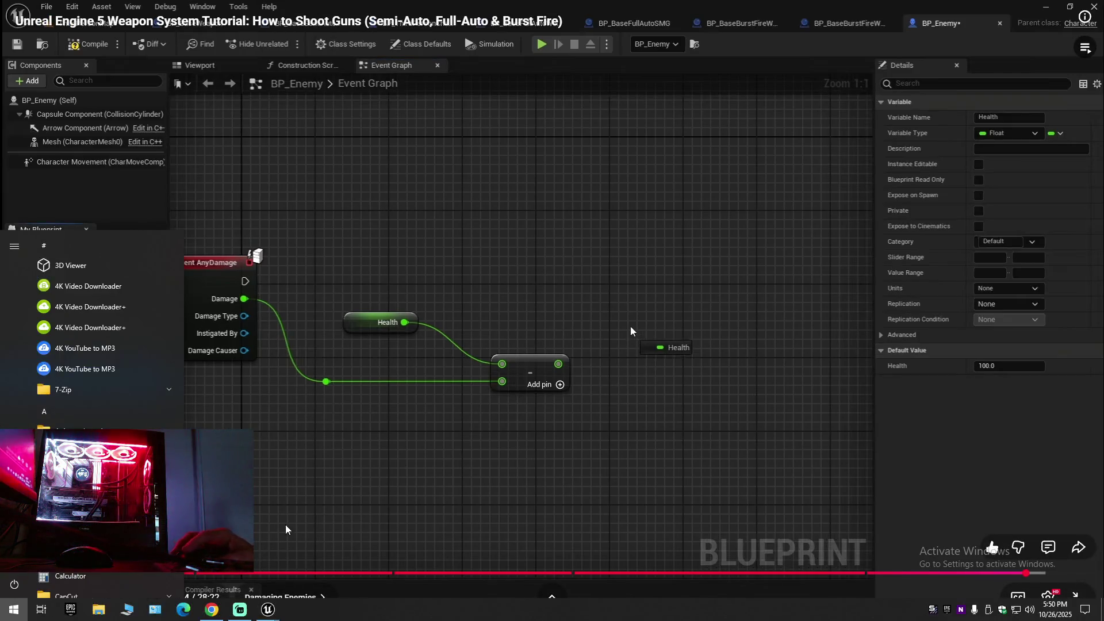
click(268, 610)
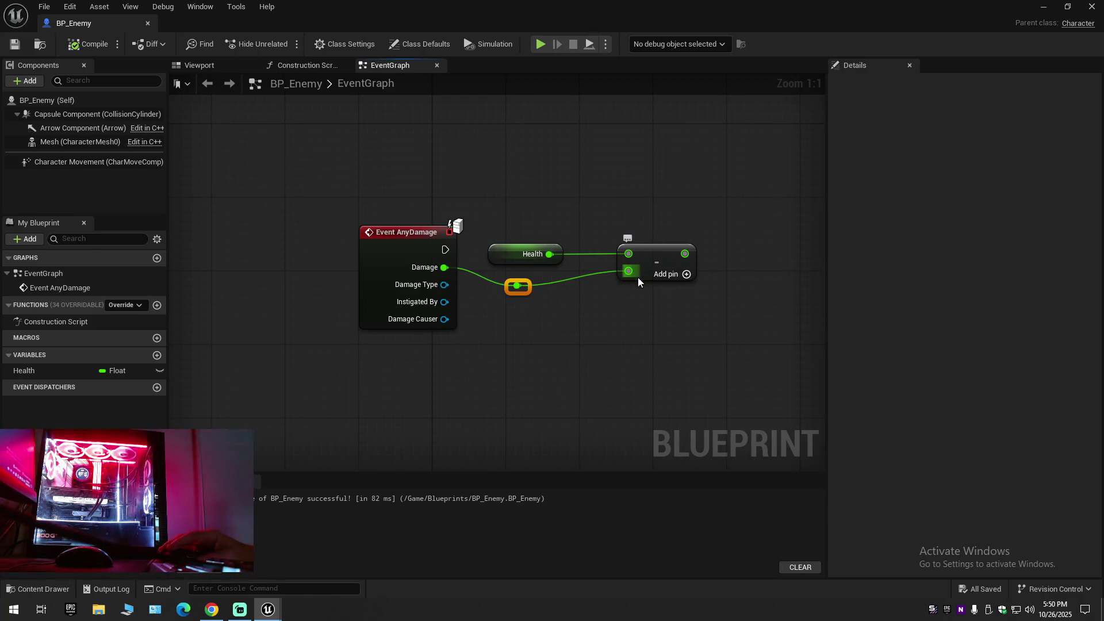
click(212, 610)
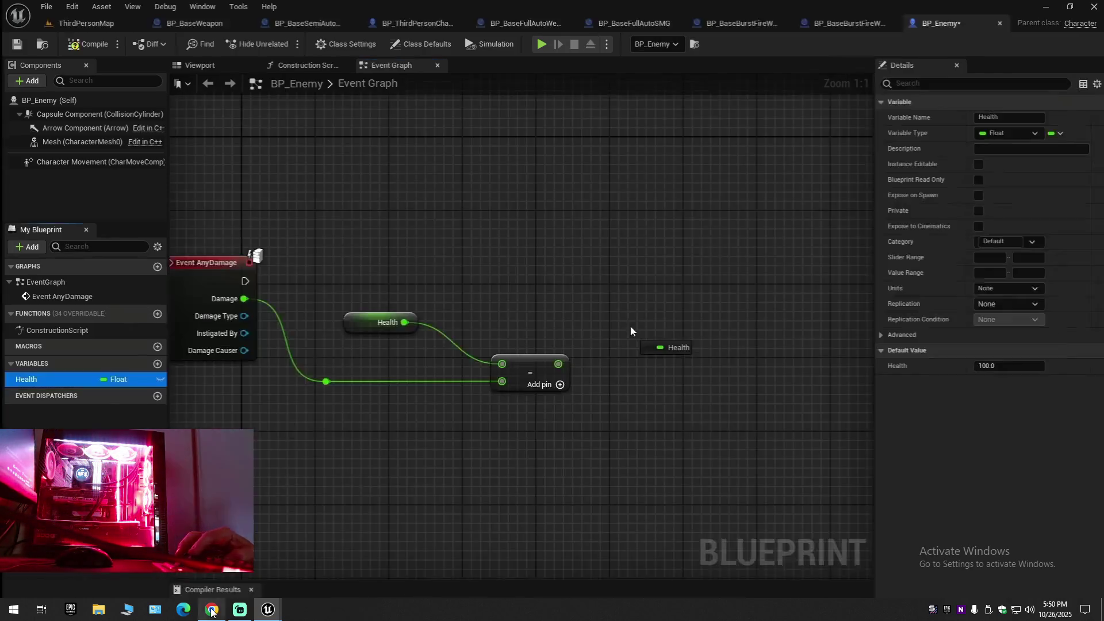
key(space)
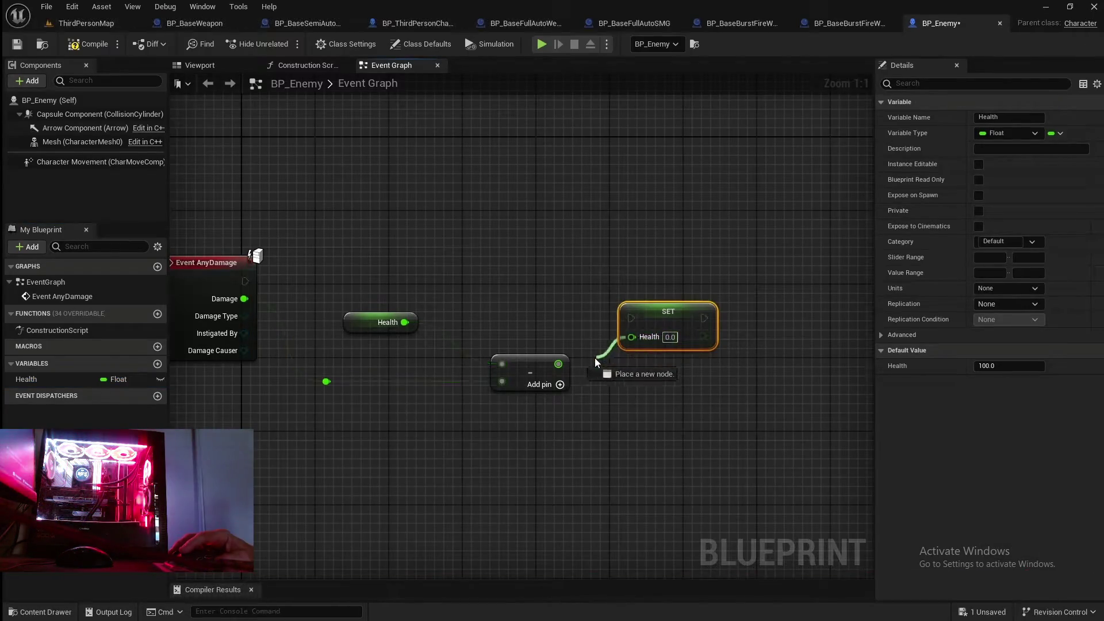
click(498, 424)
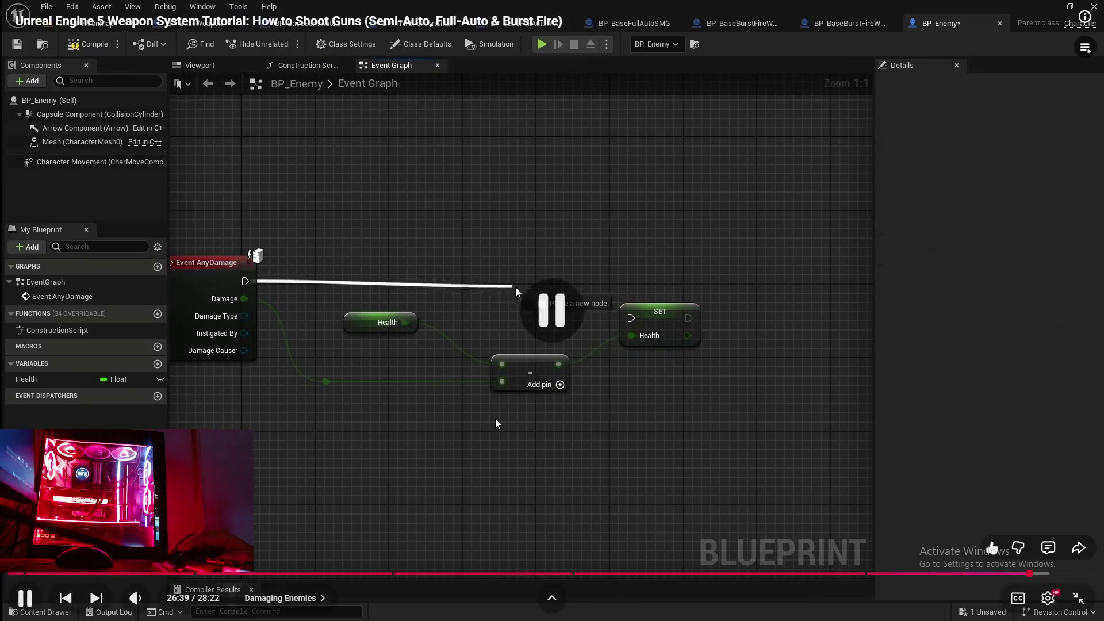
Add a SET Health node and arrange it beside the Subtract node.
mouse_move(268, 609)
click(305, 547)
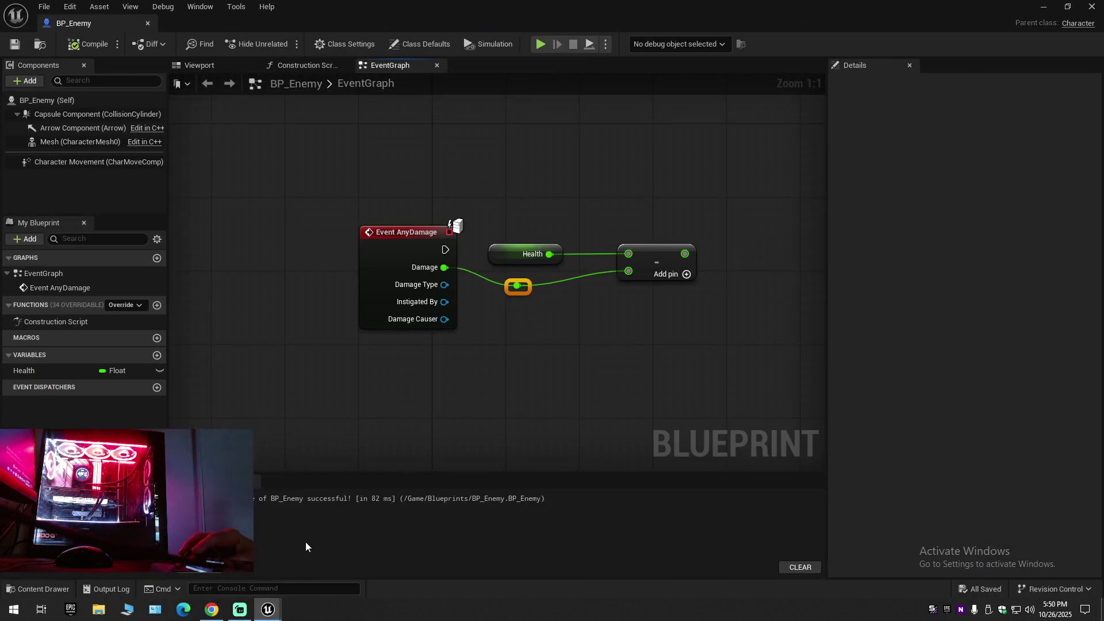
drag(118, 371, 551, 360)
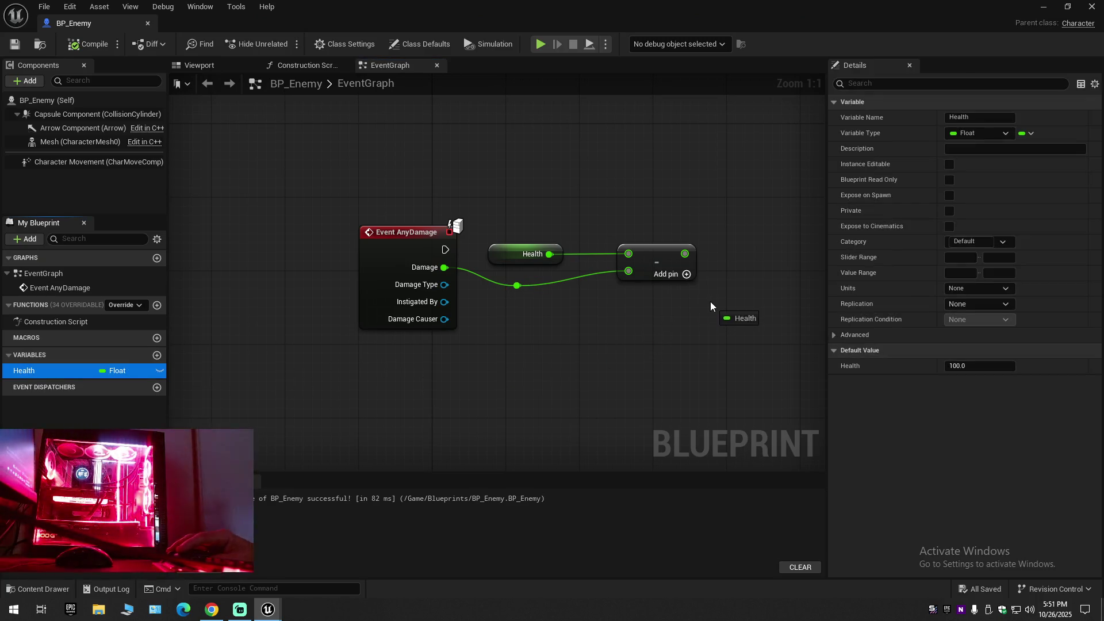
drag(711, 306, 712, 298)
click(740, 334)
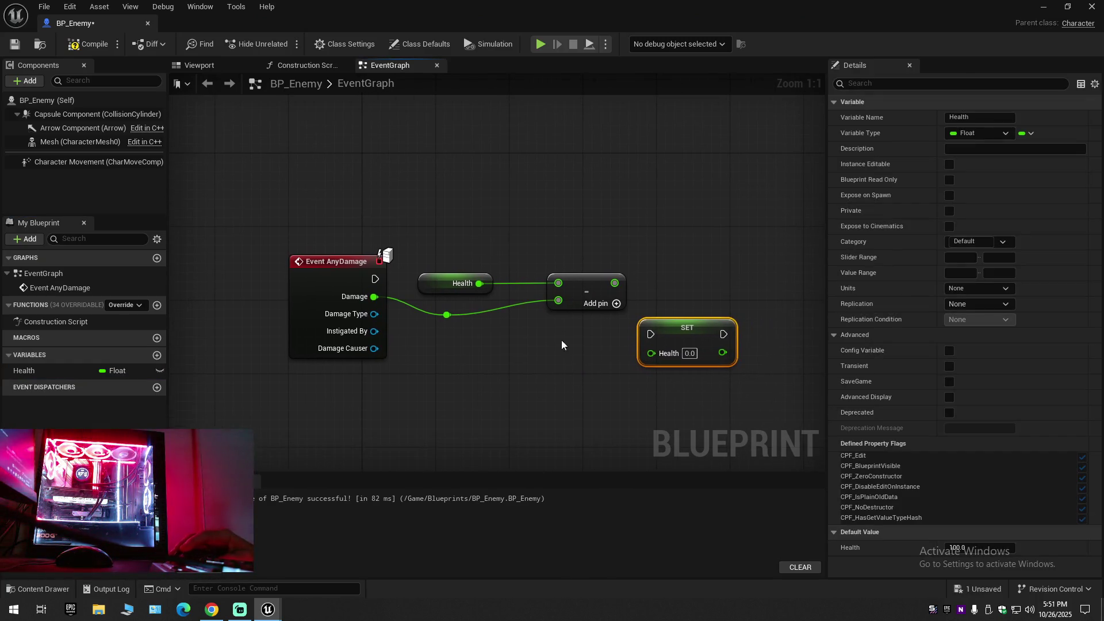
drag(405, 317, 406, 315)
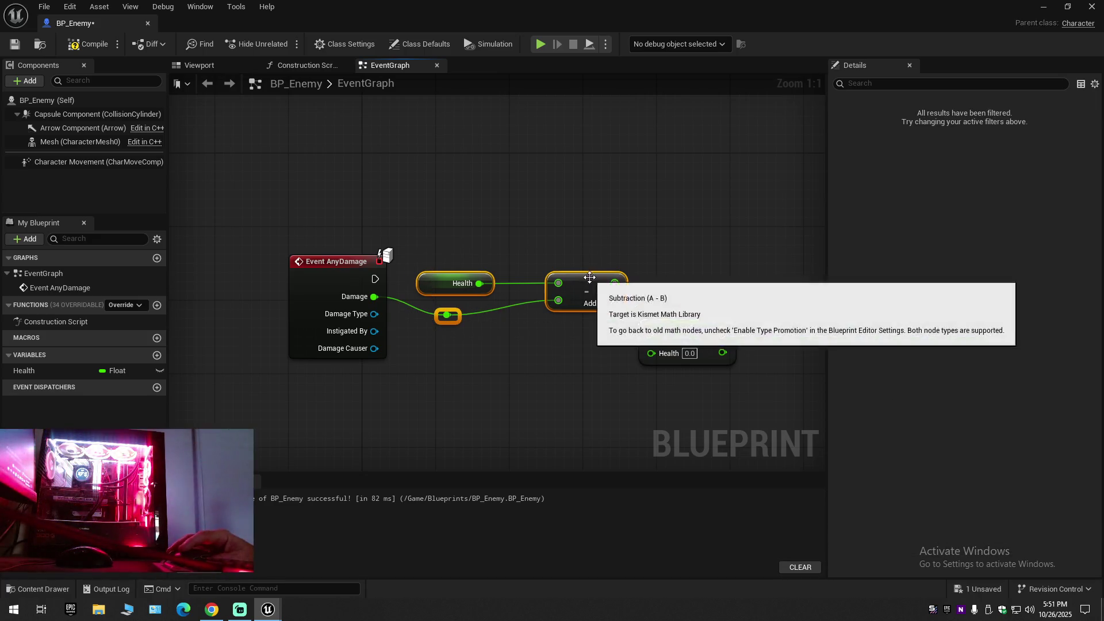
mouse_move(587, 277)
mouse_down()
mouse_move(577, 323)
mouse_move(587, 290)
mouse_up()
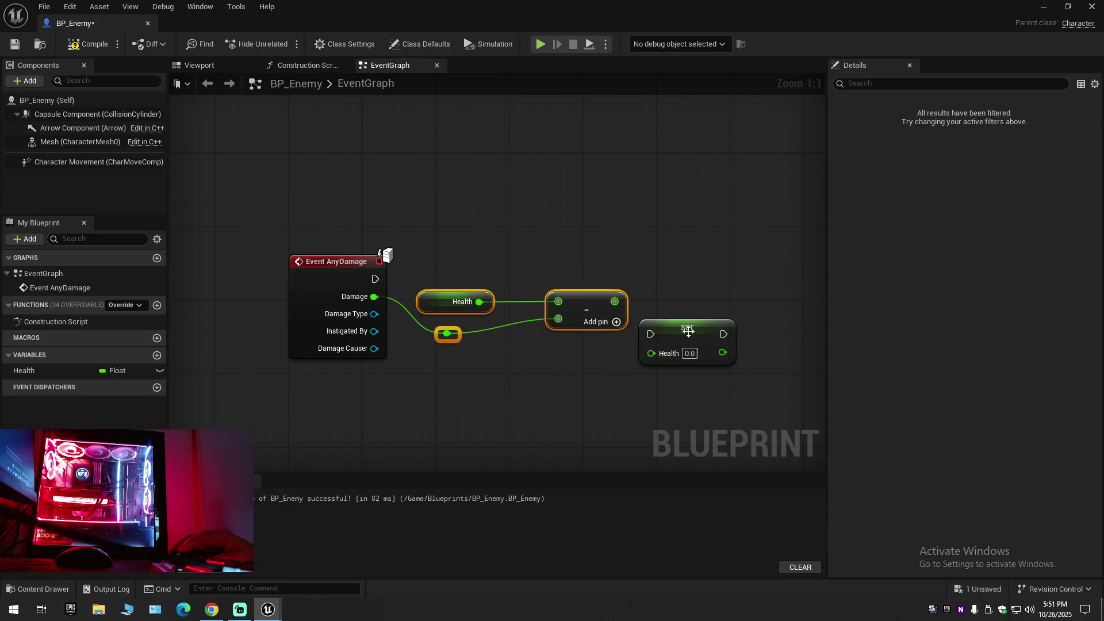
mouse_move(682, 337)
mouse_down()
mouse_move(682, 274)
mouse_move(618, 301)
mouse_up()
Run SET Health from Event AnyDamage, align the nodes, then compile and save BP_Enemy.
drag(374, 280, 681, 274)
mouse_move(587, 299)
mouse_down()
mouse_move(560, 299)
mouse_move(570, 299)
mouse_up()
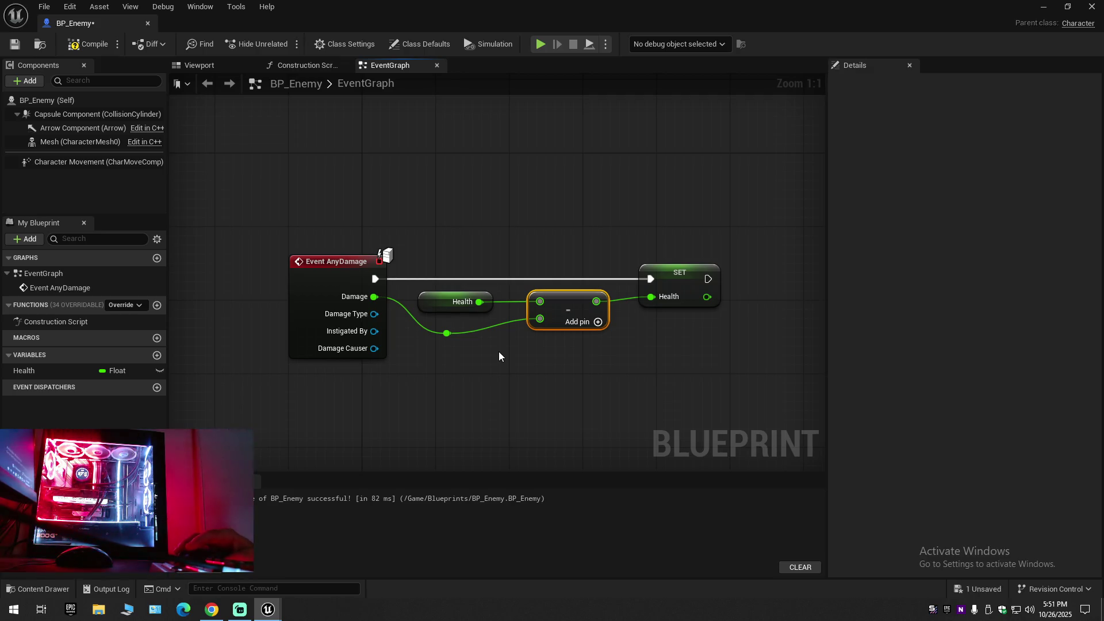
click(86, 51)
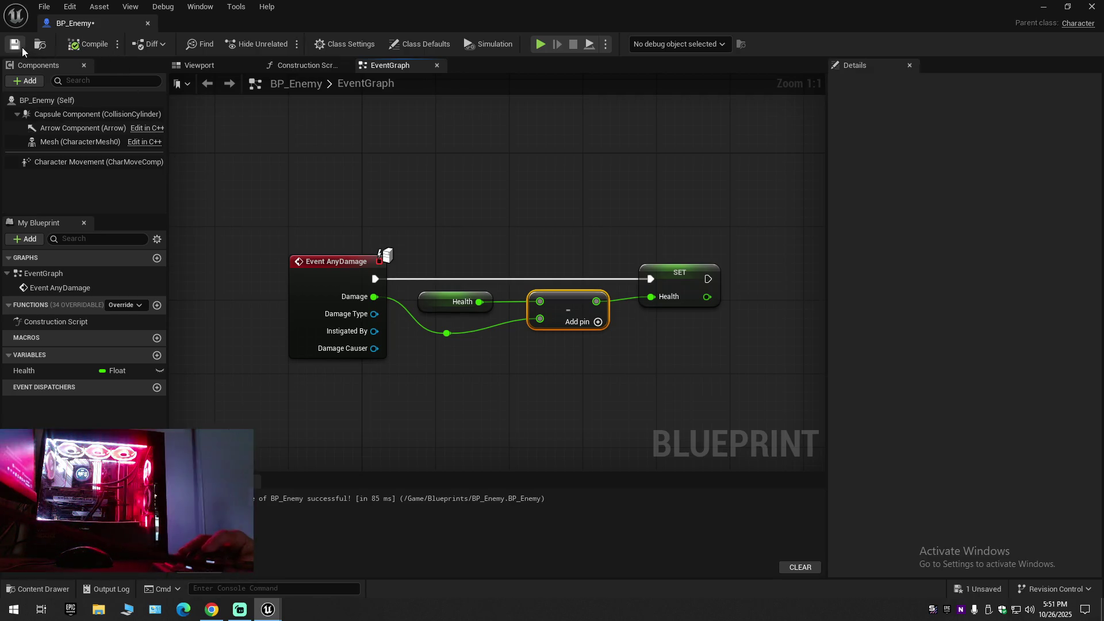
click(22, 47)
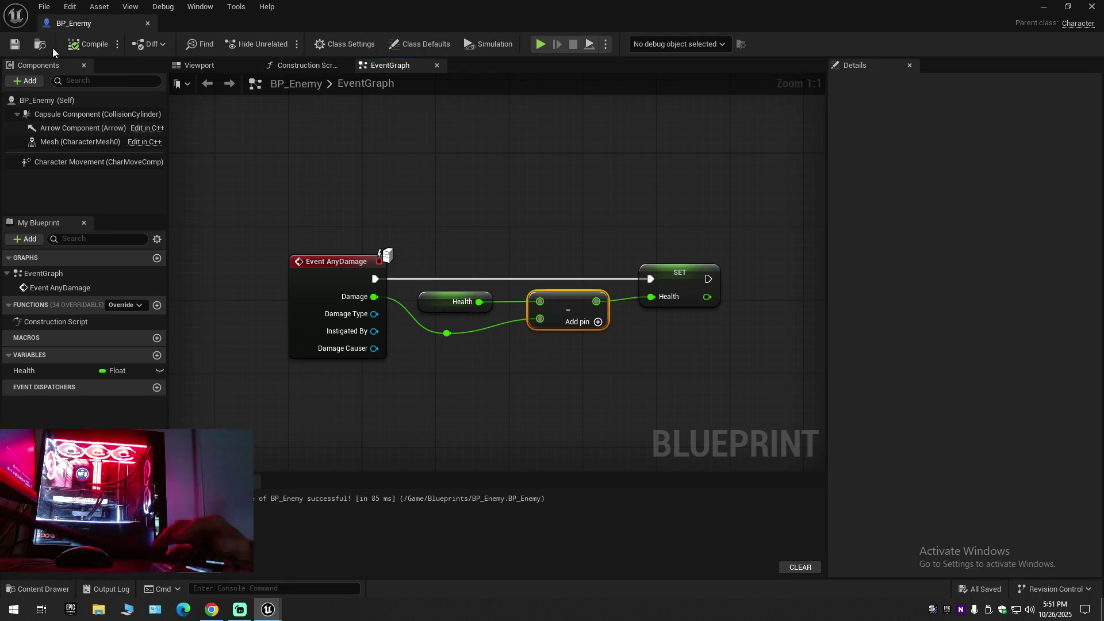
click(87, 44)
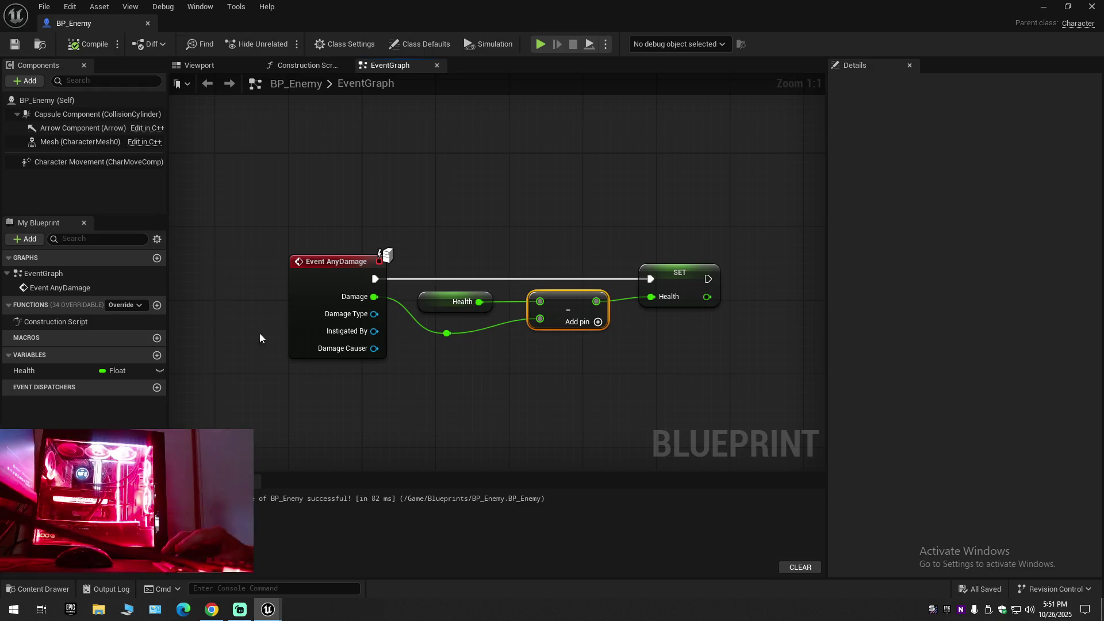
click(205, 616)
click(492, 459)
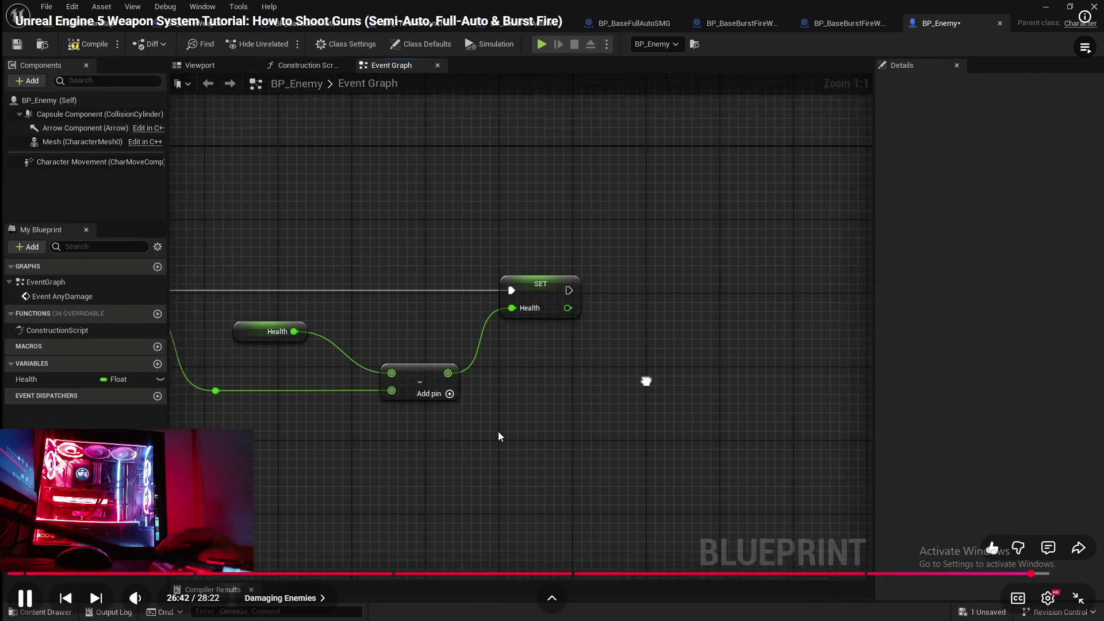
key(alt+Tab)
drag(431, 303, 531, 343)
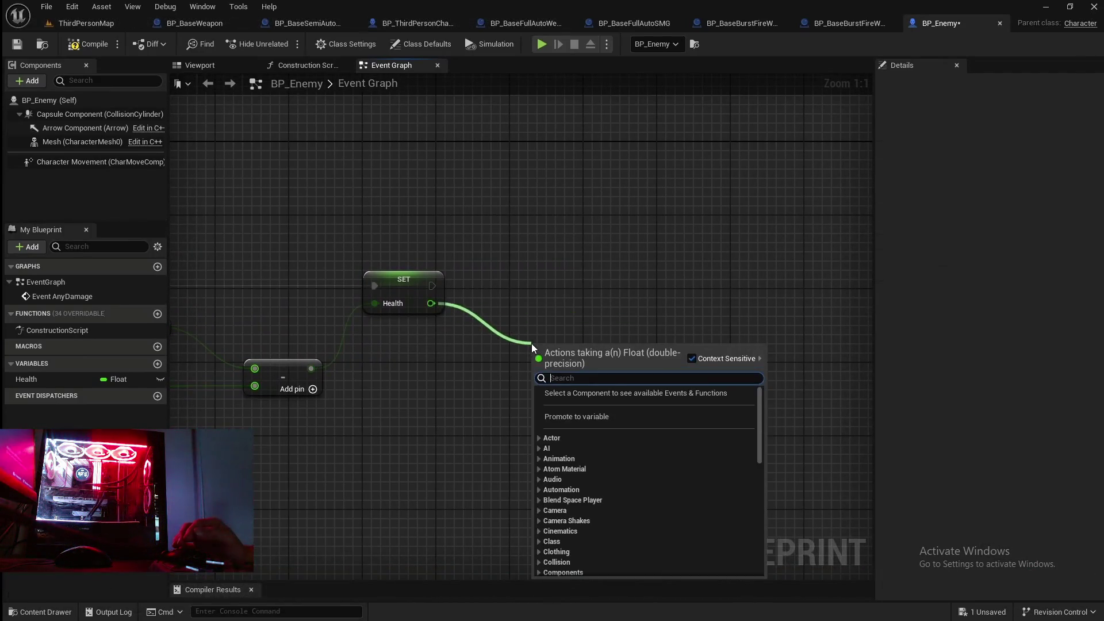
text(less eq)
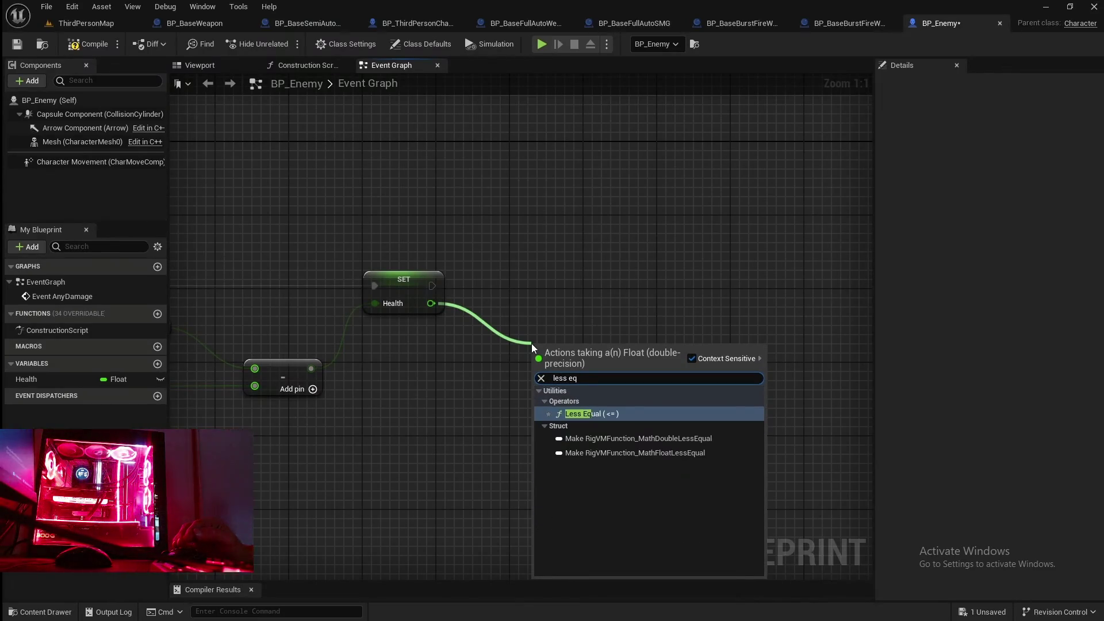
click(383, 526)
key(super)
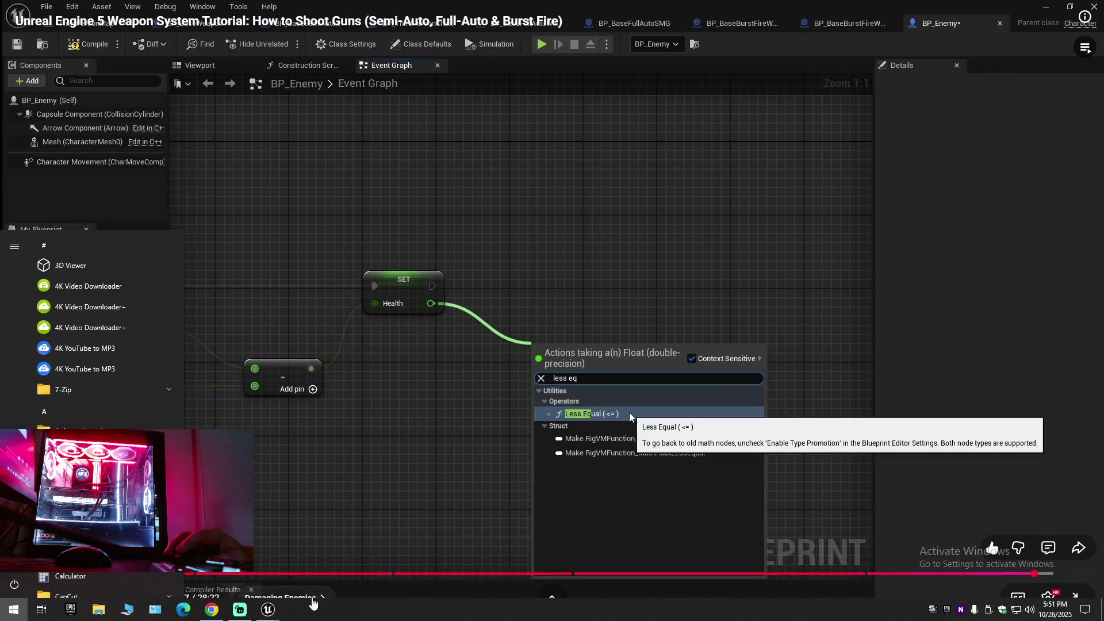
mouse_move(268, 610)
click(361, 542)
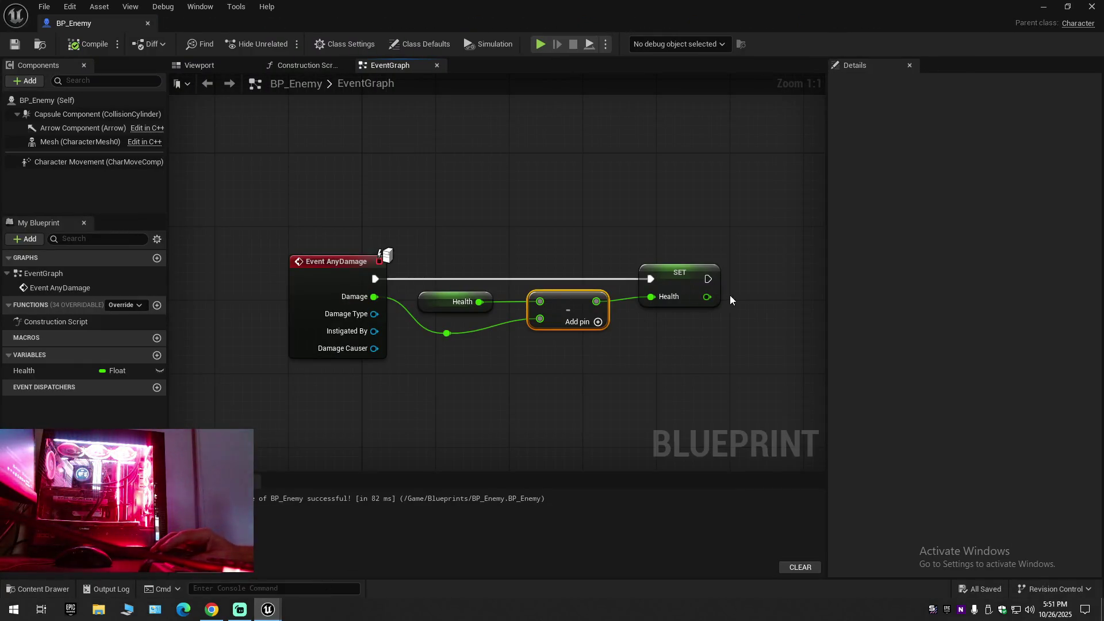
Add a Less Equal (<=) node off SET Health's output value.
drag(707, 297, 732, 359)
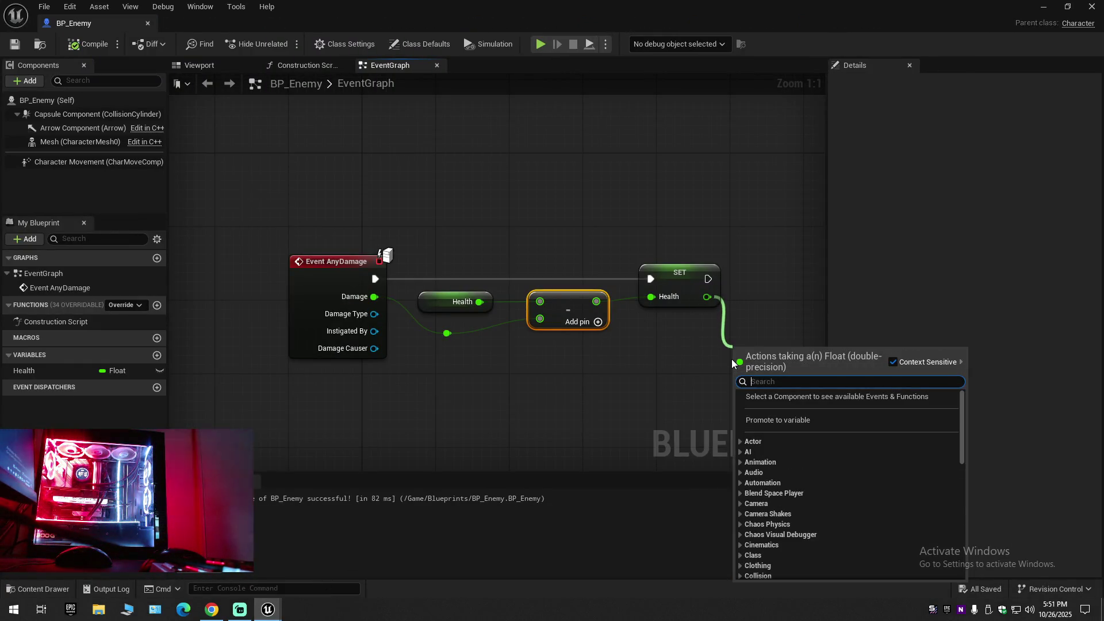
text(less th)
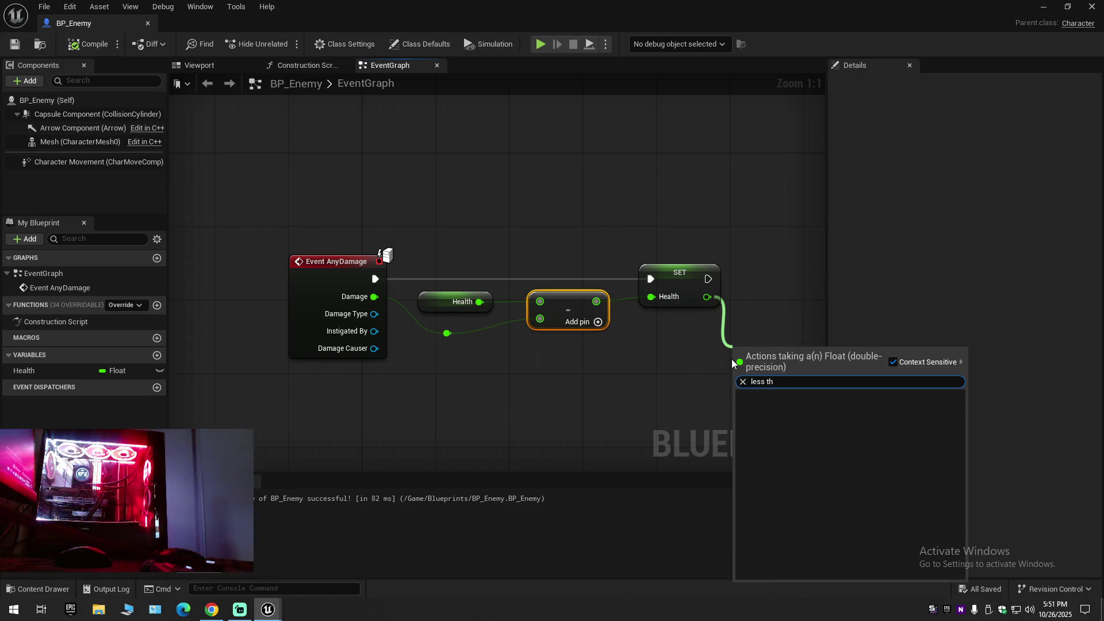
key(BackSpace)
key(BackSpace)
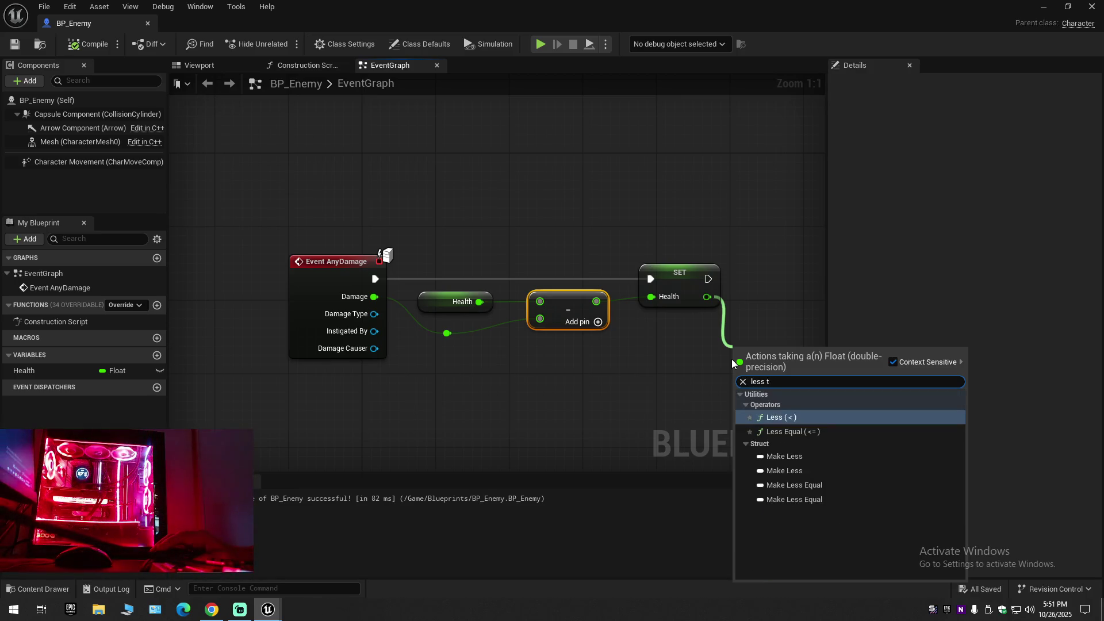
click(793, 432)
Place the <= node beside SET and straighten the wires from Event AnyDamage through SET.
drag(661, 368, 532, 362)
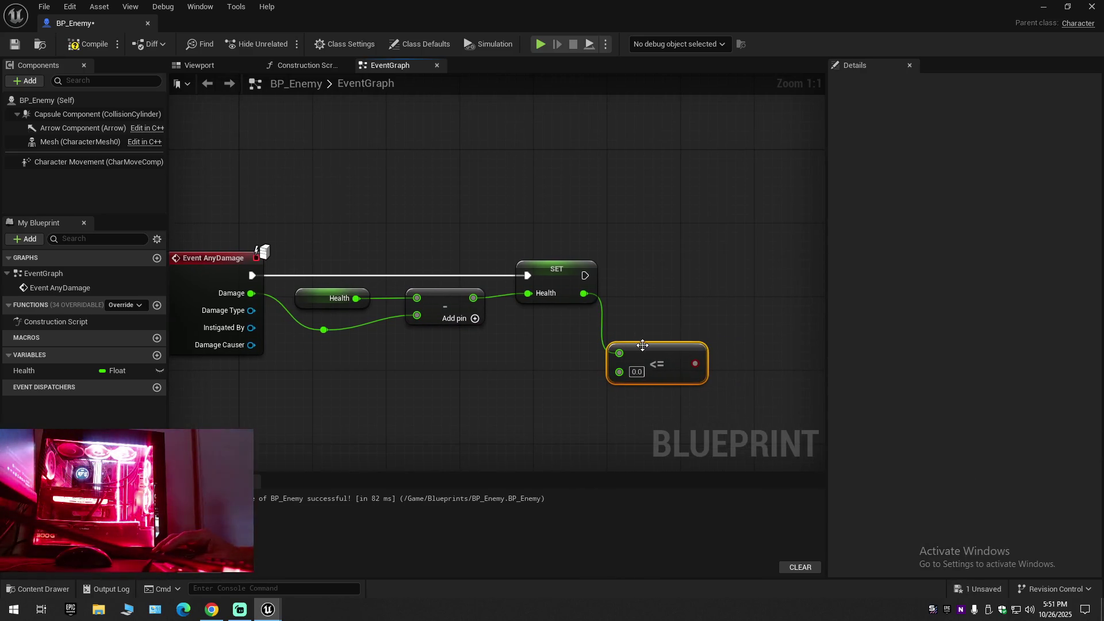
drag(640, 350, 671, 290)
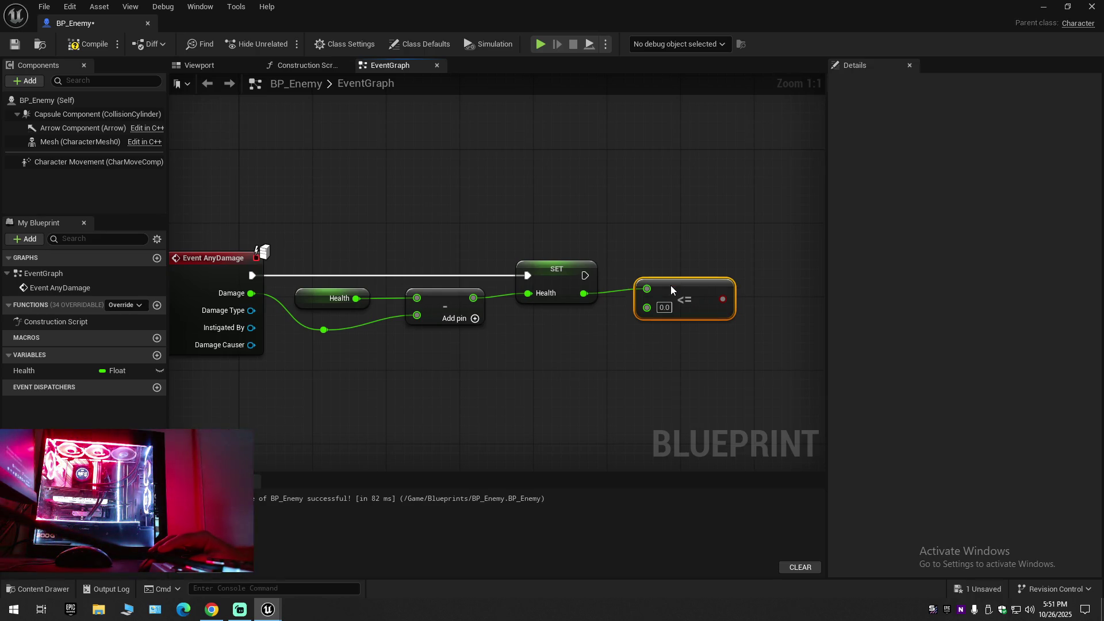
mouse_move(695, 333)
mouse_down()
mouse_move(650, 283)
mouse_move(605, 290)
mouse_up()
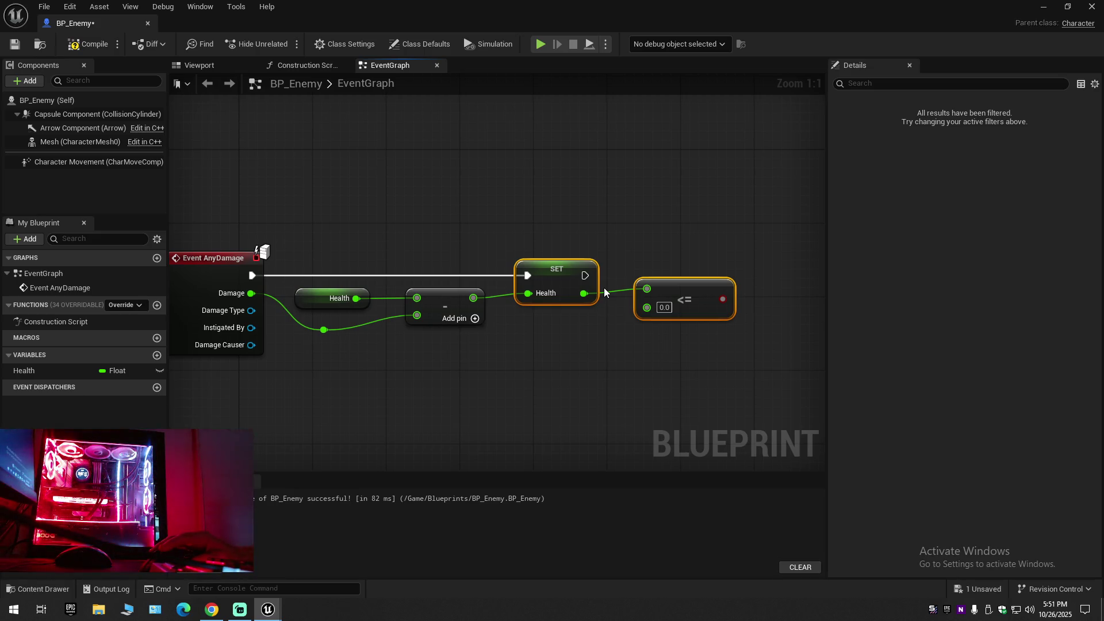
key(q)
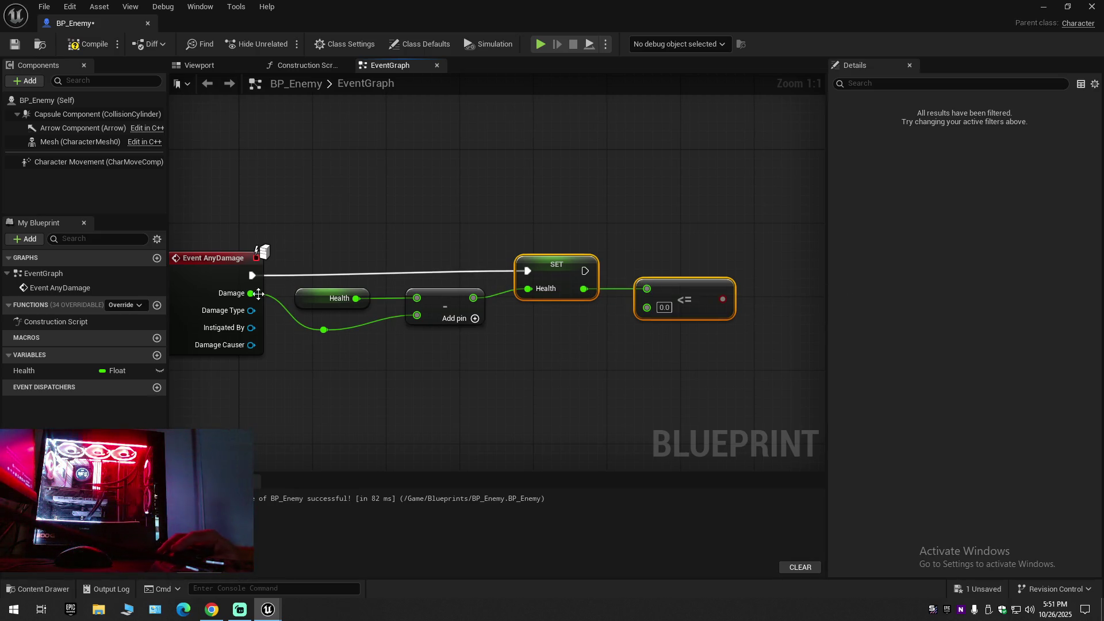
drag(220, 225, 567, 269)
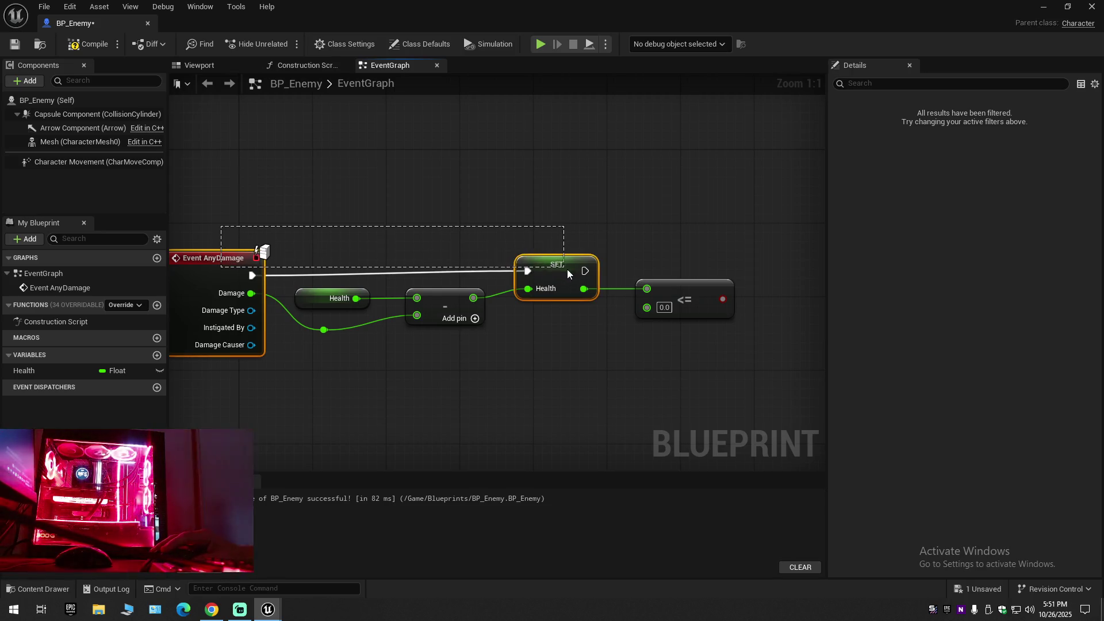
drag(650, 278, 613, 274)
key(q)
click(519, 413)
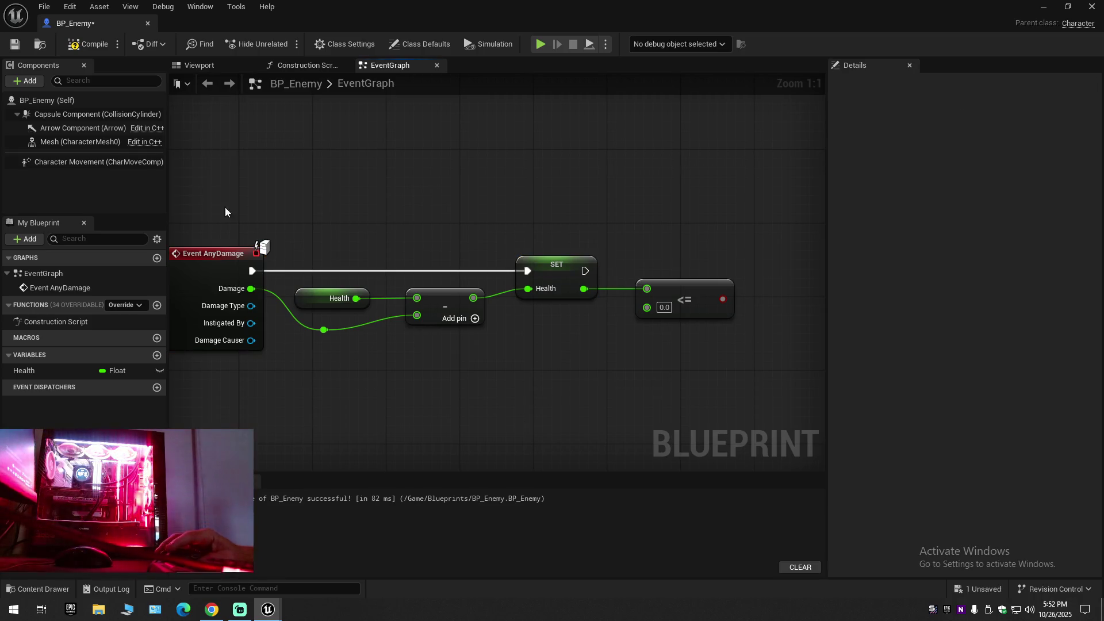
Compile BP_Enemy and bring the tutorial video back up.
click(83, 45)
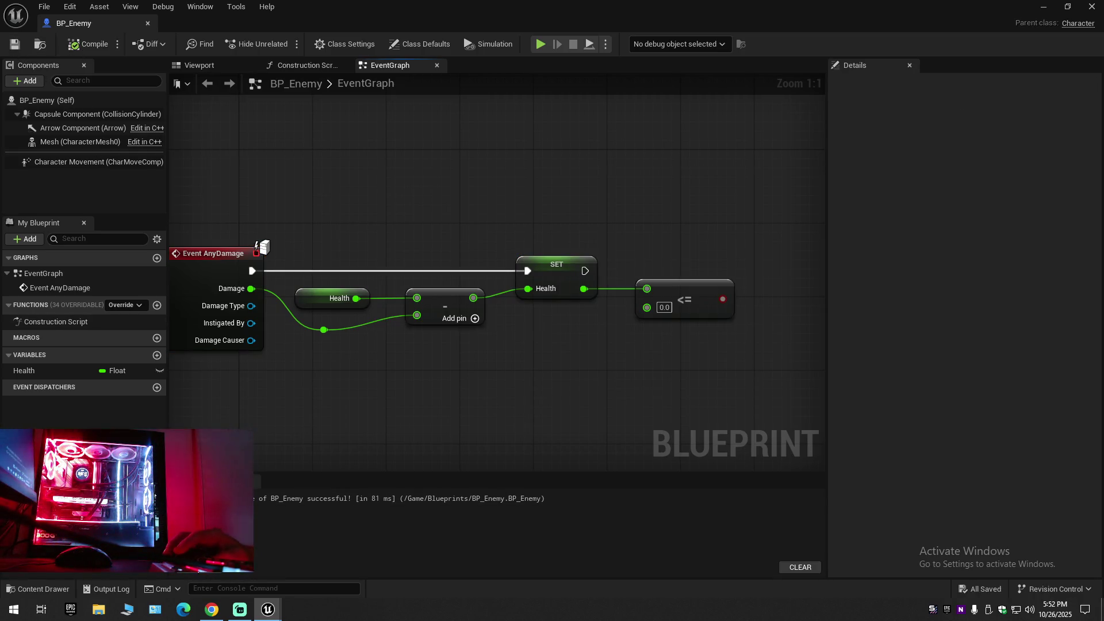
click(213, 610)
click(514, 442)
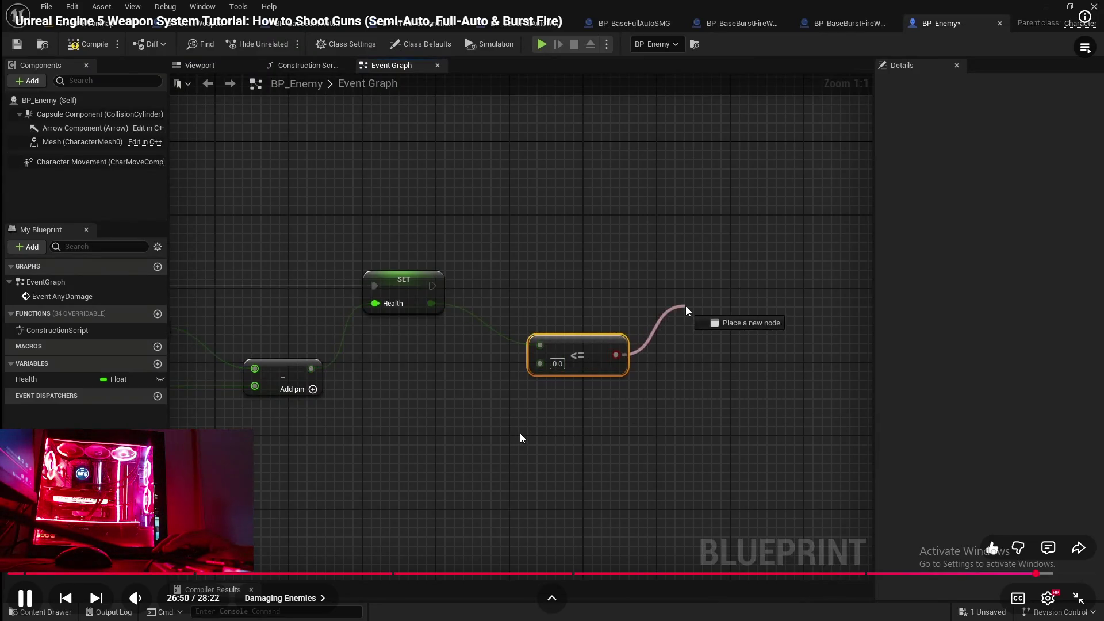
click(521, 438)
click(509, 447)
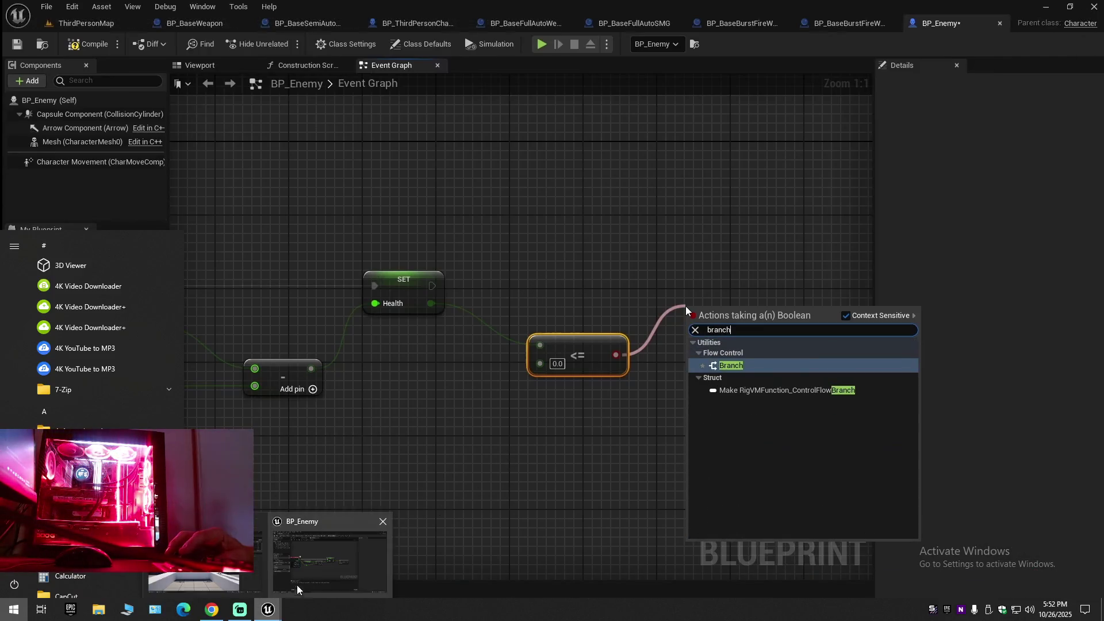
Add a Branch fed by the <= result and connect SET's execution output to it.
click(268, 610)
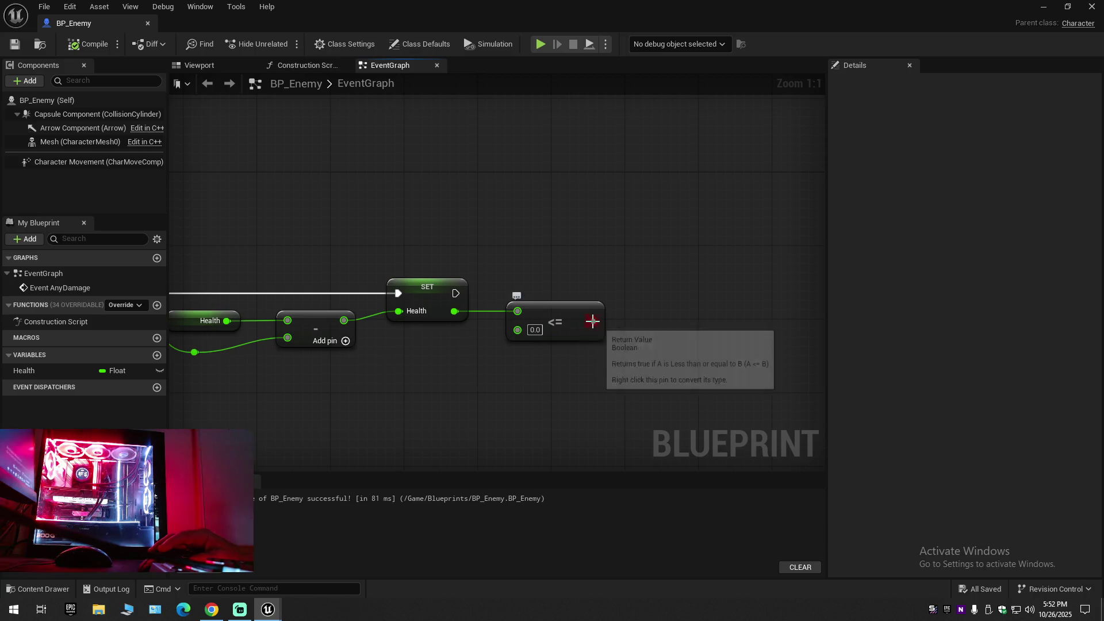
drag(593, 321, 637, 293)
text(br)
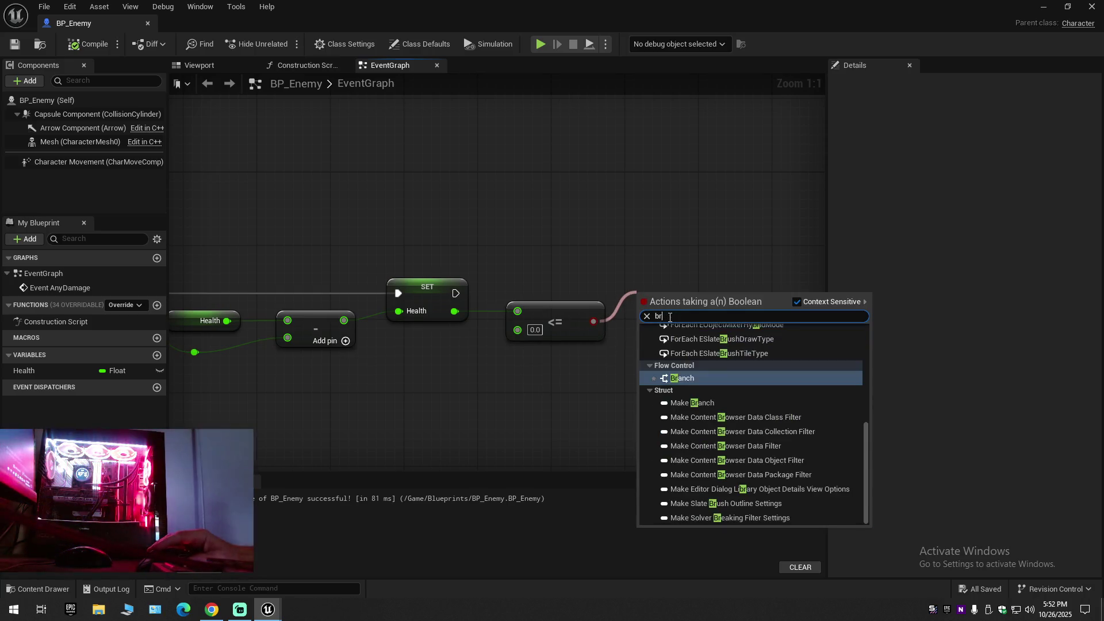
text(anch)
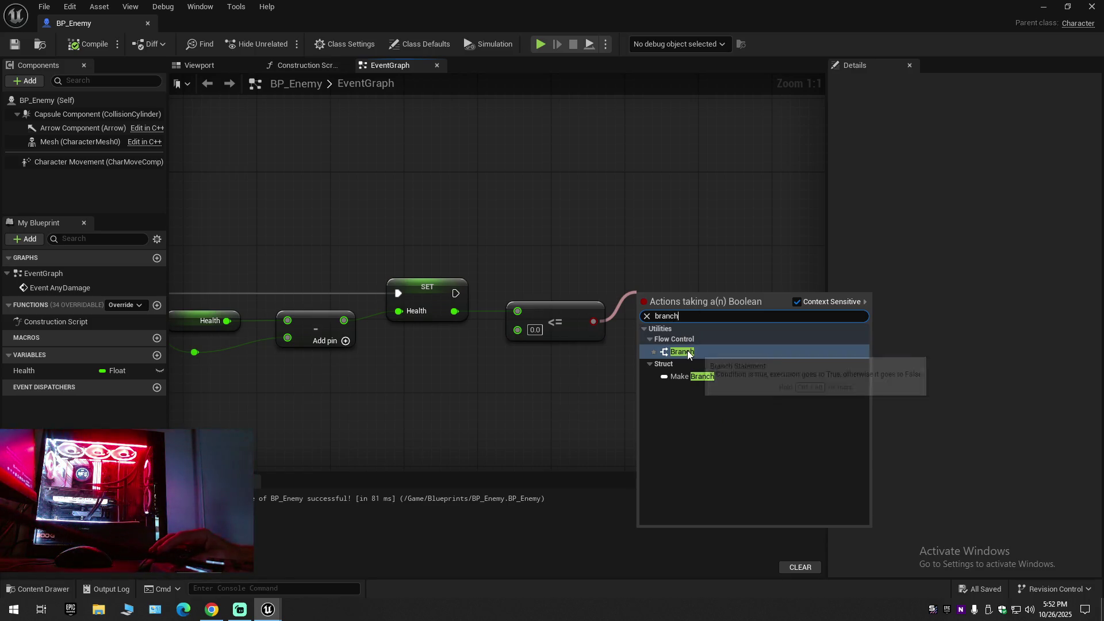
click(682, 352)
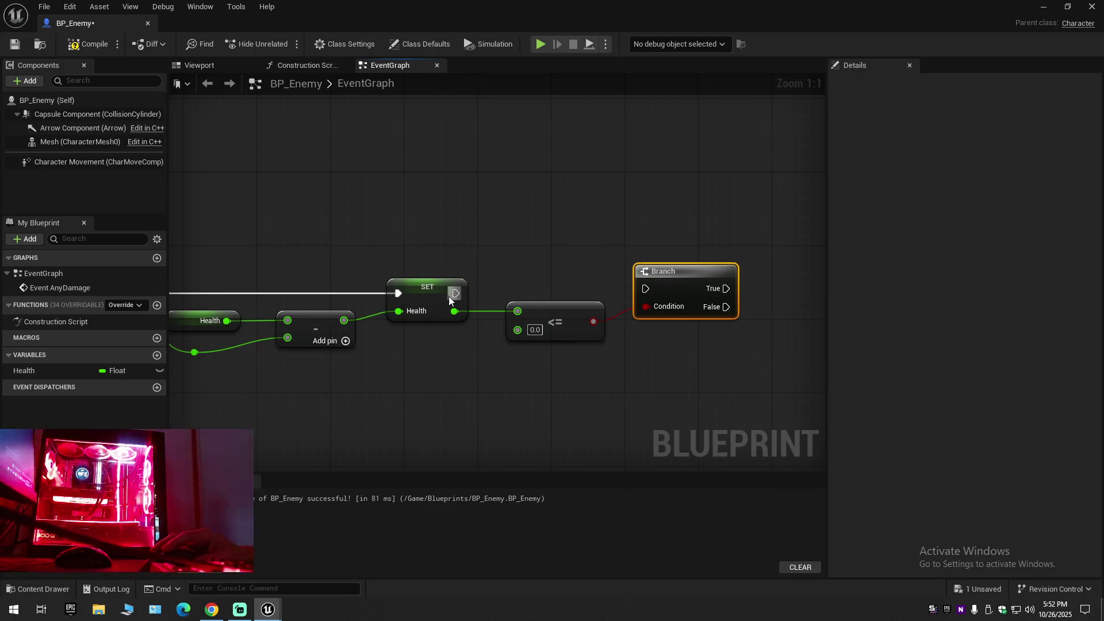
drag(449, 297, 563, 291)
drag(640, 291, 668, 277)
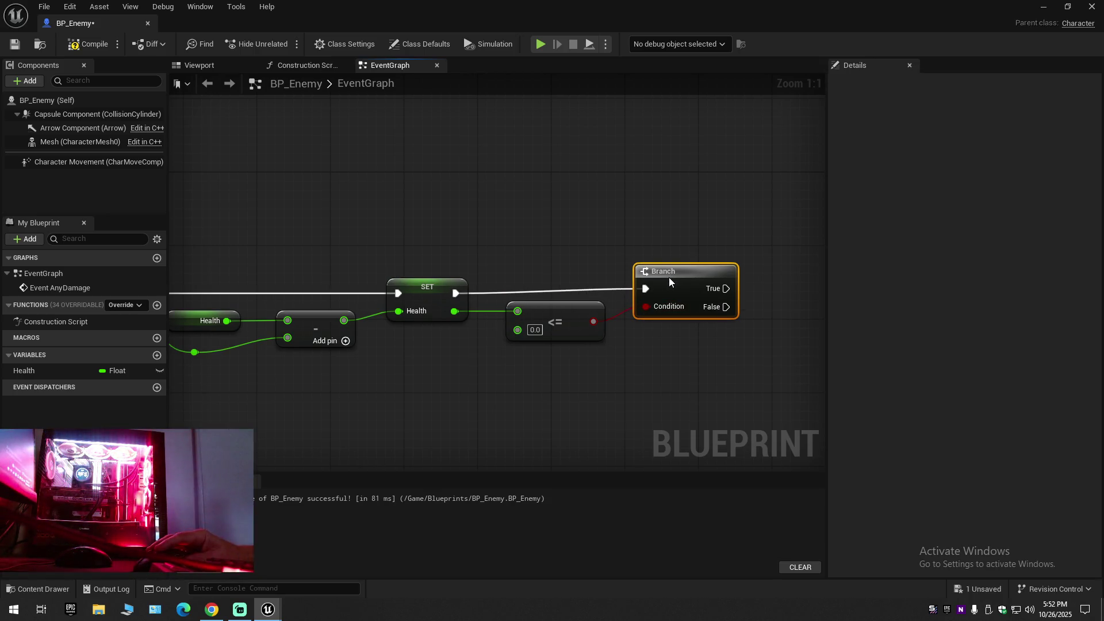
Line up the nodes from Event AnyDamage to SET and recompile BP_Enemy.
drag(493, 287, 430, 286)
drag(429, 380, 551, 377)
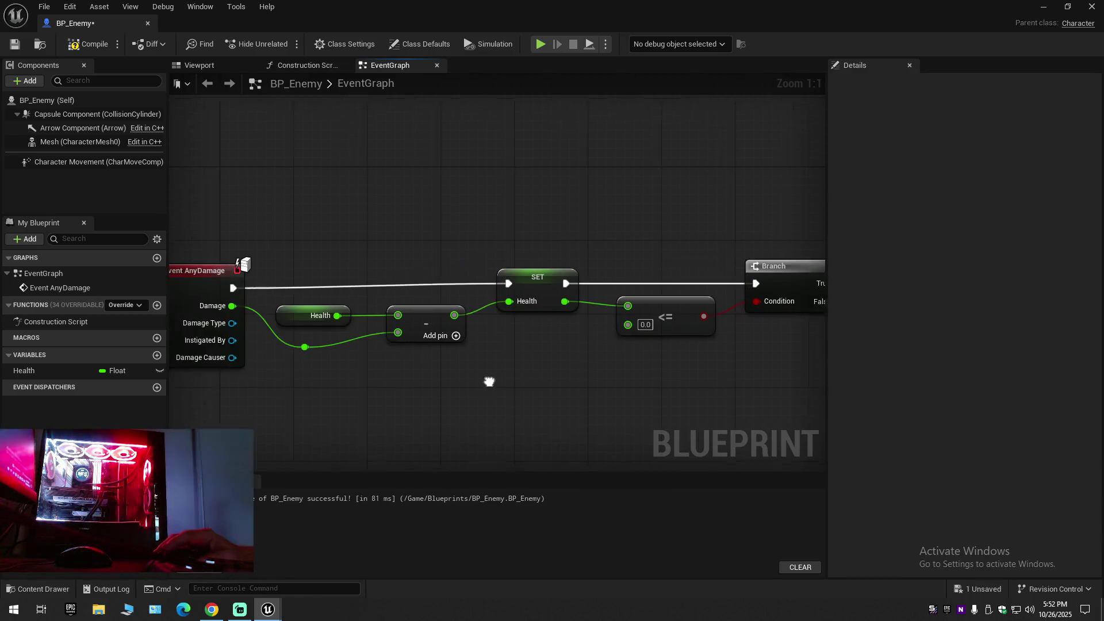
mouse_move(207, 246)
mouse_down()
mouse_move(262, 290)
mouse_move(555, 305)
mouse_up()
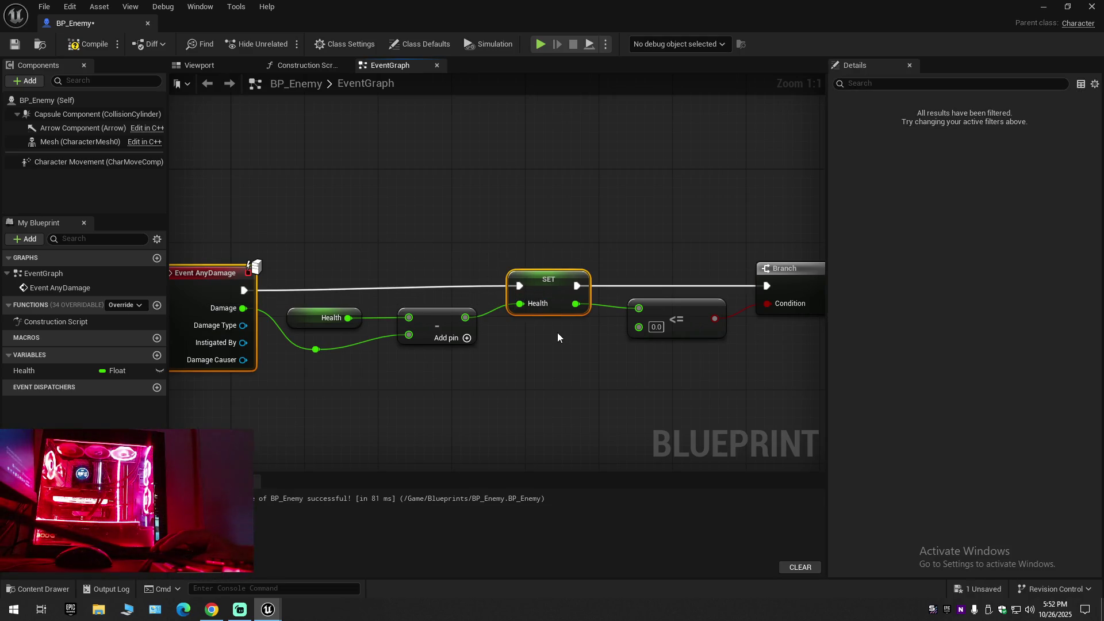
drag(595, 368, 497, 372)
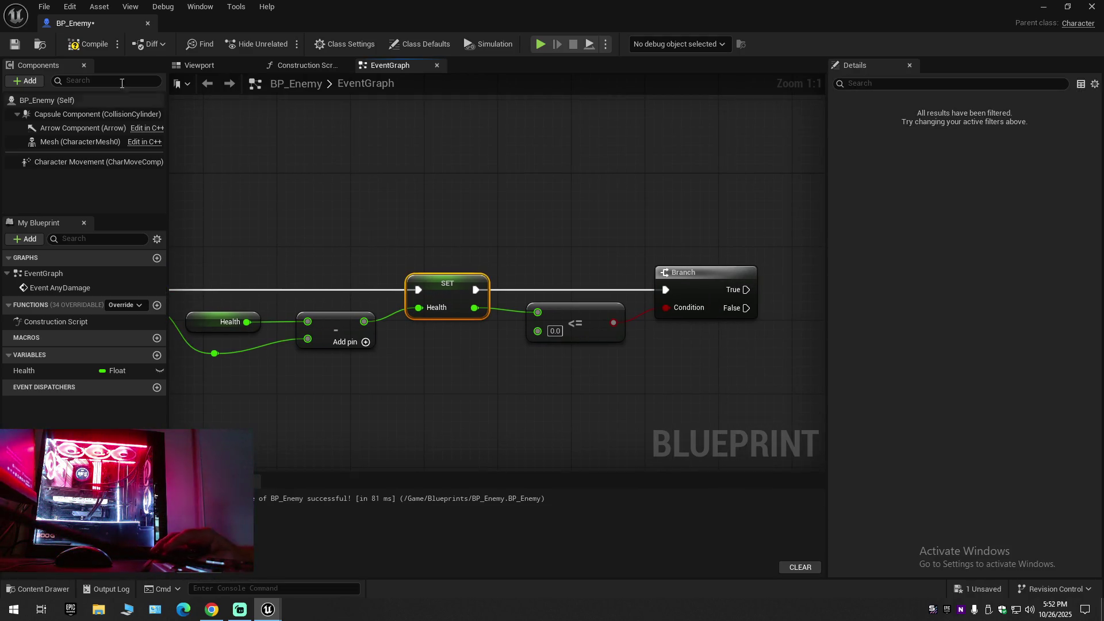
click(89, 45)
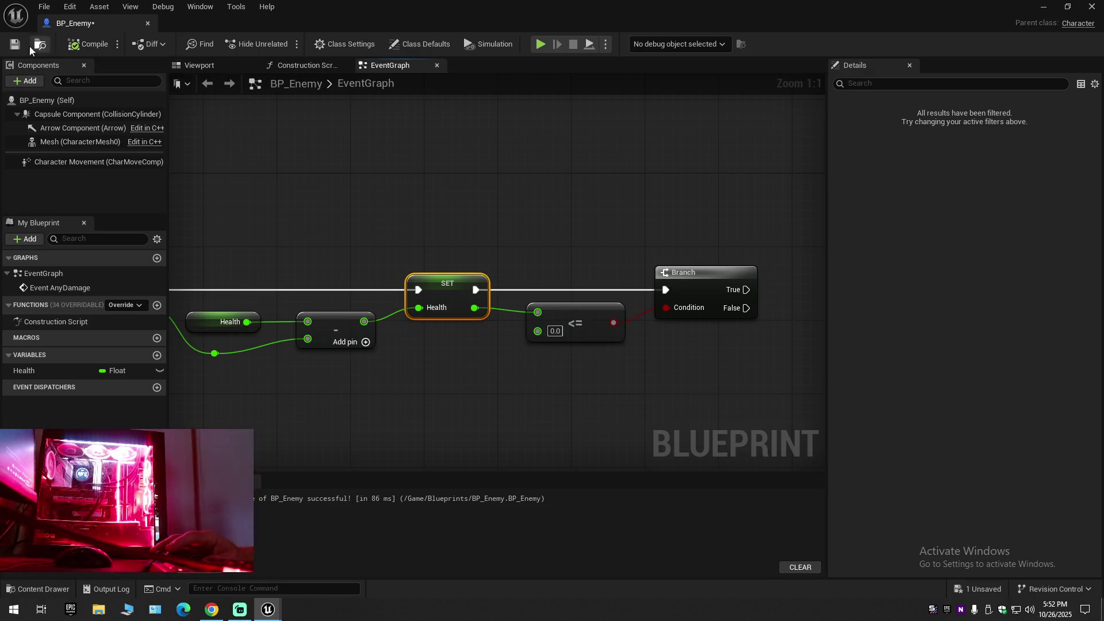
Watch the next part of the tutorial video, then pause it.
click(211, 609)
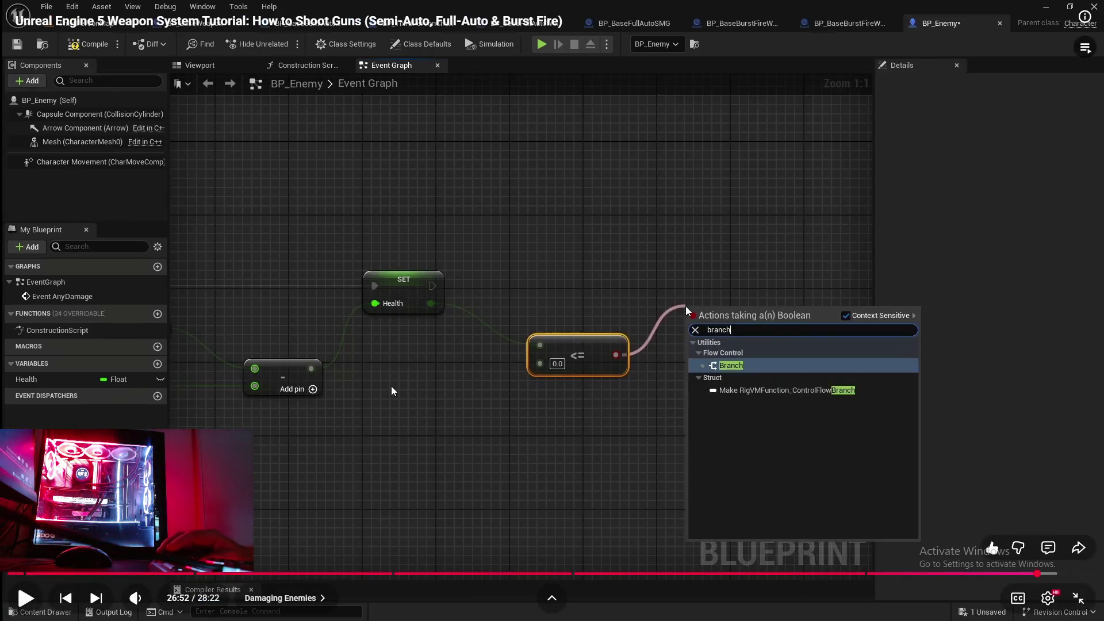
click(391, 386)
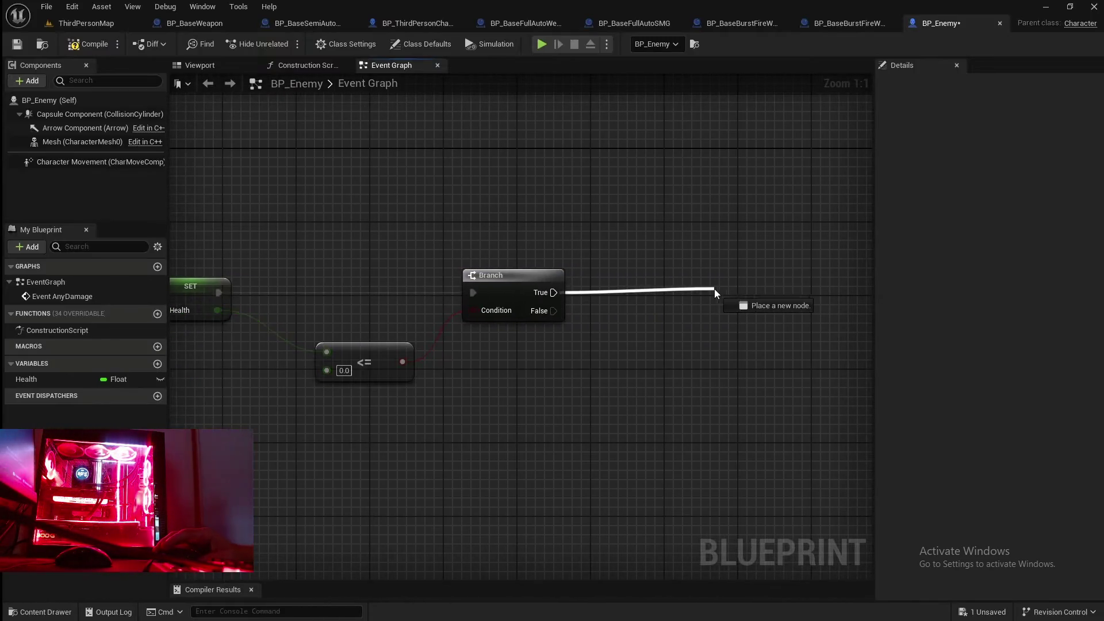
mouse_move(438, 388)
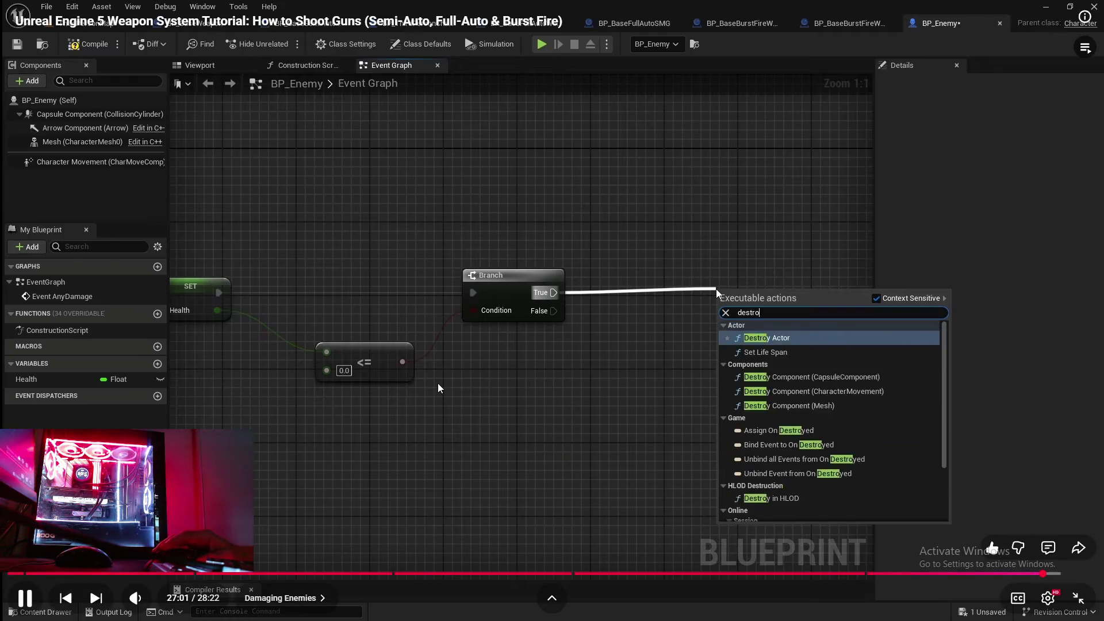
click(493, 401)
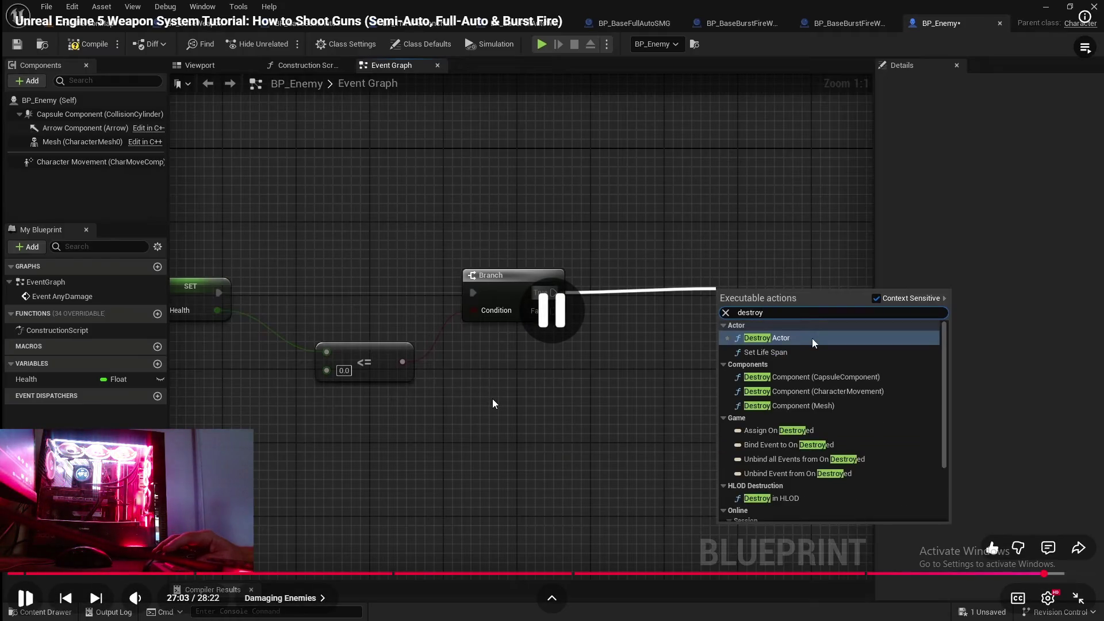
key(super)
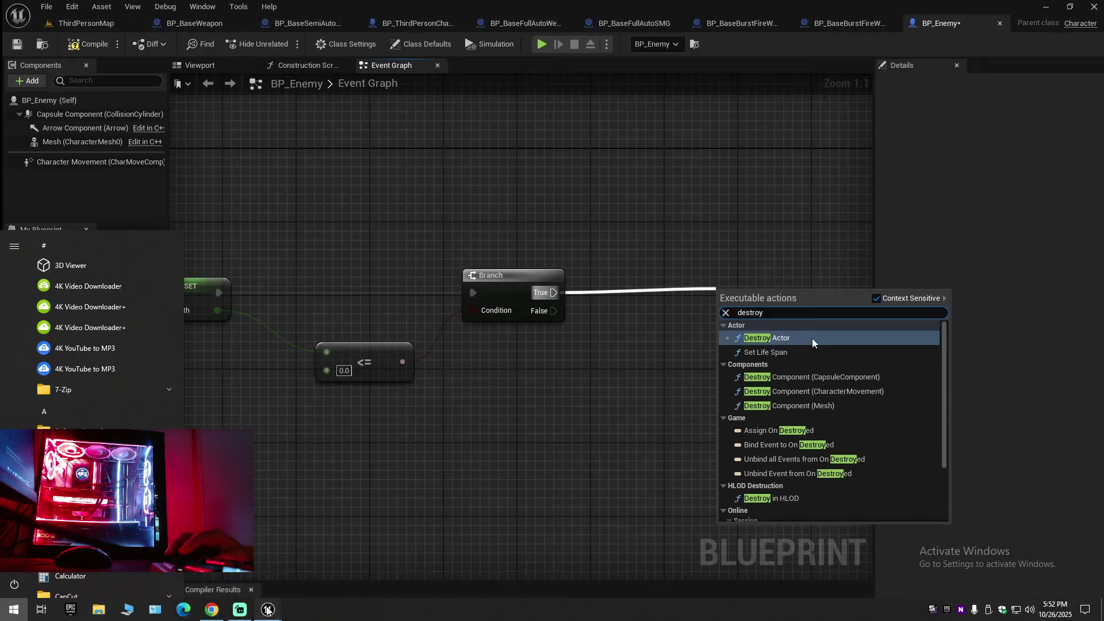
Add a Destroy Actor node after the Branch's True output and align it with the wire.
mouse_move(268, 609)
click(337, 568)
mouse_move(741, 332)
mouse_down()
mouse_move(476, 370)
mouse_move(470, 289)
mouse_move(541, 299)
mouse_up()
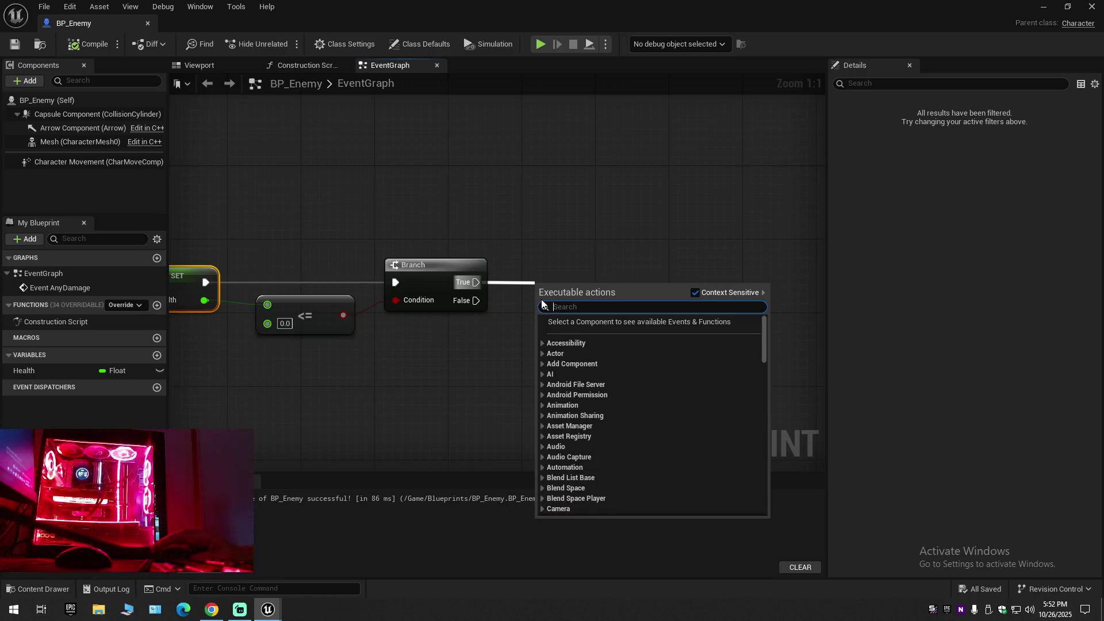
text(destr)
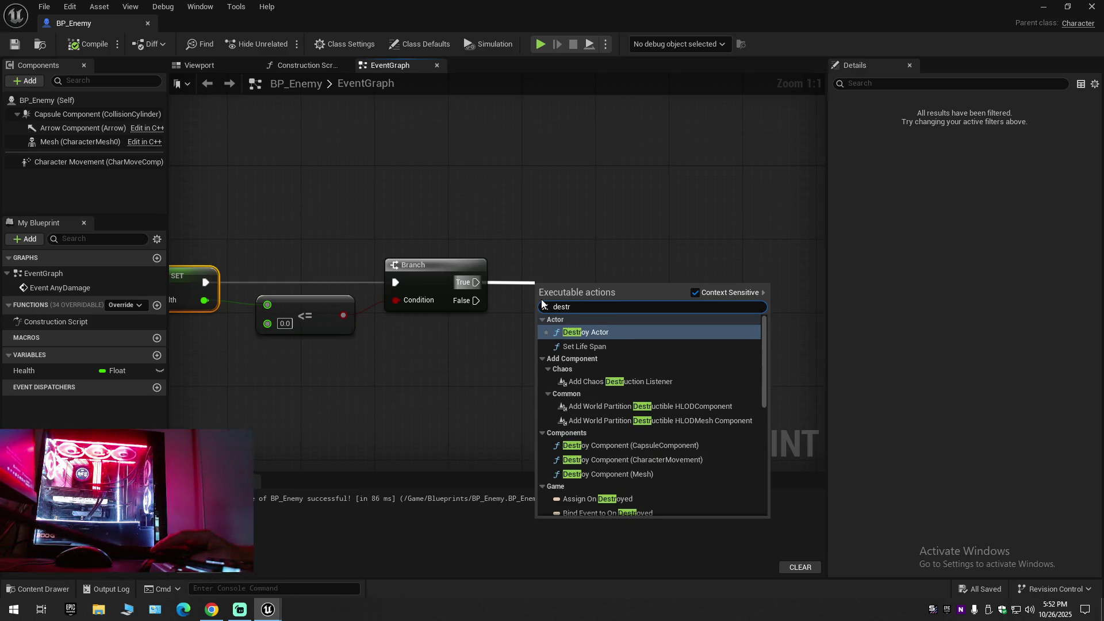
text(oy)
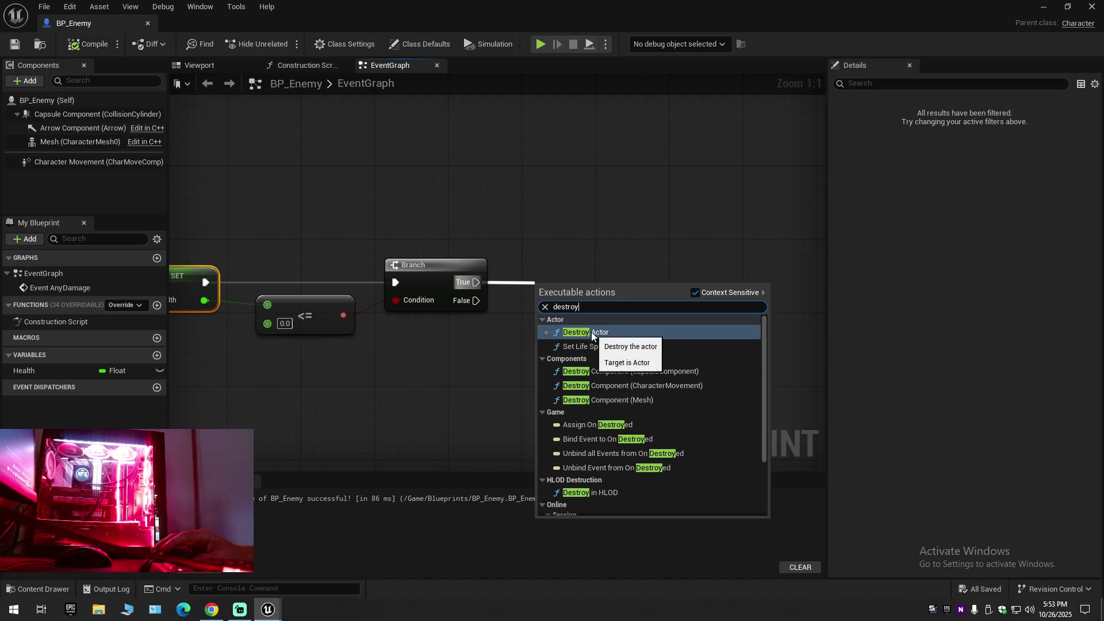
click(592, 333)
drag(584, 281, 592, 255)
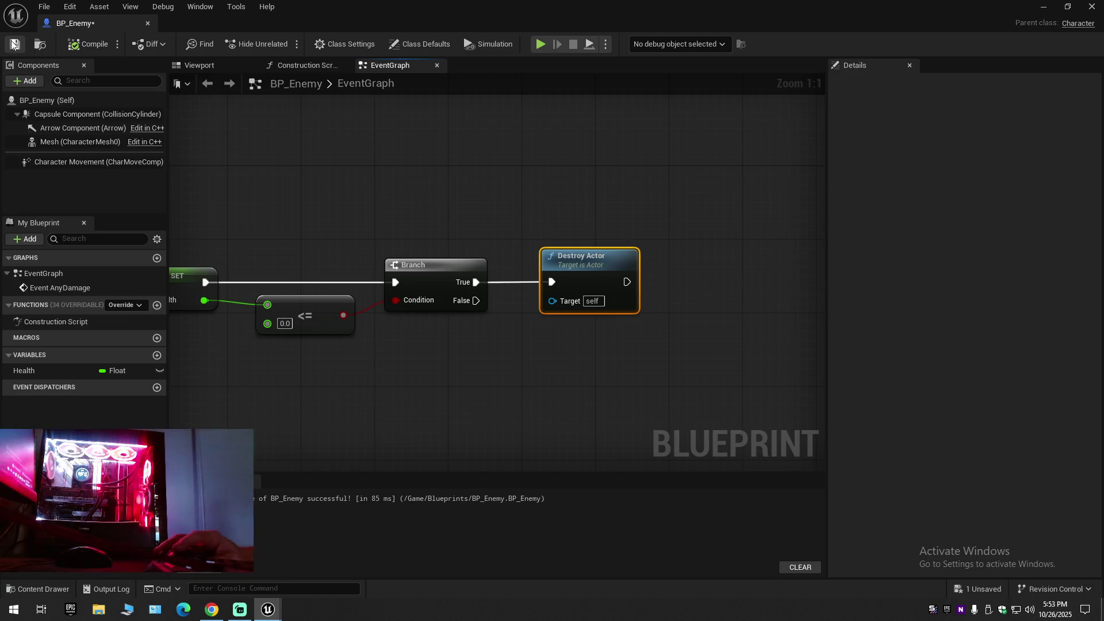
key(Left)
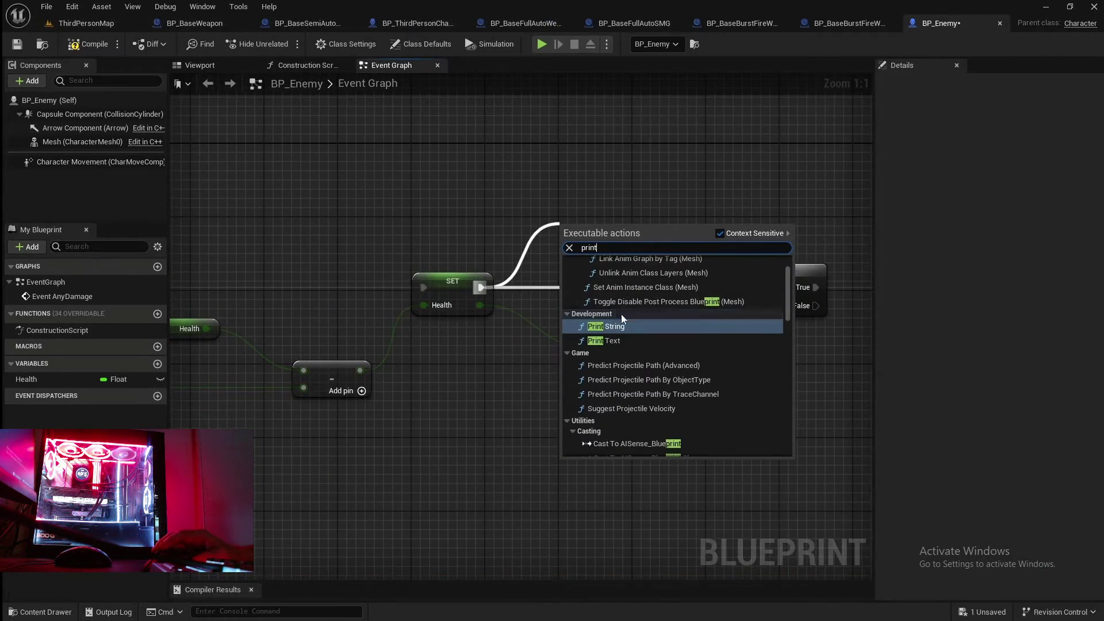
Pause the tutorial, compare it with the BP_Enemy graph, and pan to the subtract node.
click(387, 440)
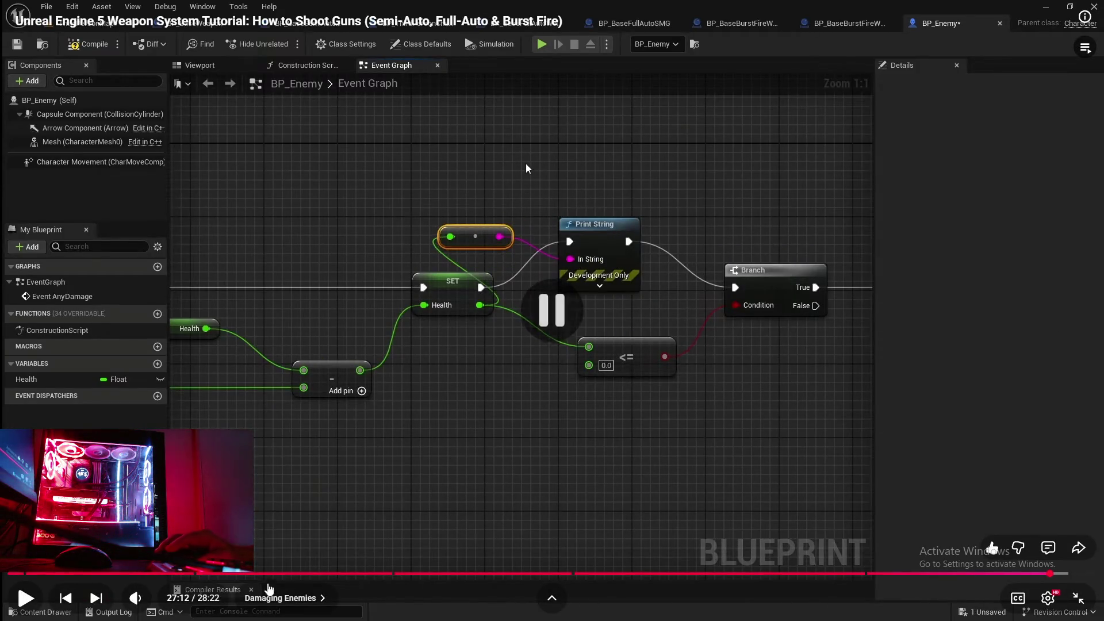
key(super)
click(267, 609)
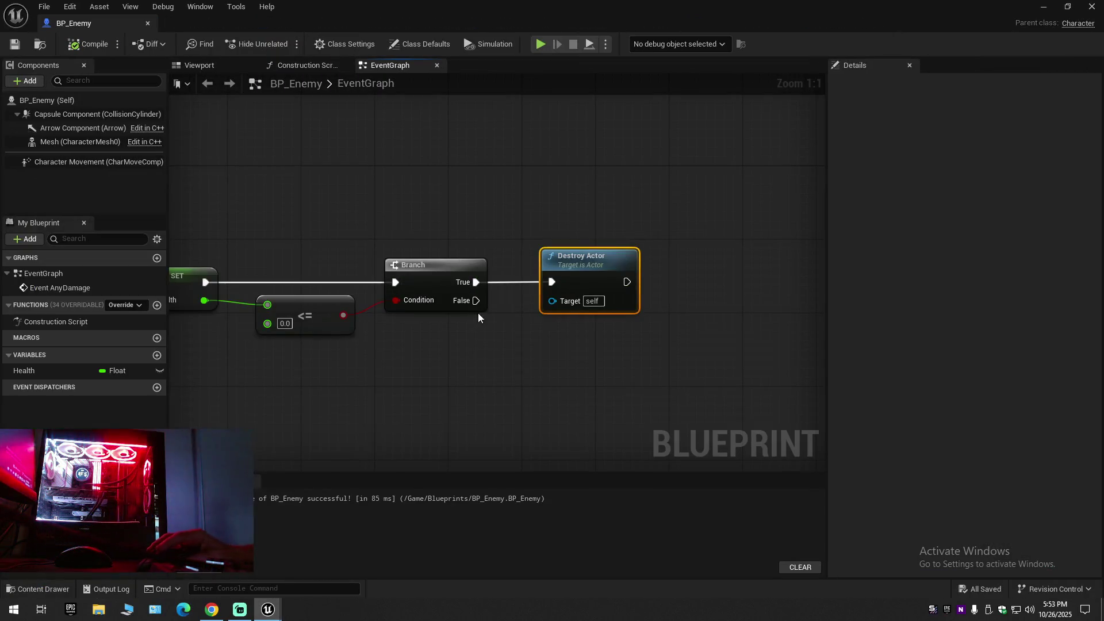
drag(483, 343, 555, 343)
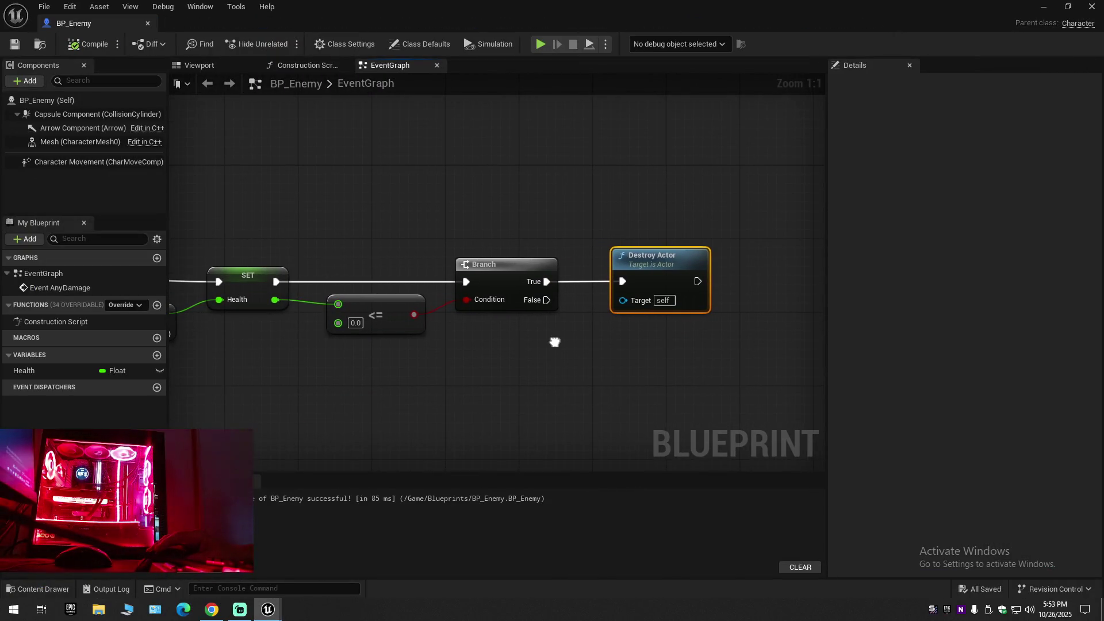
click(214, 612)
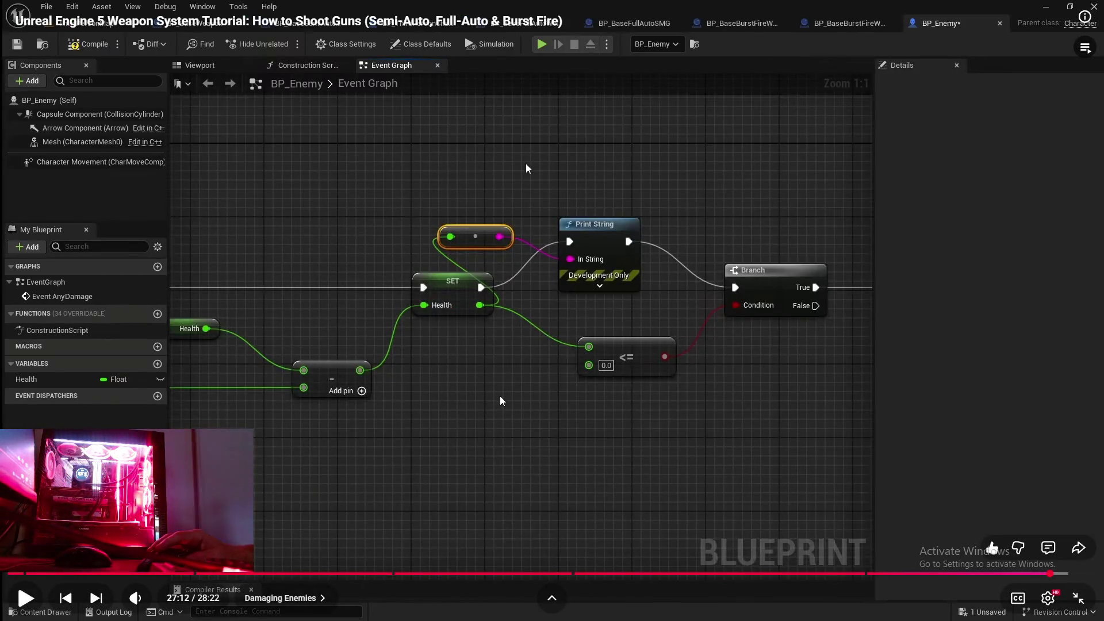
mouse_move(267, 609)
click(364, 534)
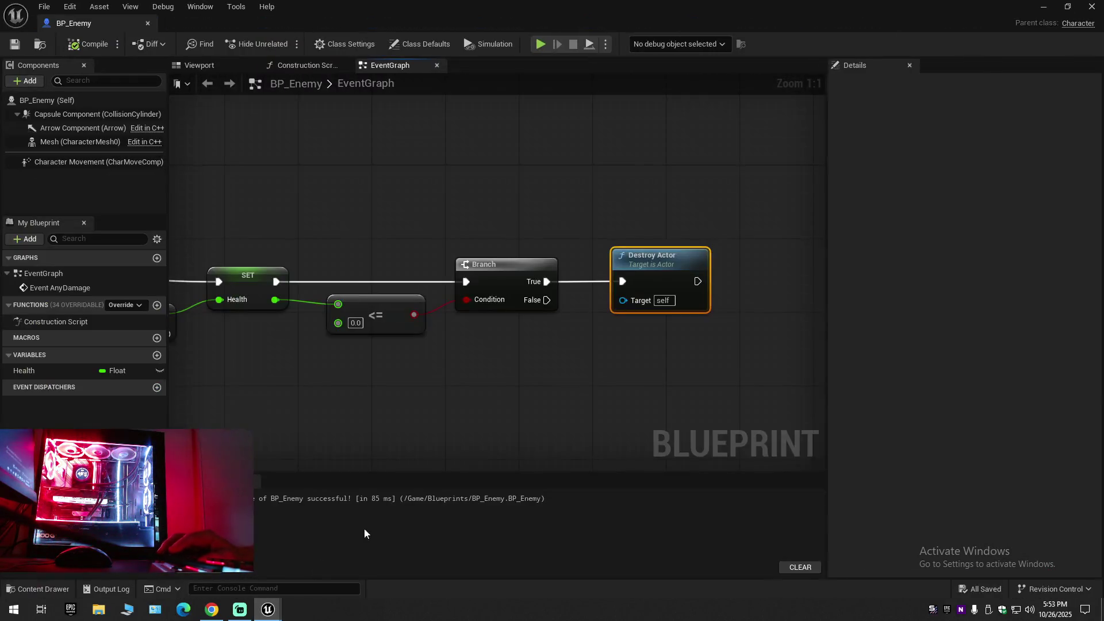
mouse_move(519, 386)
mouse_down()
mouse_move(500, 389)
mouse_move(426, 307)
mouse_up()
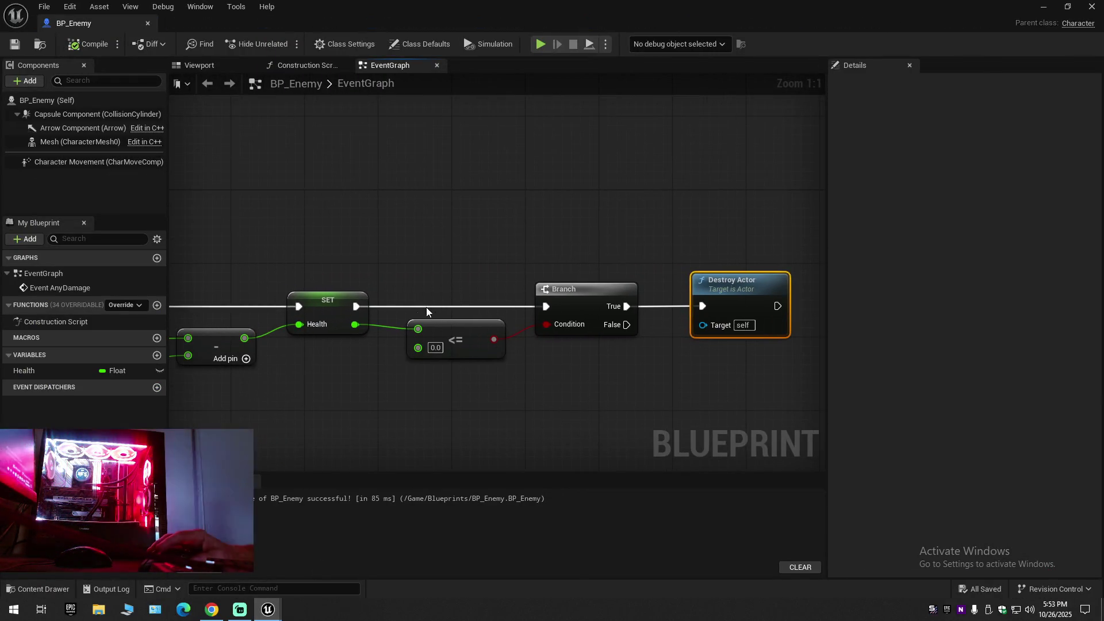
Add a Print String after SET with the Health value feeding its In String.
drag(424, 268, 424, 268)
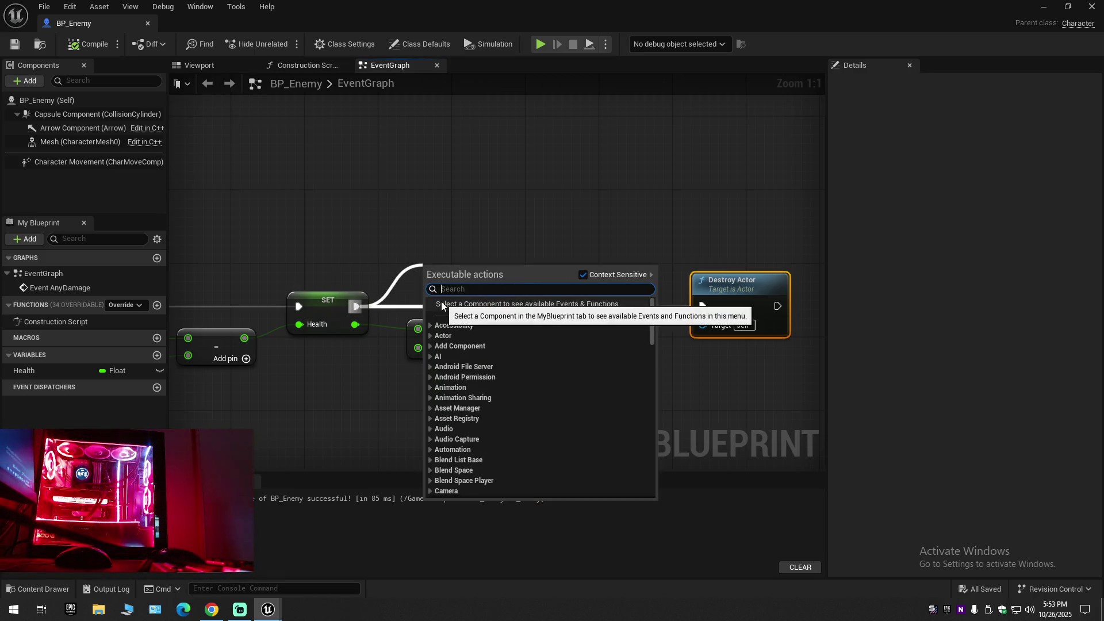
text(print)
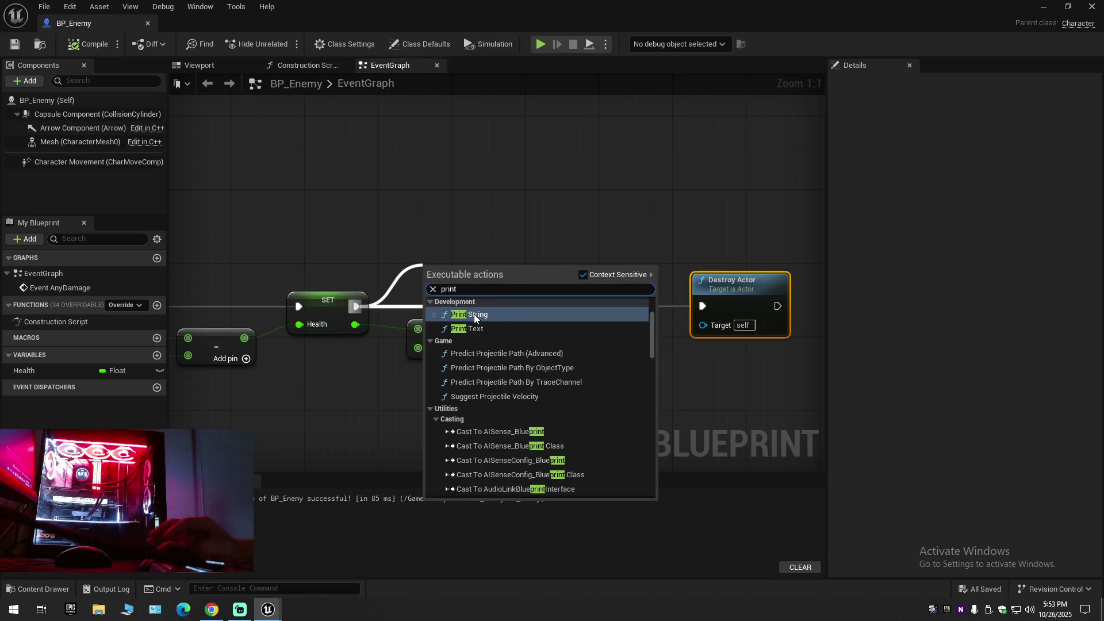
click(488, 319)
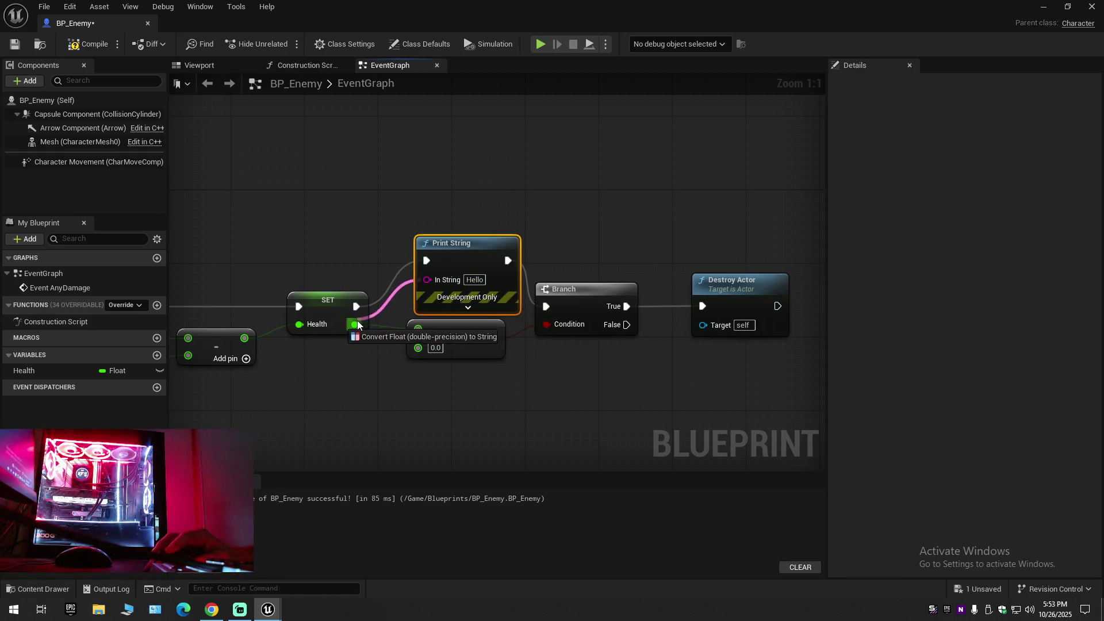
drag(357, 326, 356, 325)
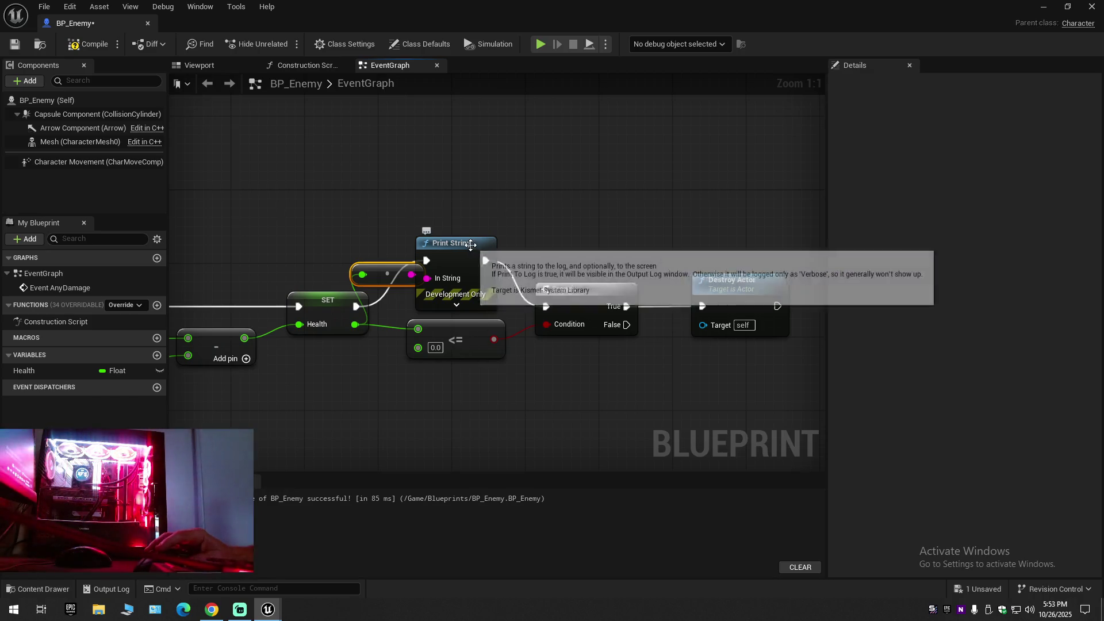
drag(471, 245, 486, 235)
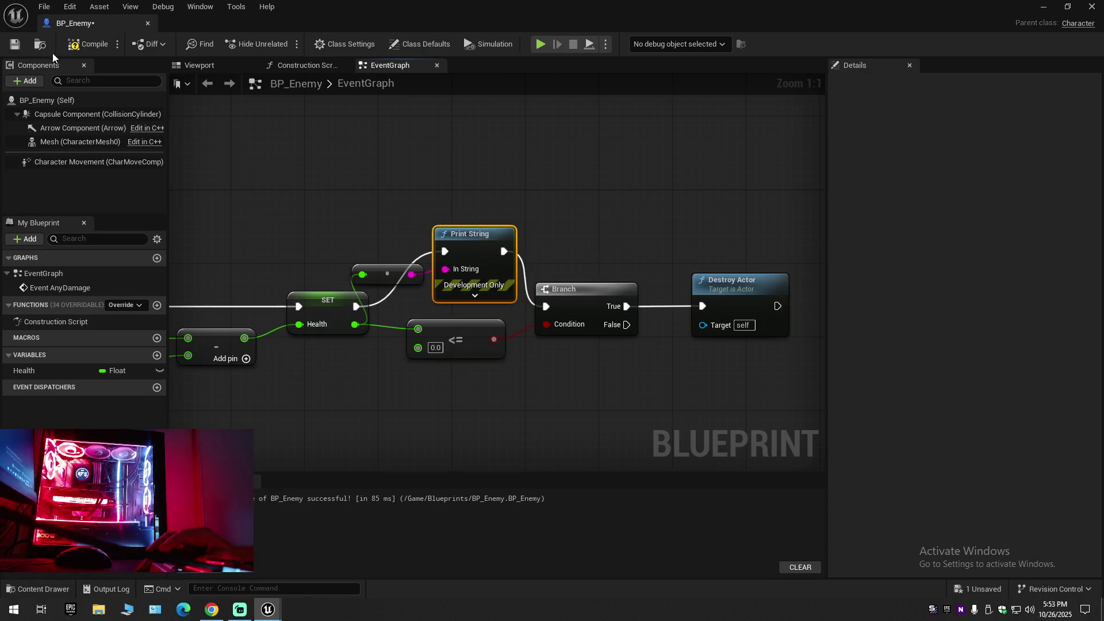
Save BP_Enemy and resume the tutorial video.
click(15, 45)
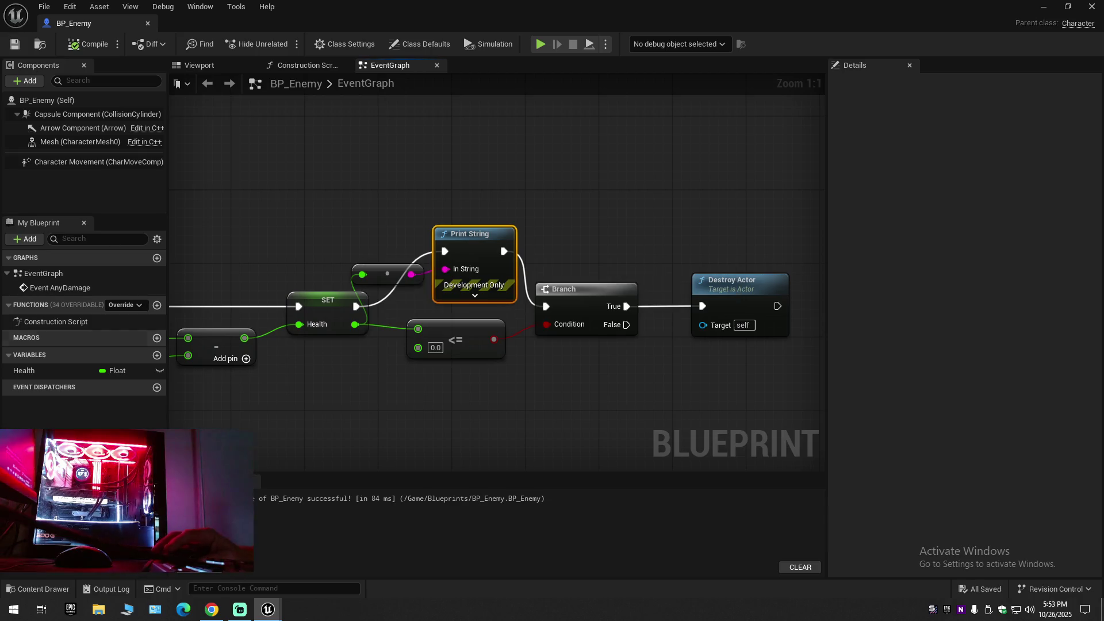
click(202, 613)
click(525, 164)
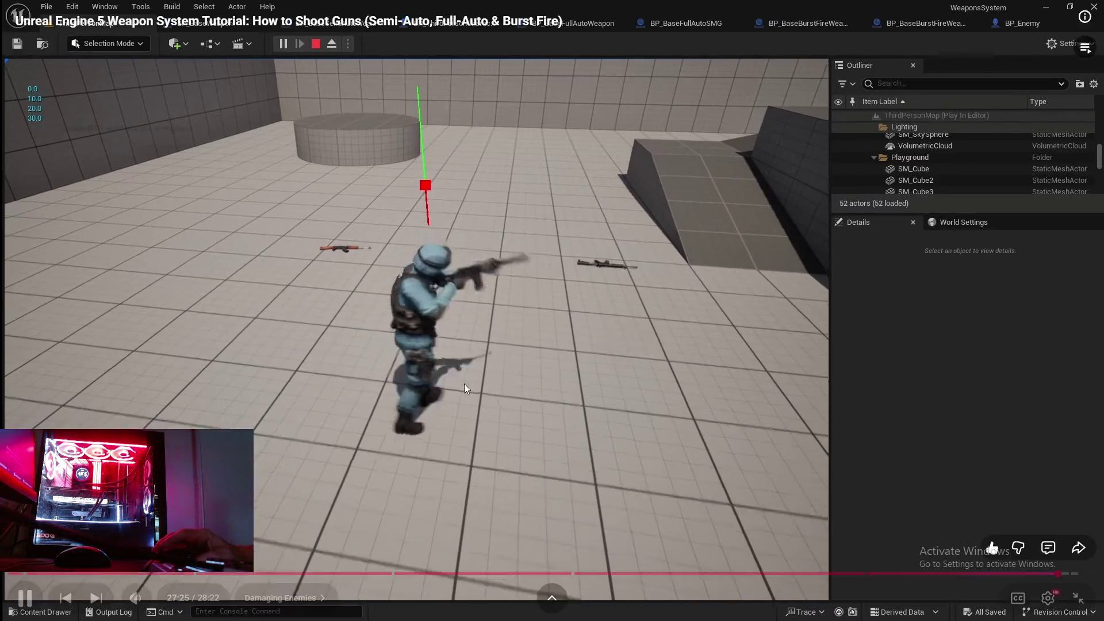
Toggle the Damaging Enemies play-test video out of and back into fullscreen, then leave it.
double_click(537, 387)
double_click(392, 368)
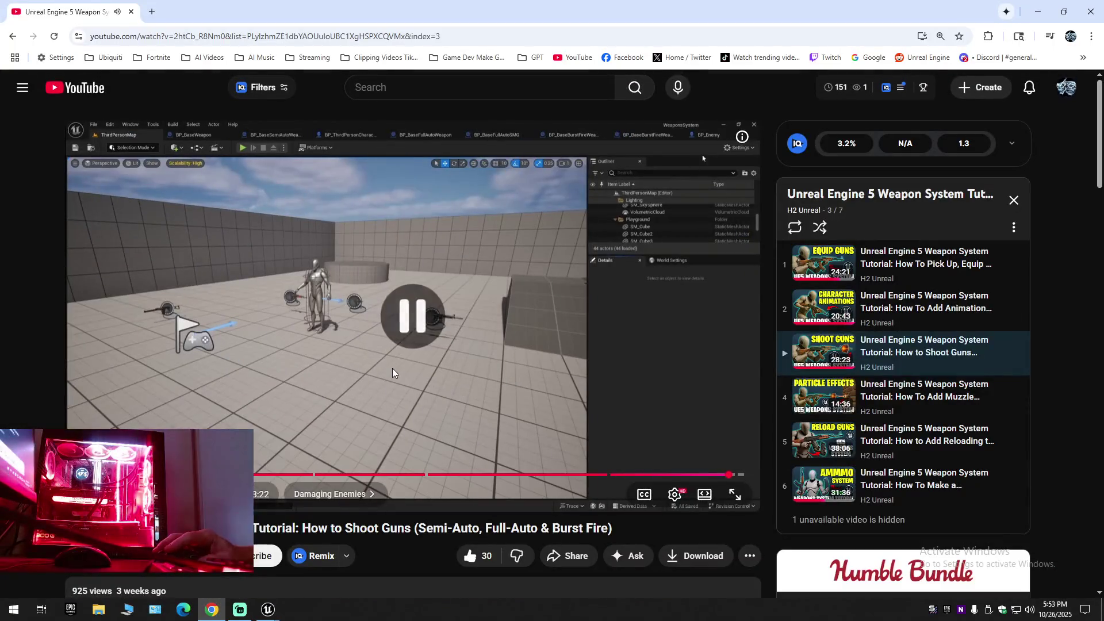
key(super)
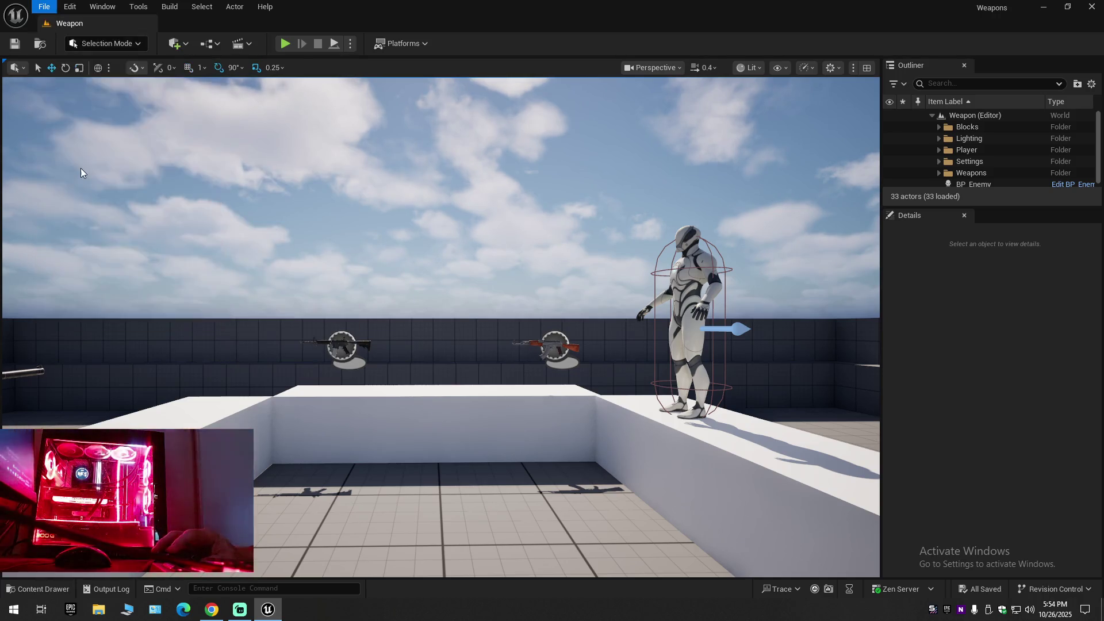
Save the current level as Weapon, replacing the existing map.
click(44, 7)
click(66, 156)
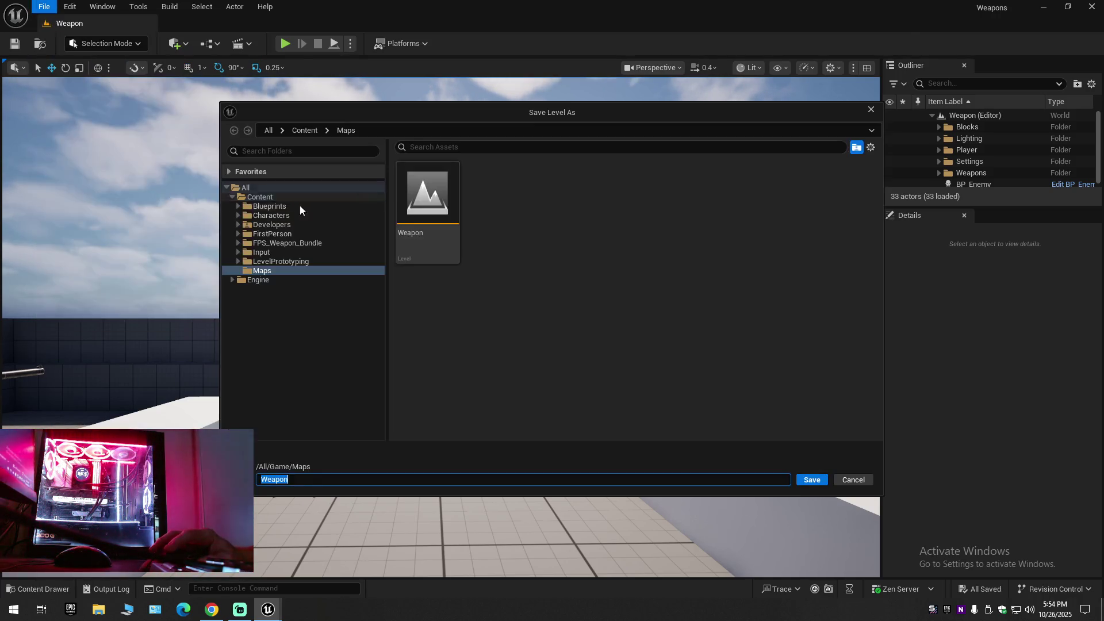
double_click(423, 215)
click(576, 326)
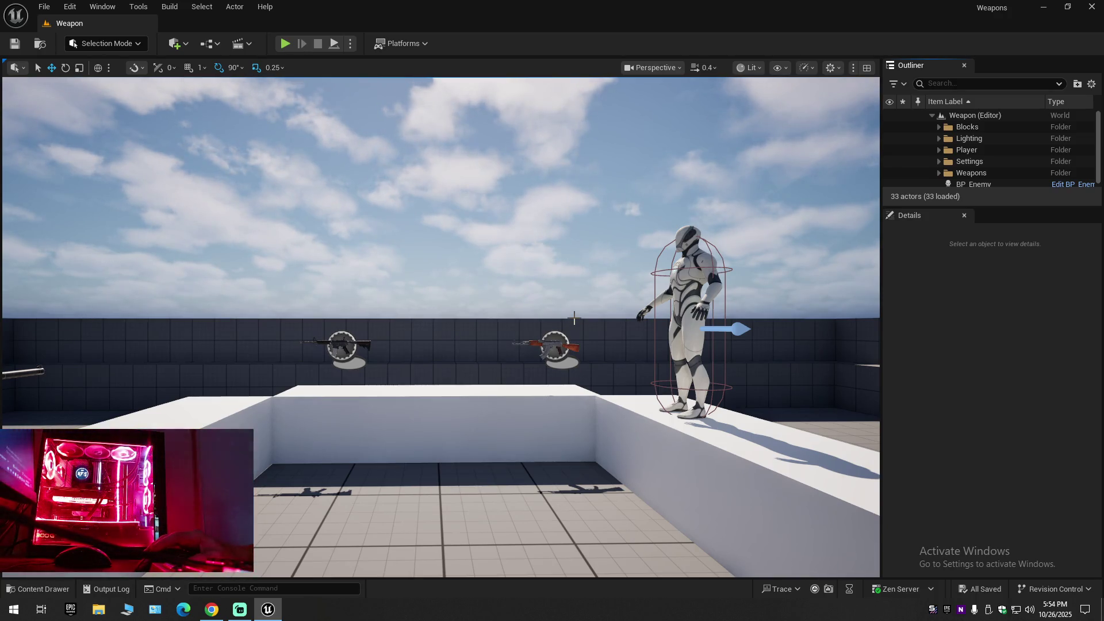
Fly the viewport camera around the Weapon level.
mouse_move(585, 390)
mouse_down()
mouse_move(552, 379)
mouse_move(569, 345)
mouse_move(569, 391)
mouse_move(581, 391)
mouse_move(576, 363)
mouse_move(564, 369)
mouse_move(575, 383)
mouse_move(558, 382)
mouse_move(578, 382)
mouse_move(584, 398)
mouse_up()
scroll(563, 369, down, 2)
scroll(581, 391, down, 1)
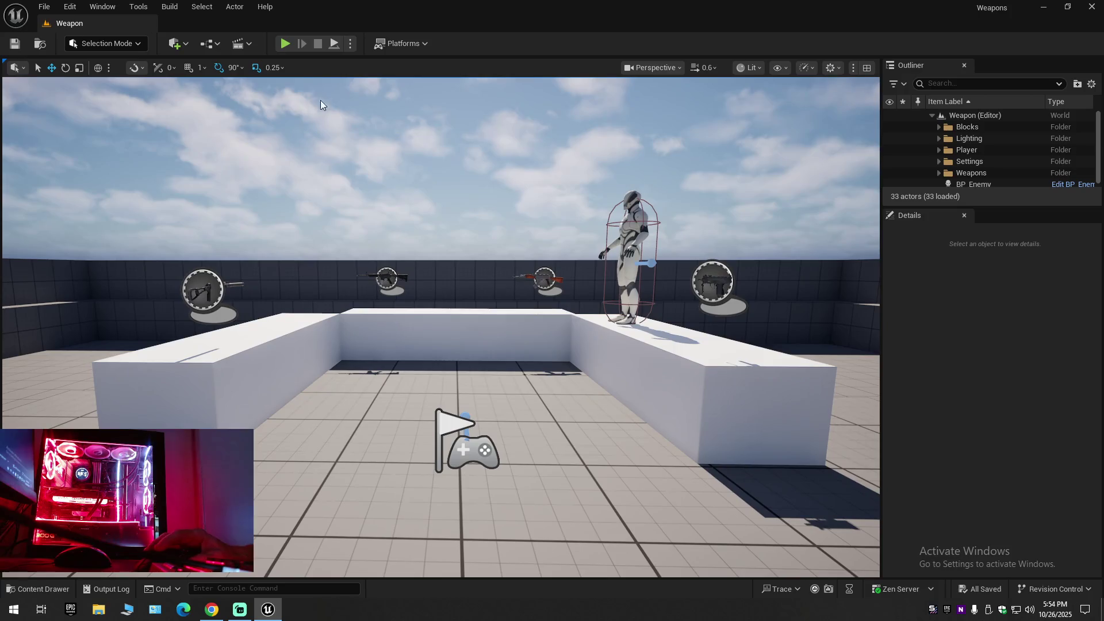
Play the level, grab the rifle, and shoot the mannequin until Health prints 0.0 and it is destroyed.
click(285, 43)
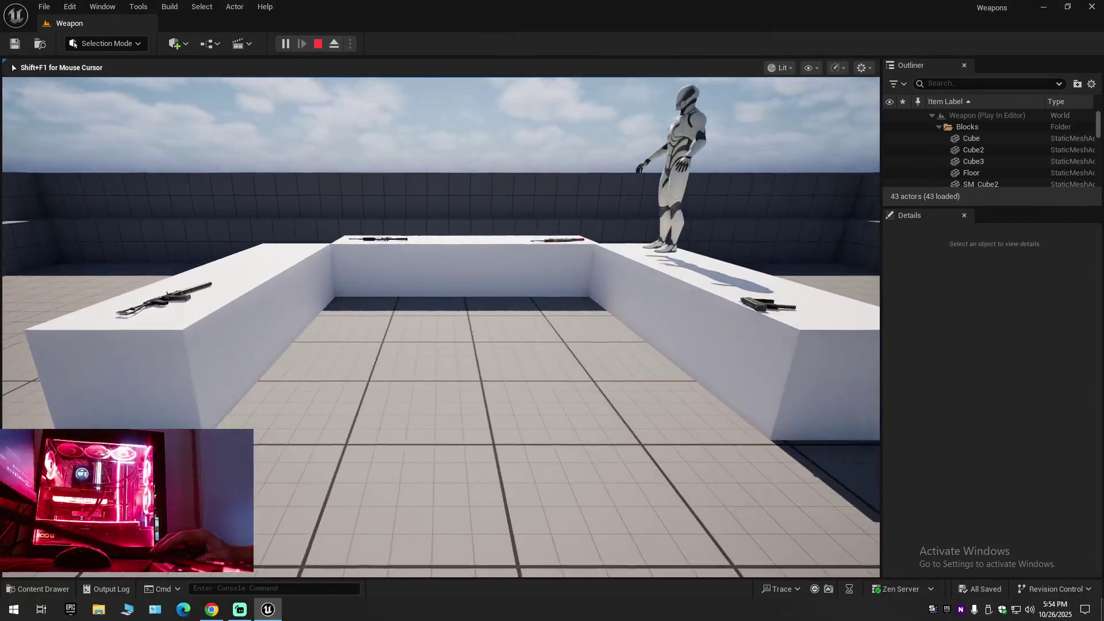
key(Escape)
click(291, 42)
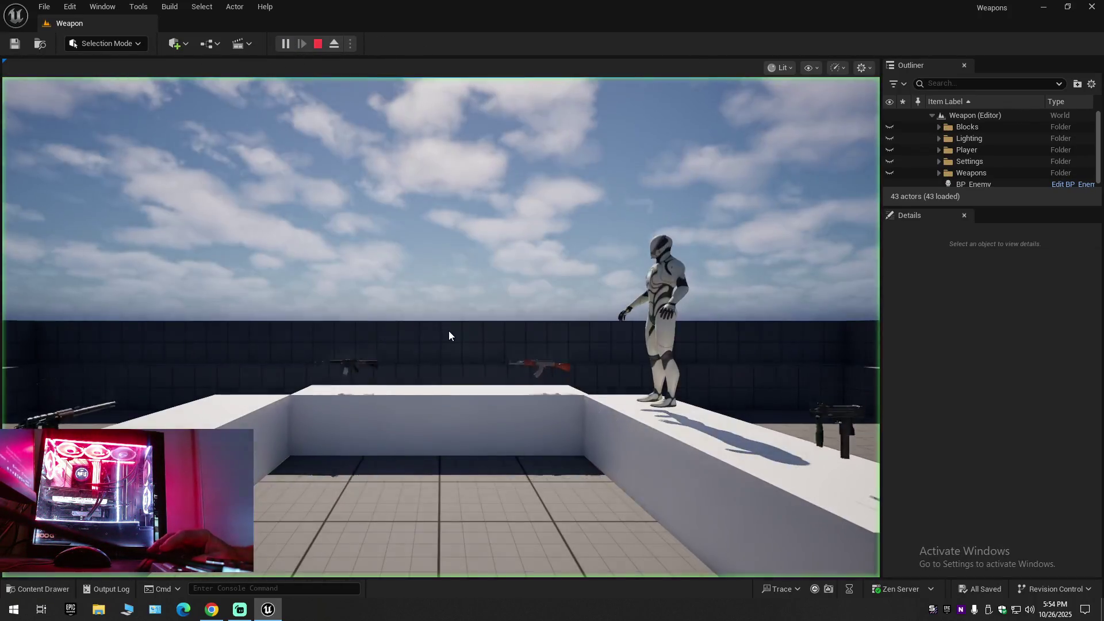
key(w)
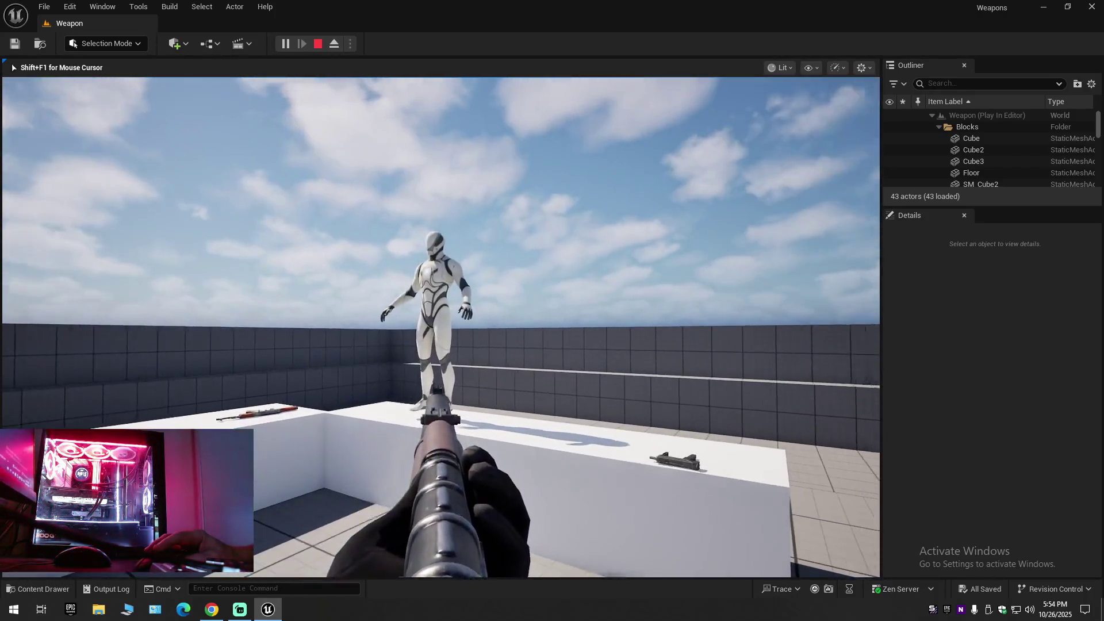
click(440, 328)
click(440, 327)
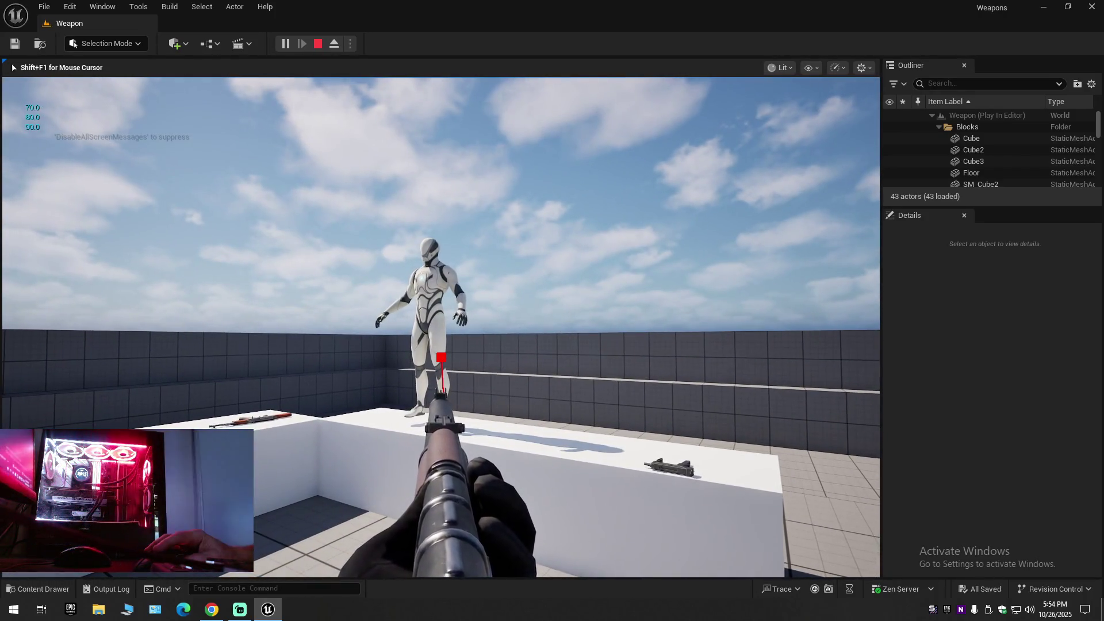
click(441, 327)
click(440, 327)
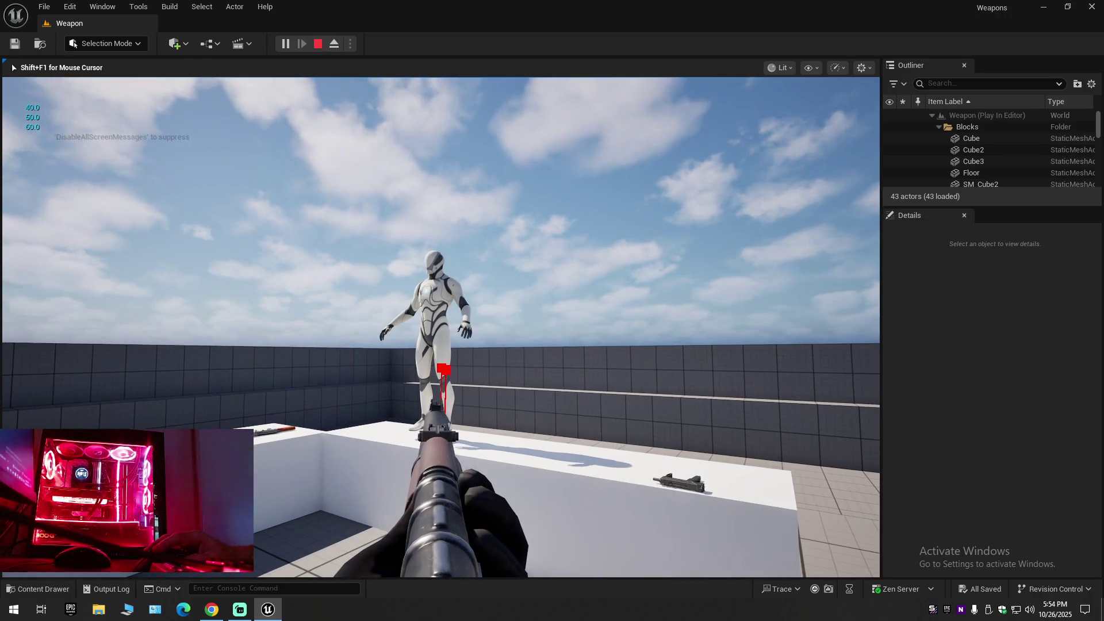
click(441, 327)
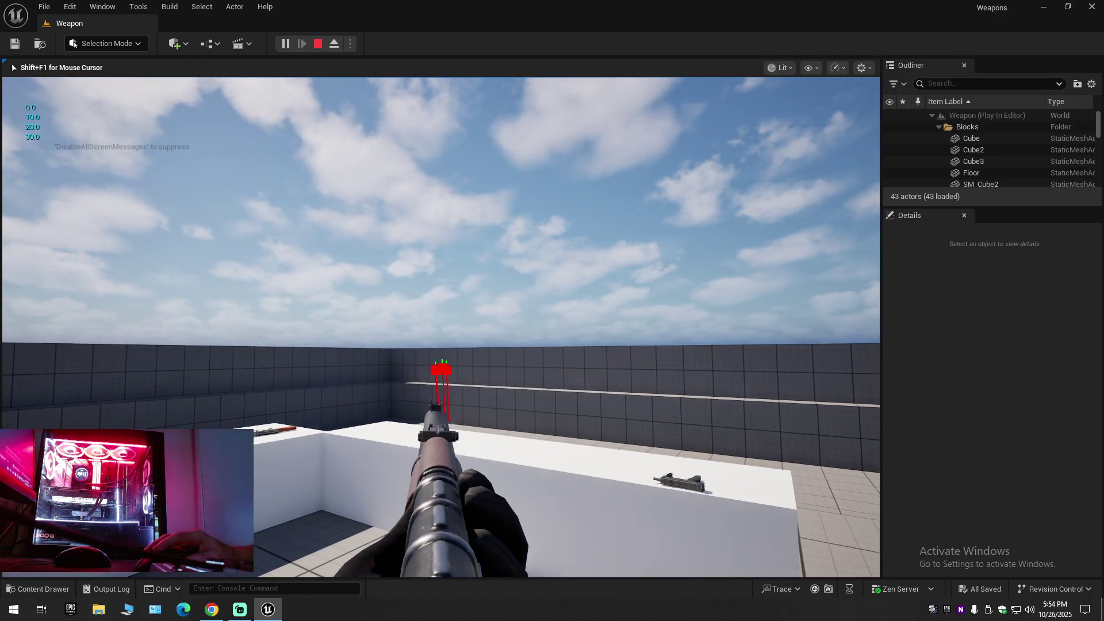
key(Escape)
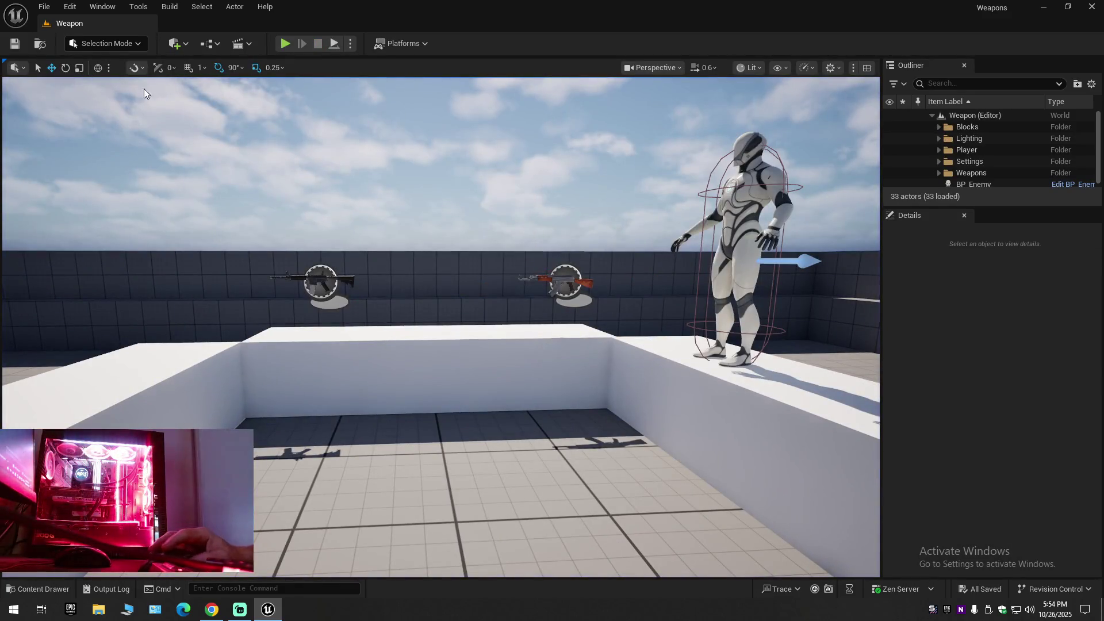
click(44, 8)
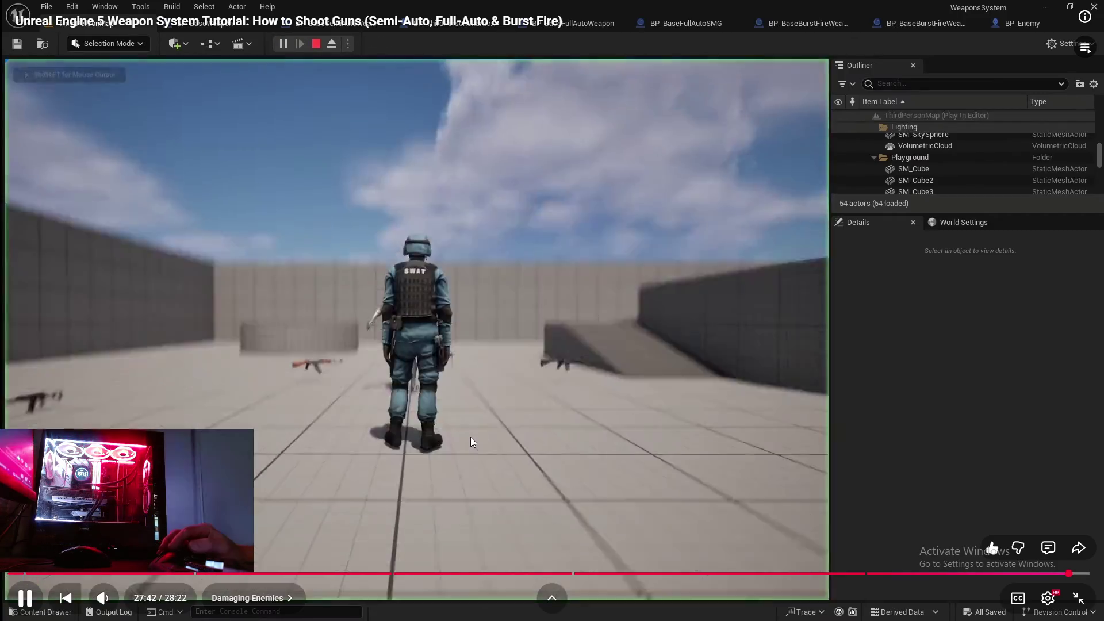
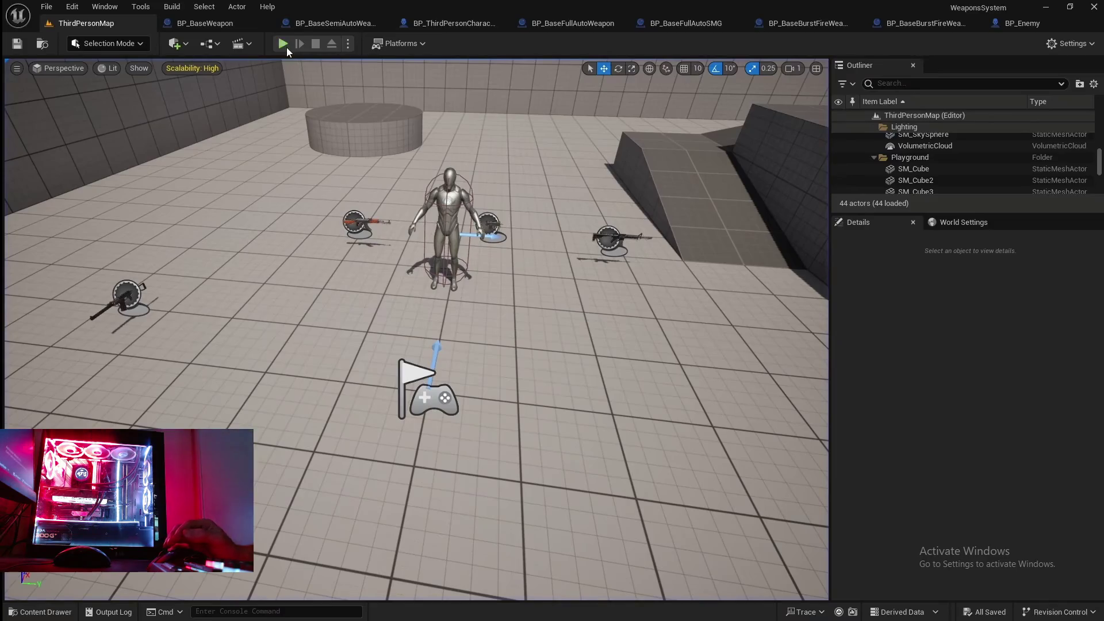
Pause the YouTube tutorial and bring the Unreal Engine BP_BaseWeapon editor back to the front.
mouse_move(467, 436)
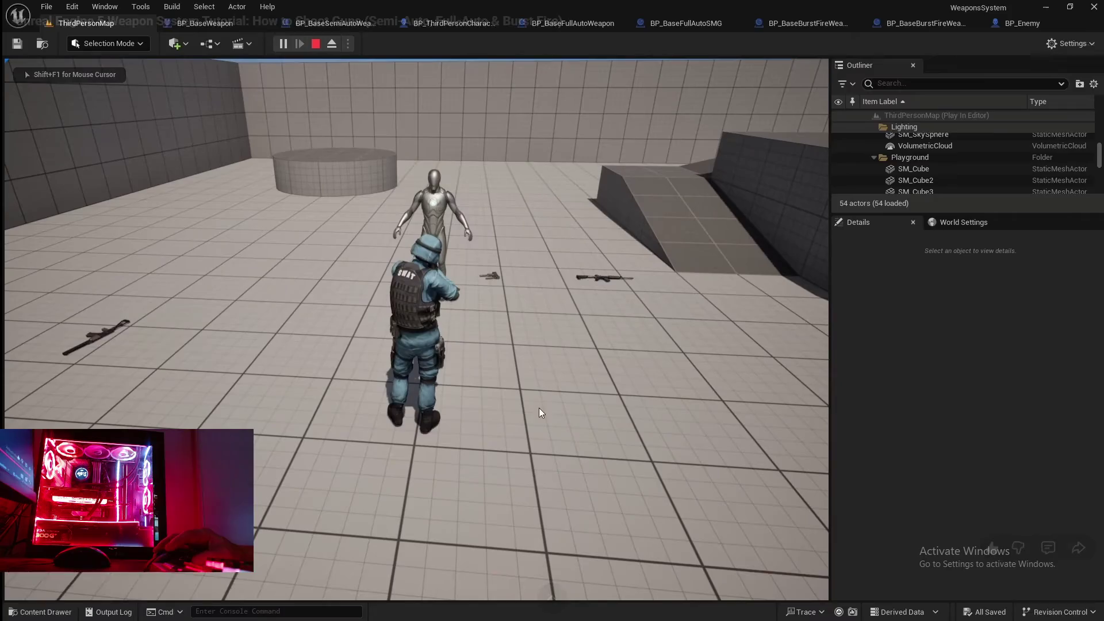
mouse_move(543, 393)
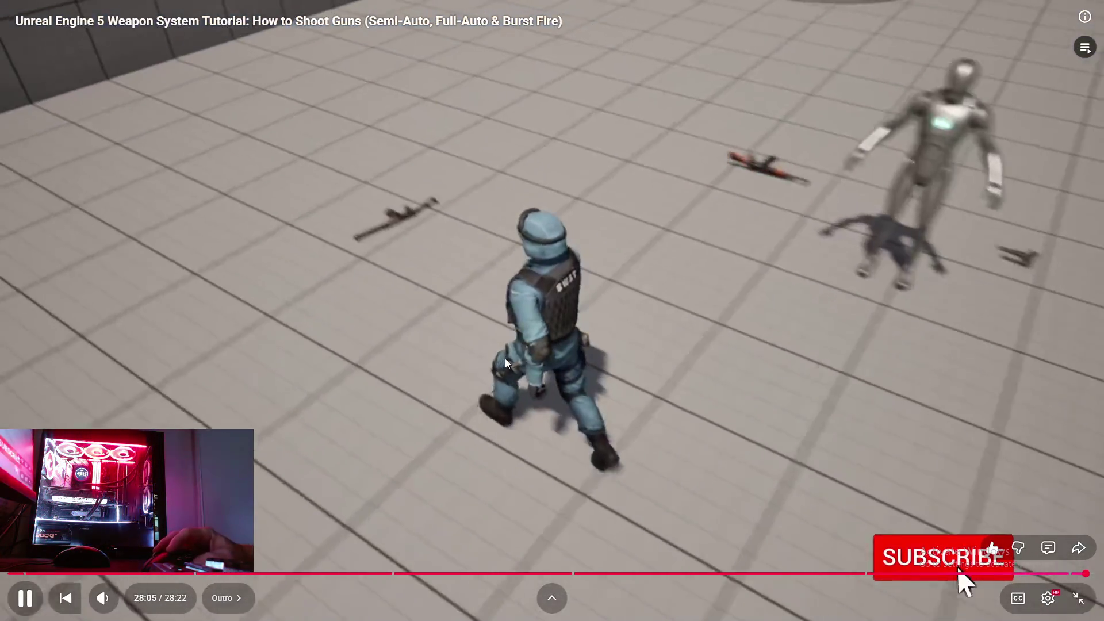
click(505, 358)
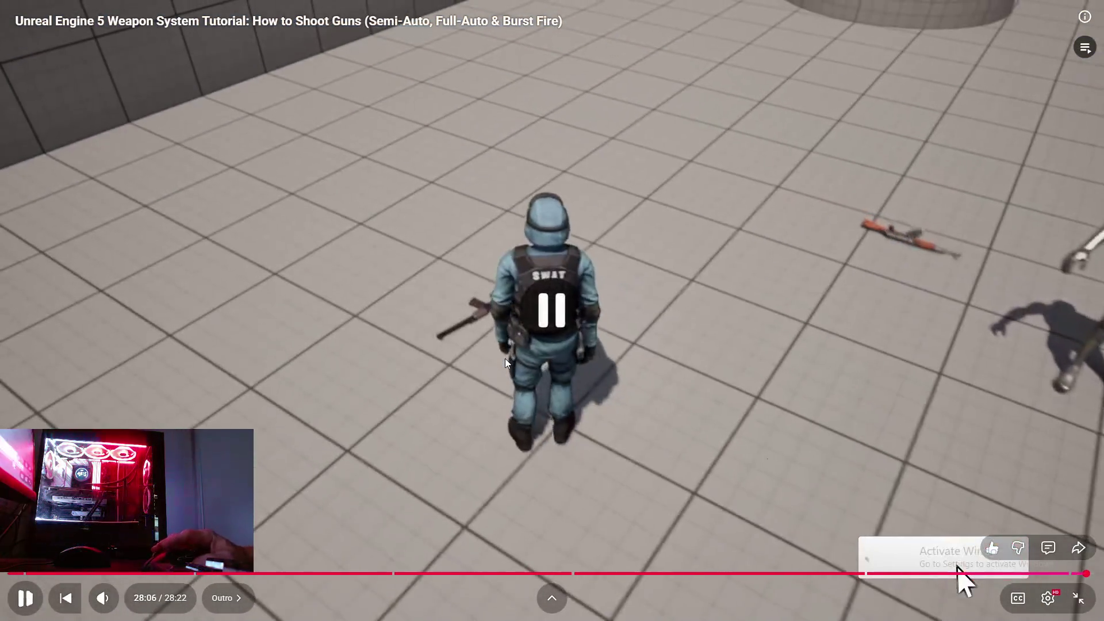
key(super)
mouse_move(268, 610)
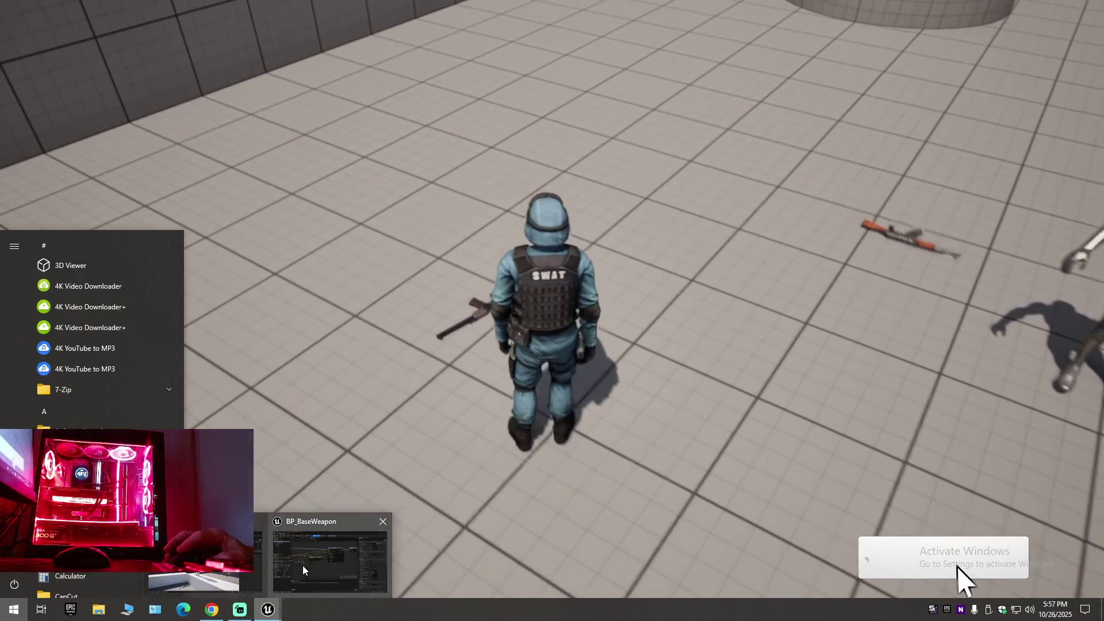
click(342, 548)
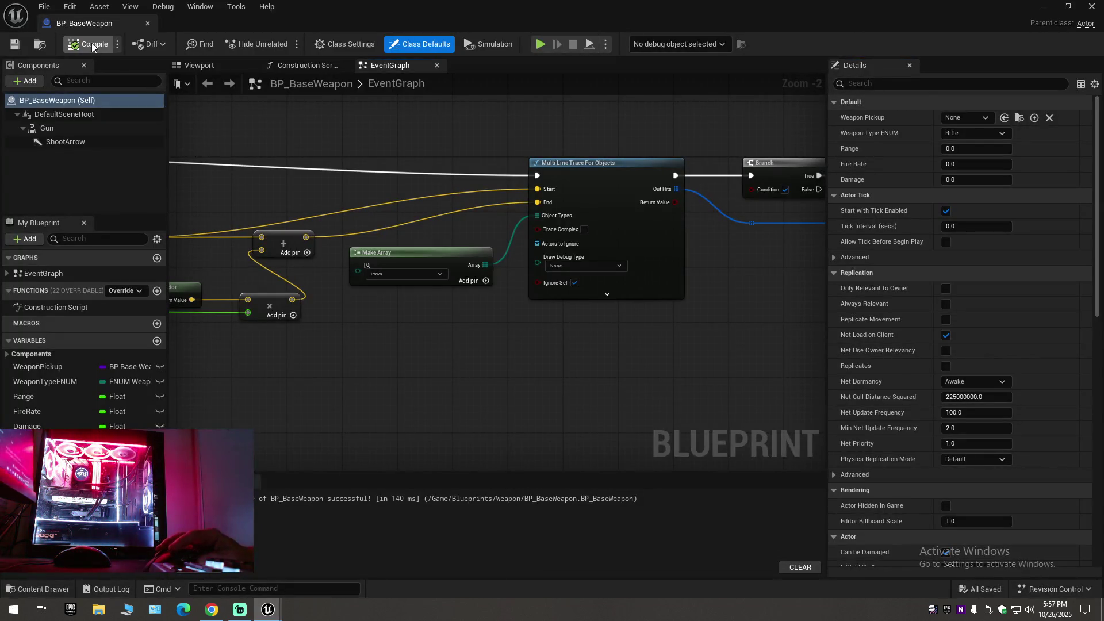
Close BP_BaseWeapon, save the level over the existing Weapon map, and start Play In Editor.
click(149, 24)
click(43, 7)
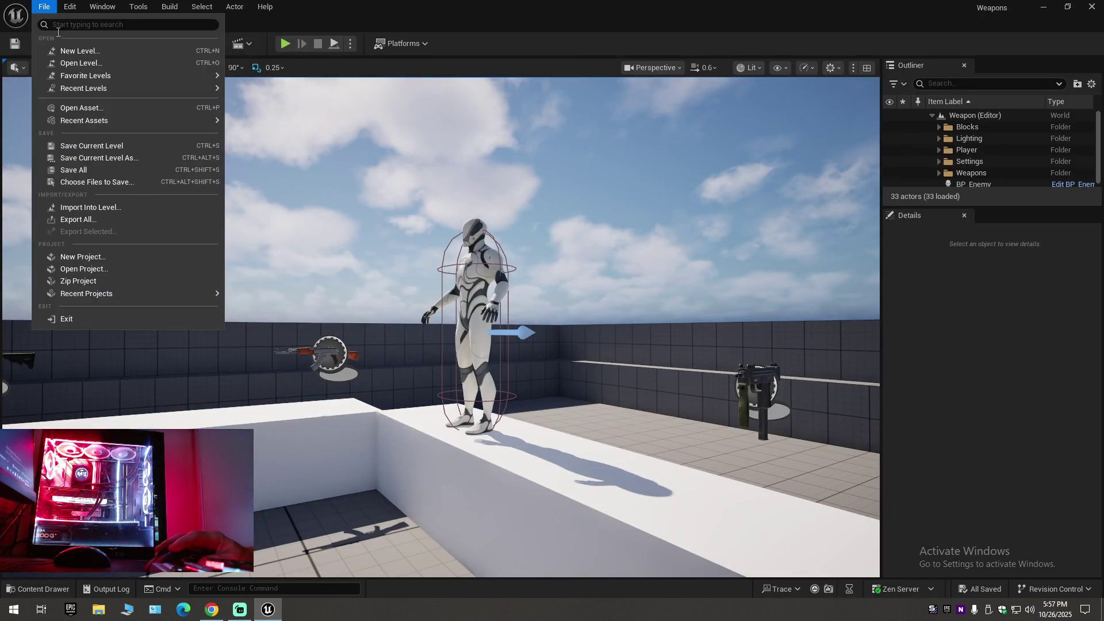
click(44, 8)
click(42, 7)
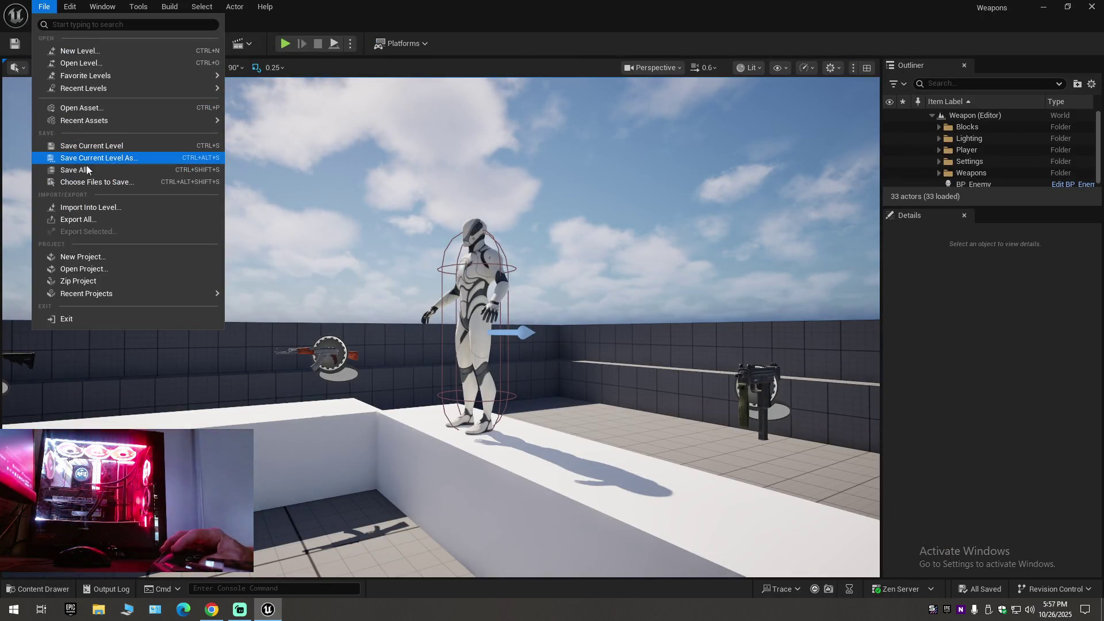
mouse_move(84, 120)
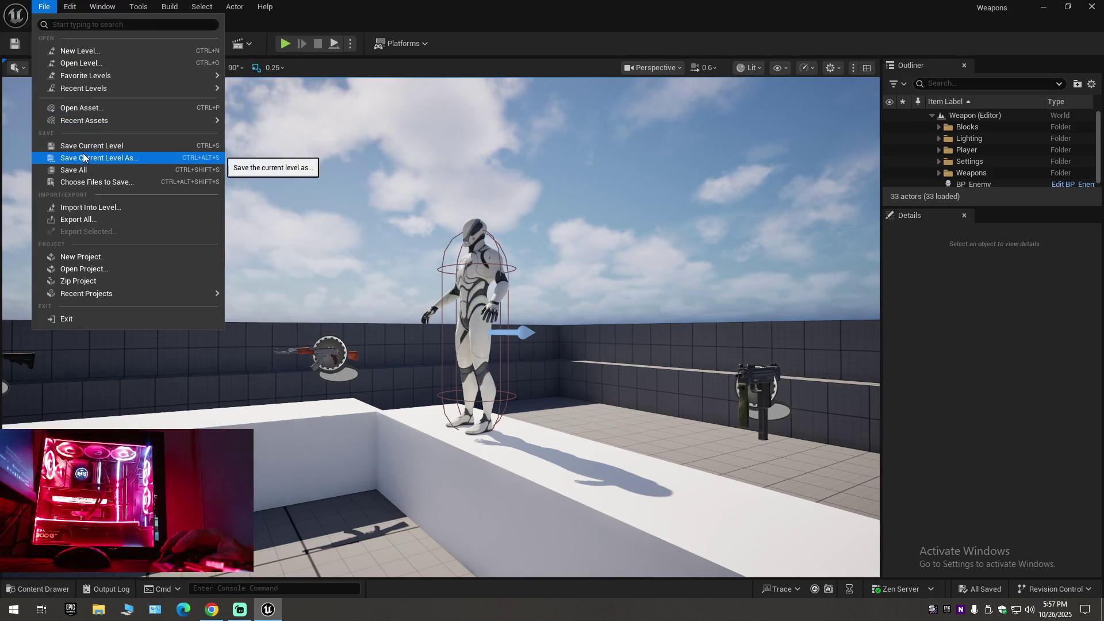
click(99, 157)
double_click(443, 189)
click(592, 332)
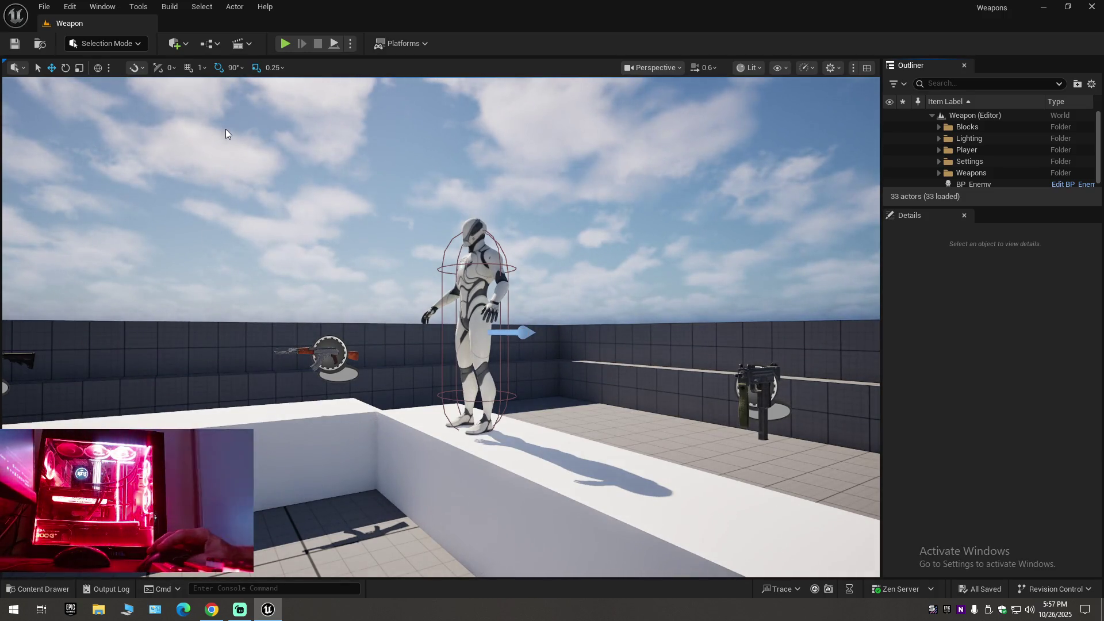
click(285, 44)
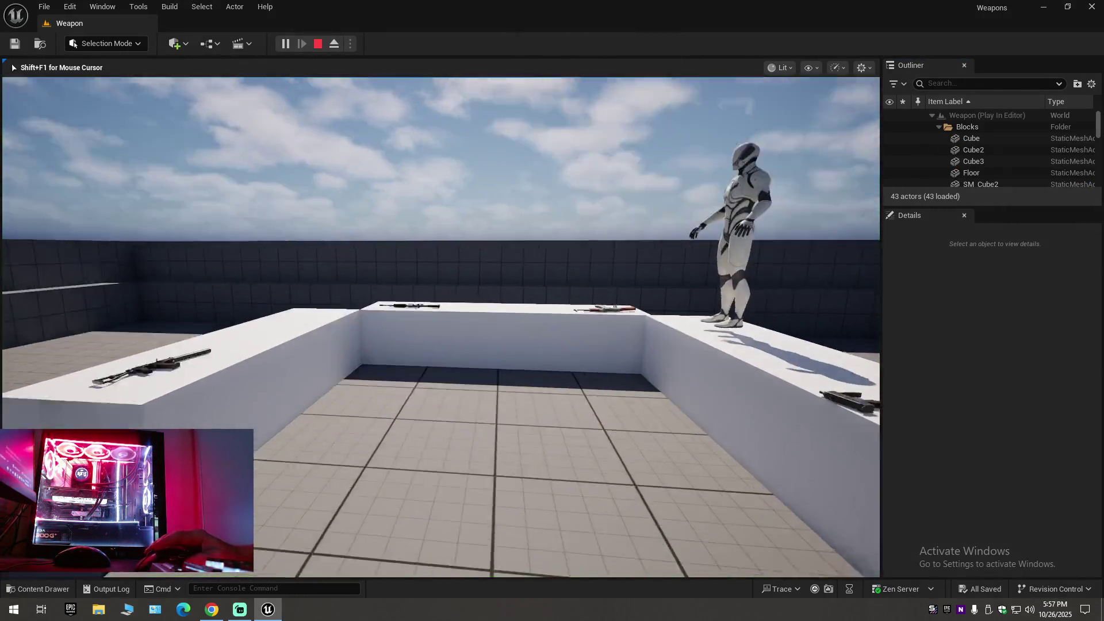
Walk the character to the tables to pick up a rifle, then end the playtest.
key(w)
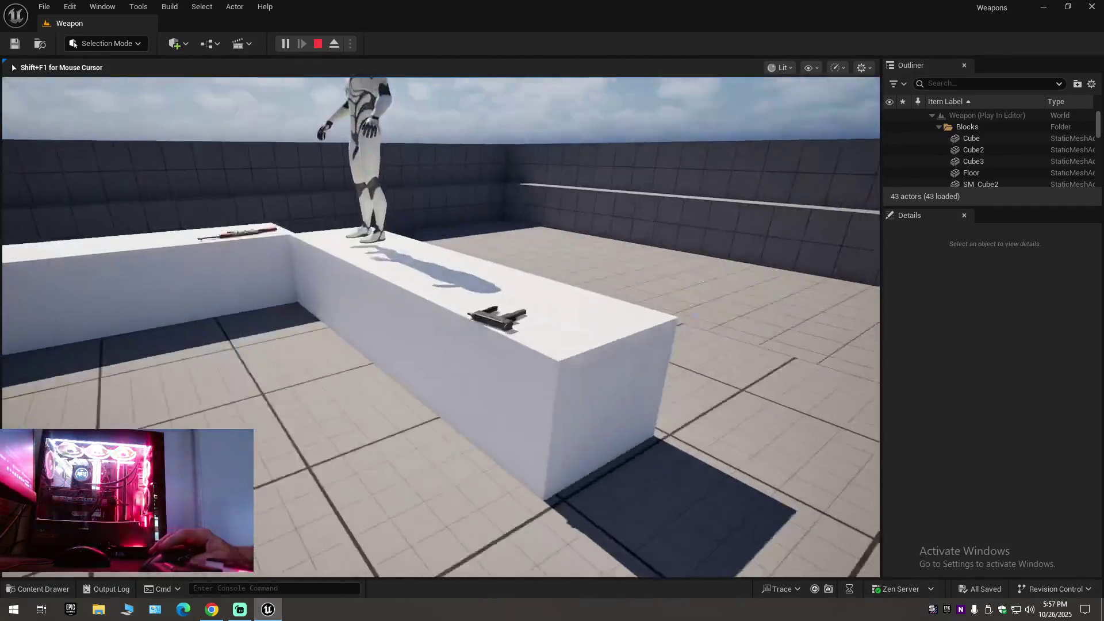
key(s)
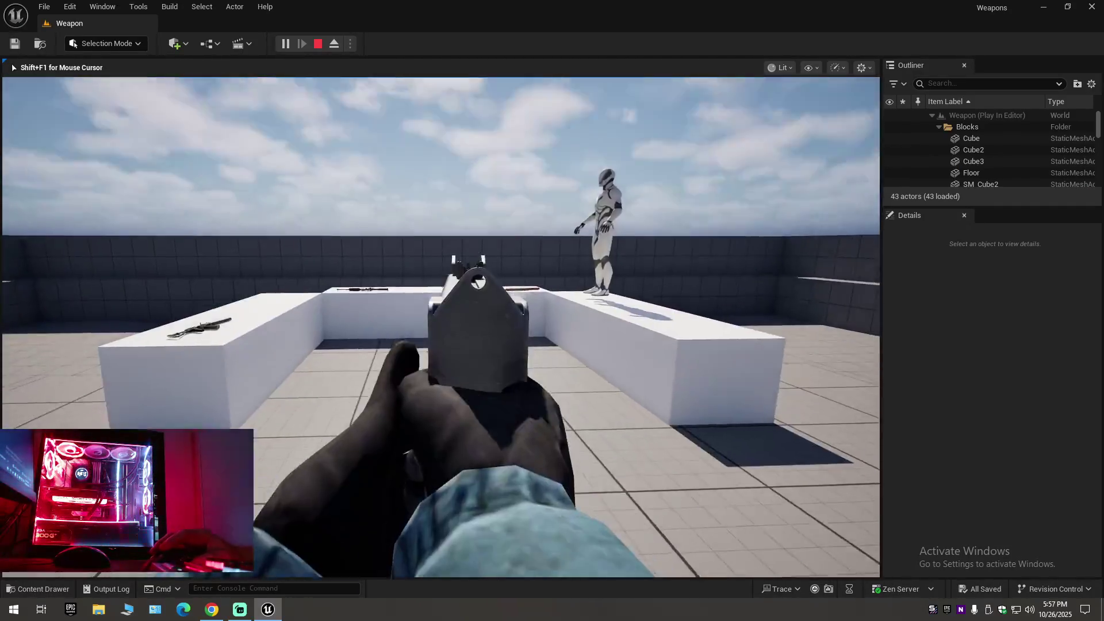
key(w)
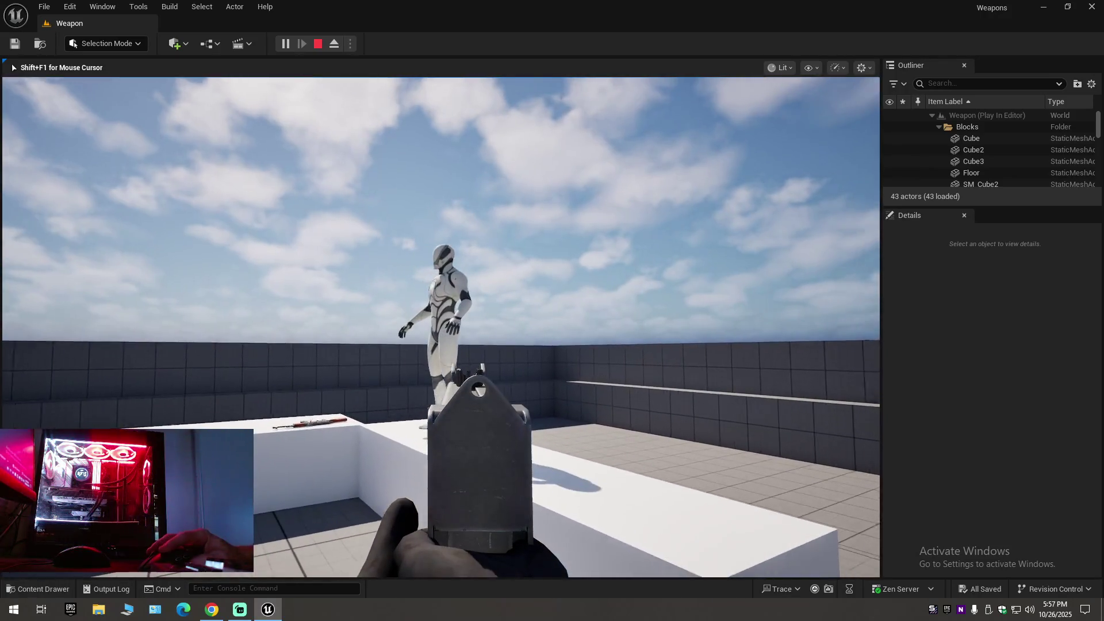
key(w)
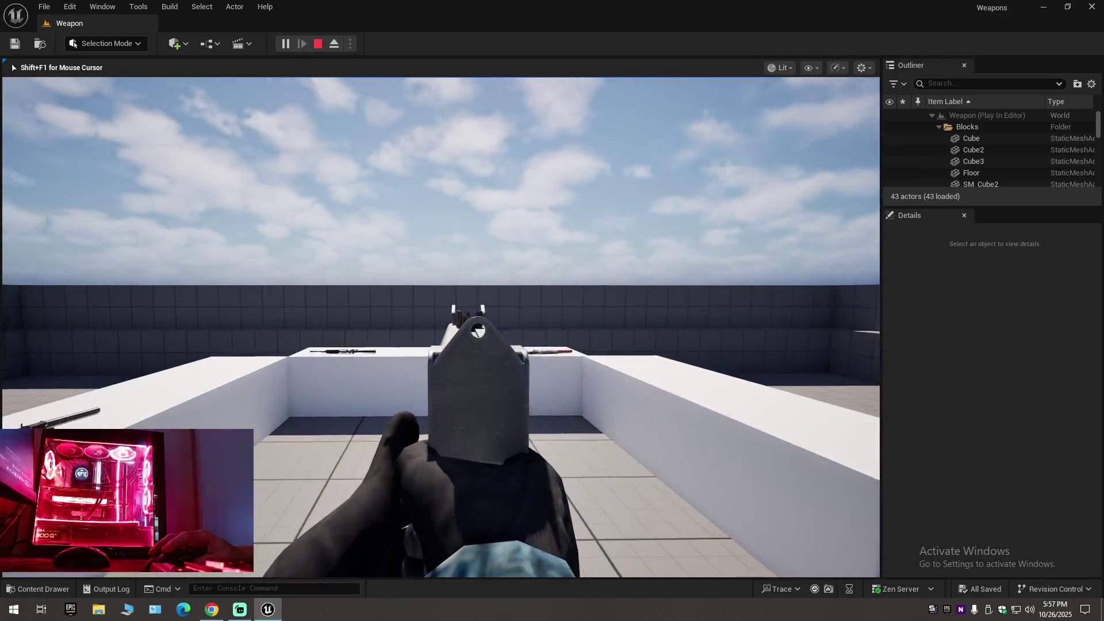
key(w)
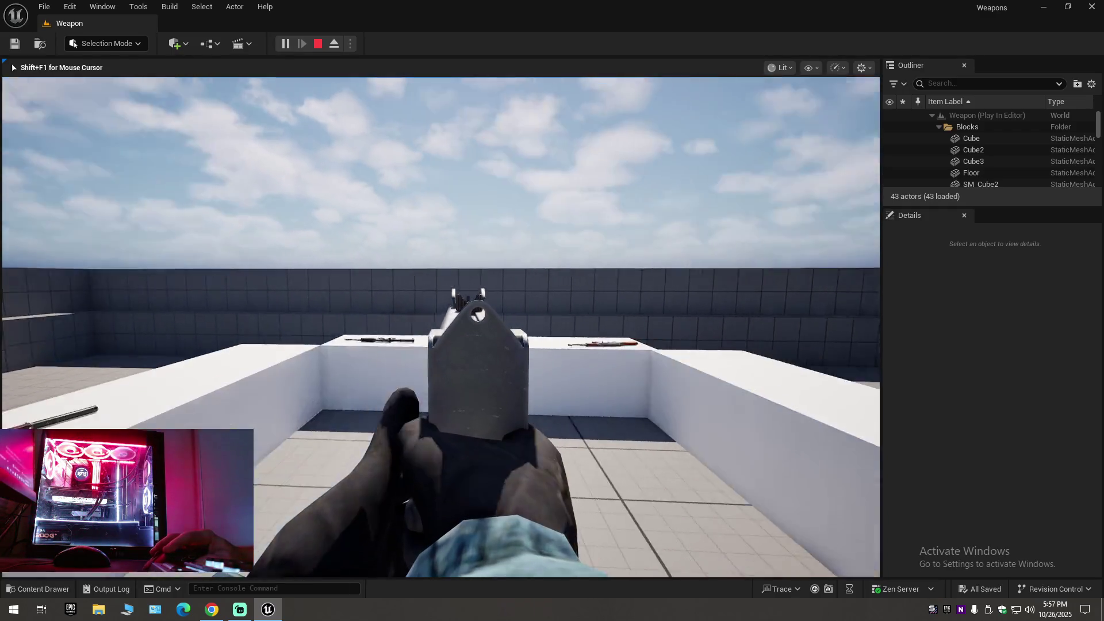
key(w)
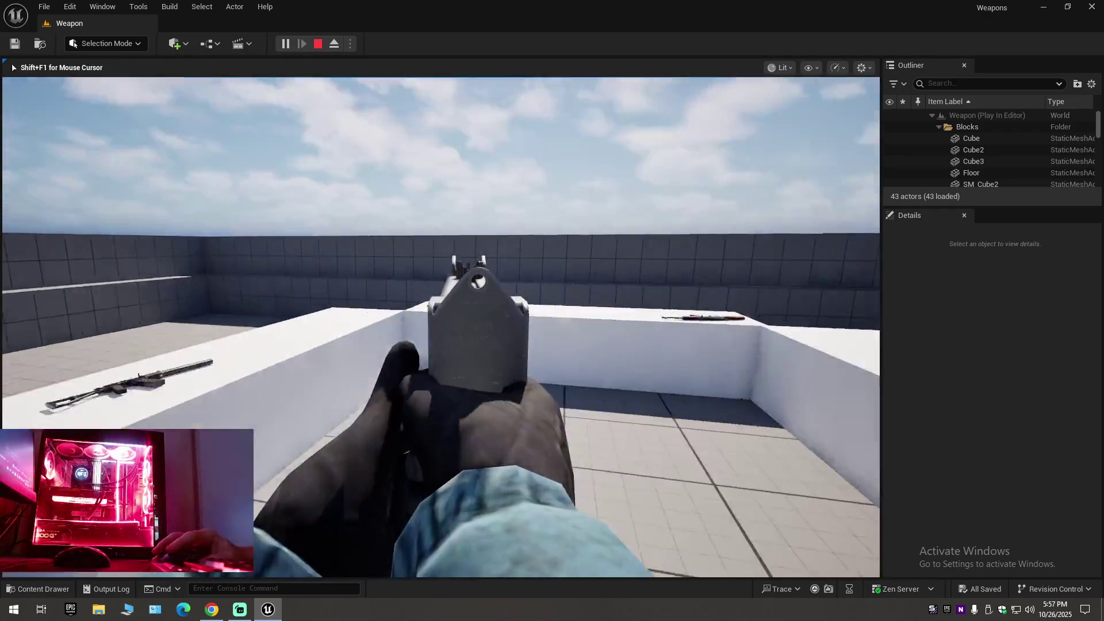
key(Escape)
Reposition the viewport toward the table, play again, and walk to the rifle and pistol.
drag(230, 260, 261, 208)
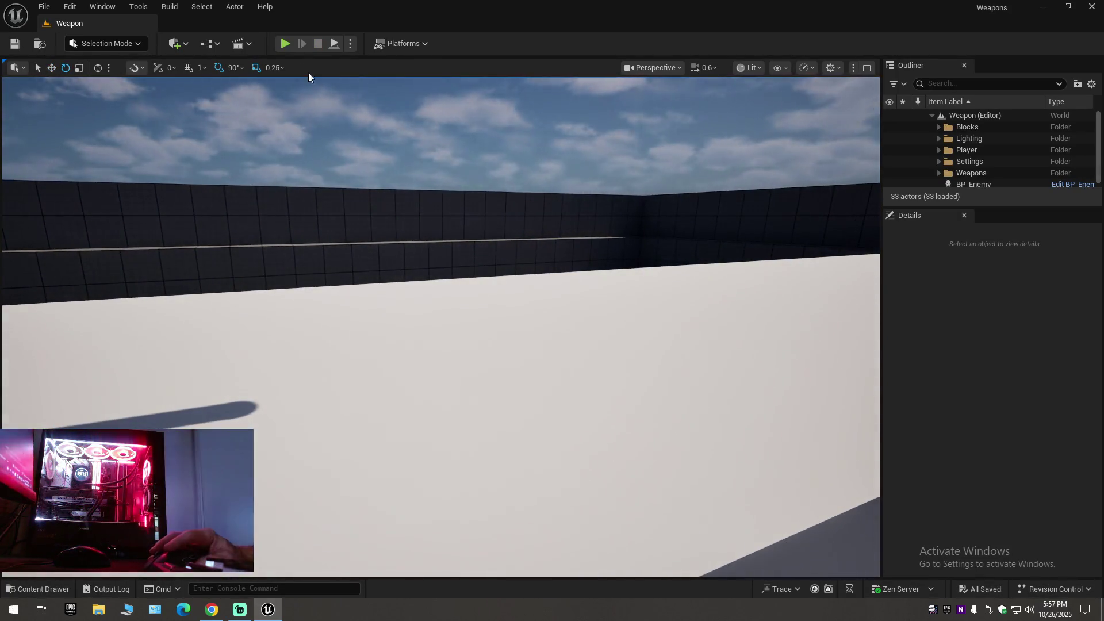
click(288, 44)
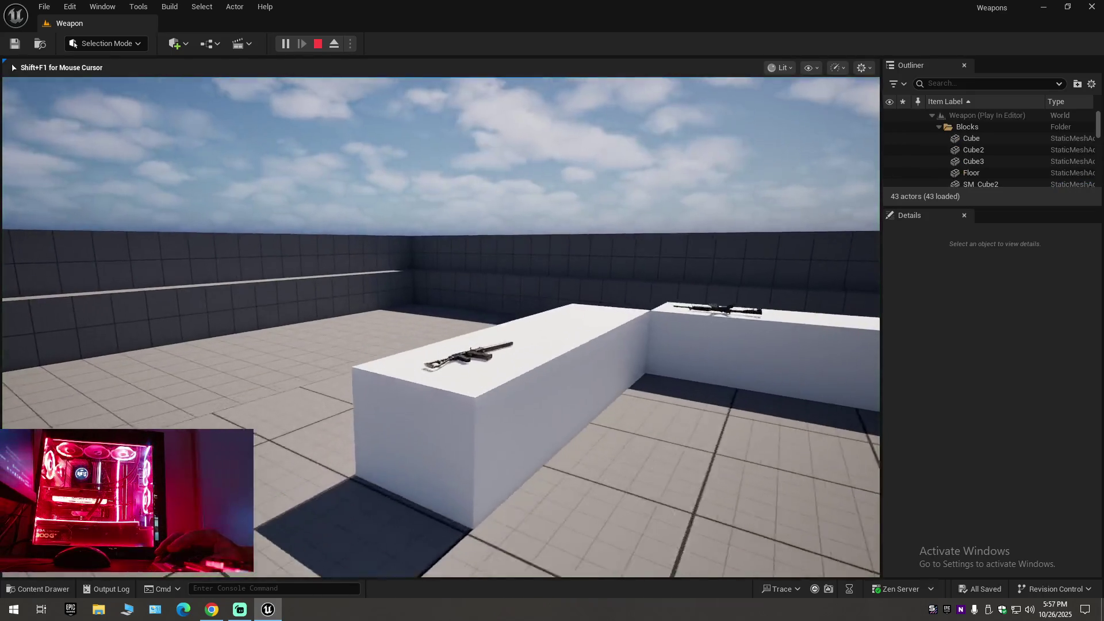
key(w)
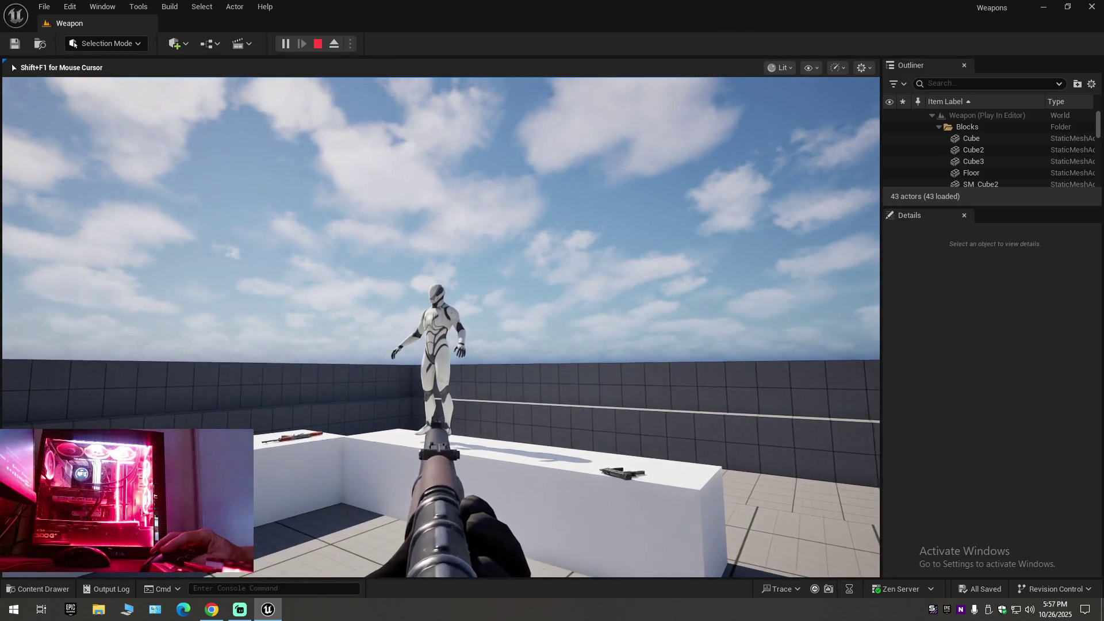
key(w)
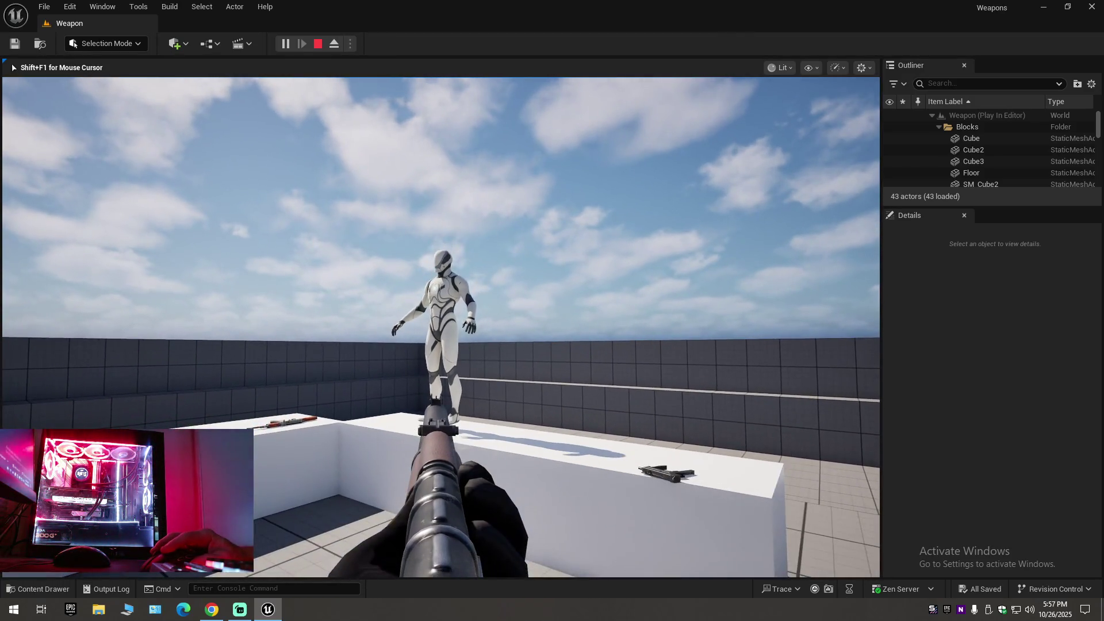
key(w)
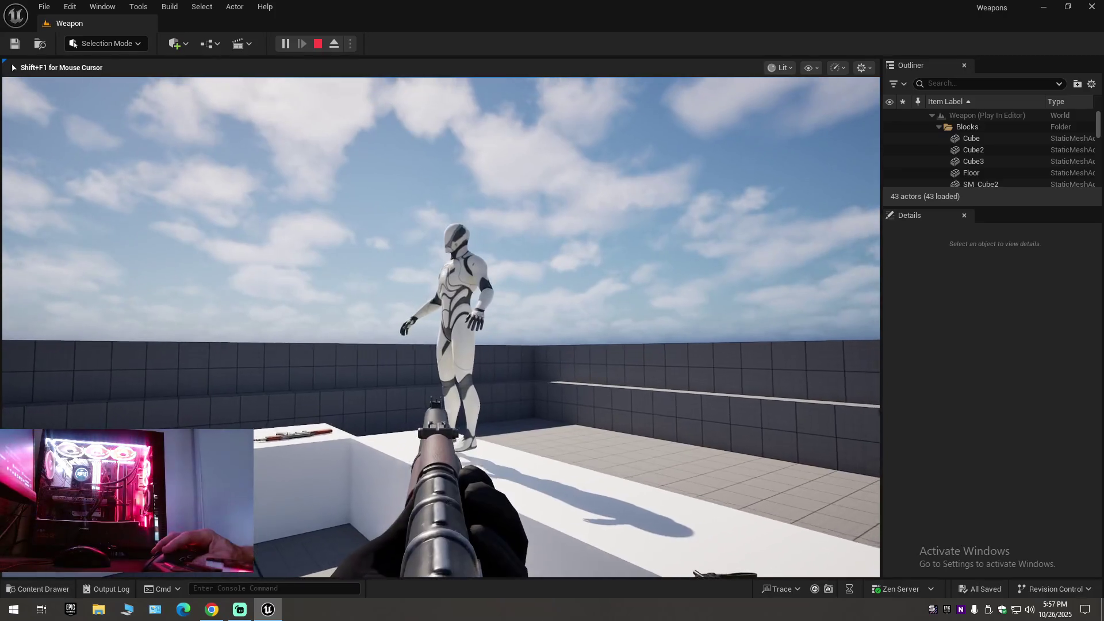
key(w)
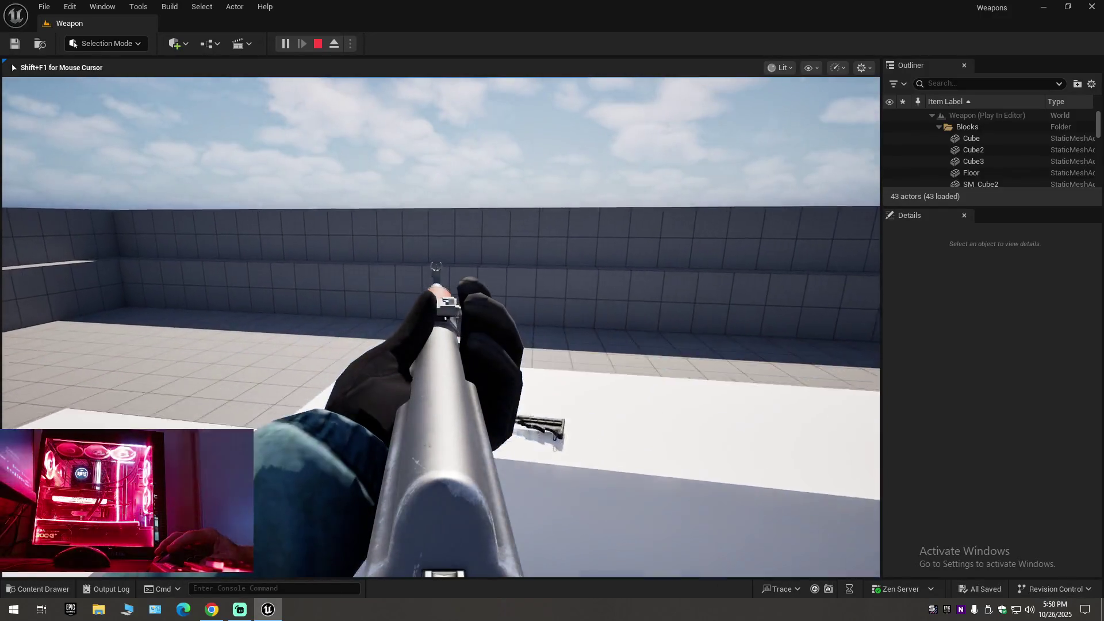
Stop the playtest and place a BP_Enemy from the Blueprints folder near the player start.
key(Escape)
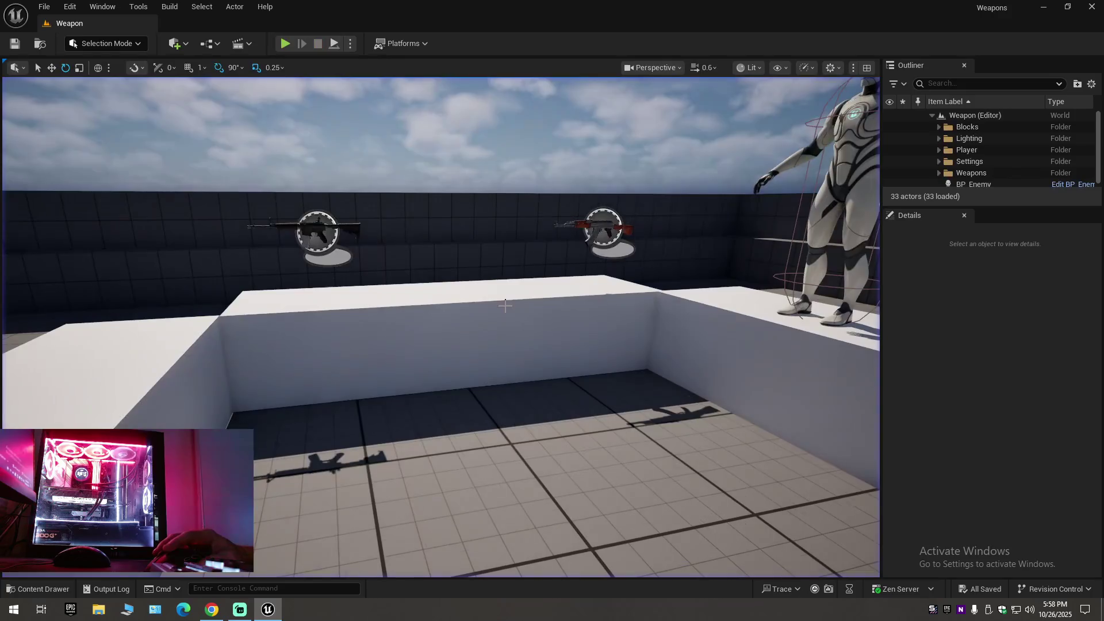
key(ctrl+space)
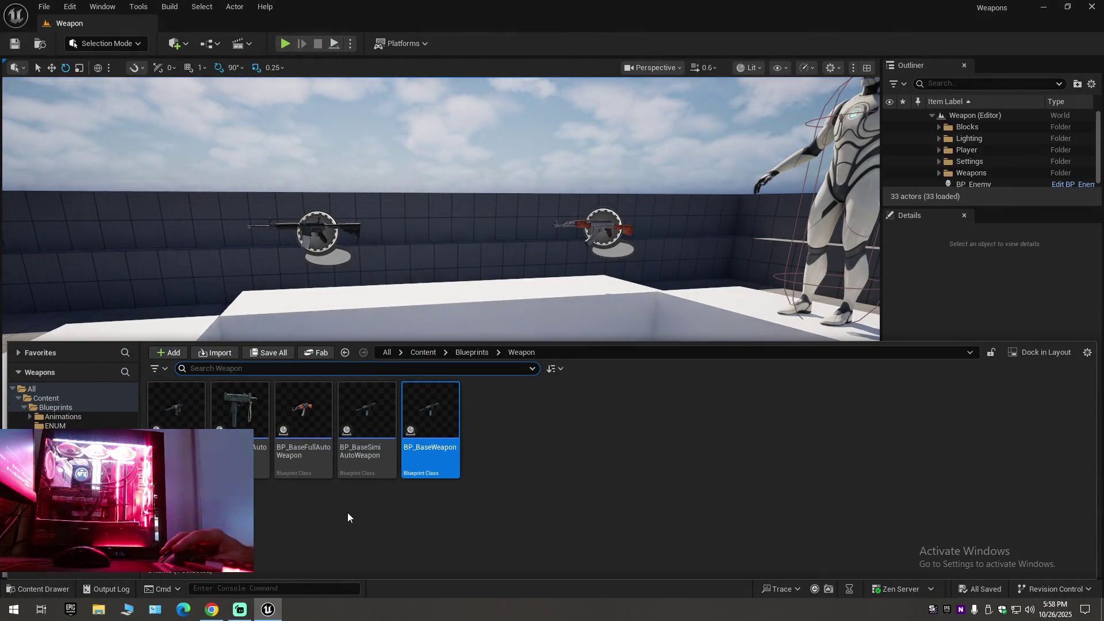
key(alt+Left)
mouse_move(565, 333)
mouse_down()
mouse_move(546, 310)
mouse_move(546, 325)
mouse_up()
scroll(507, 468, down, 5)
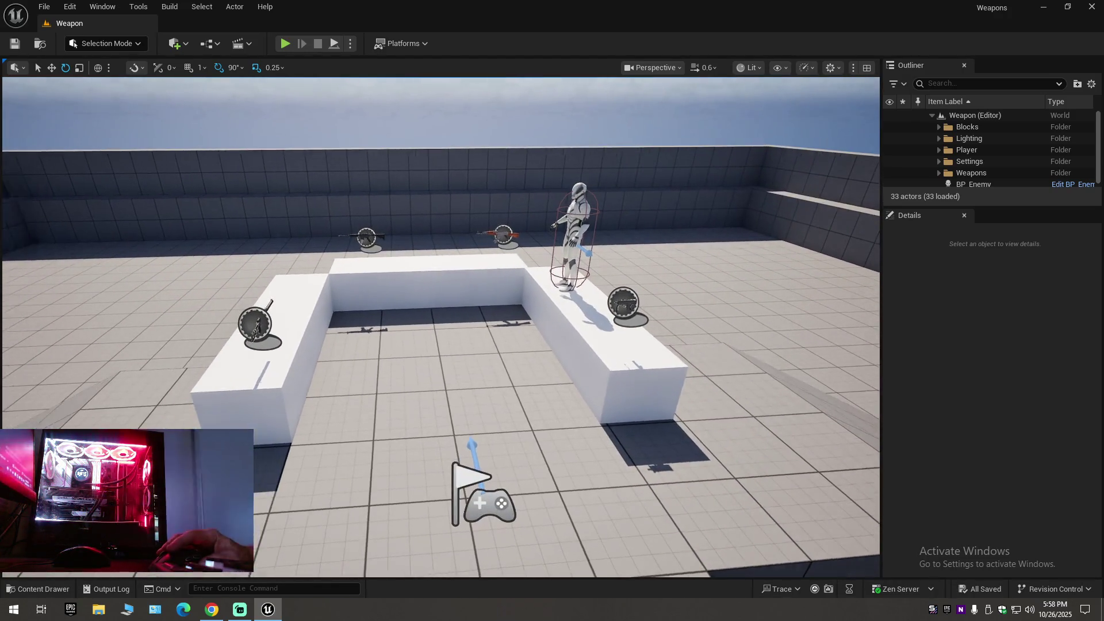
drag(552, 310, 544, 218)
mouse_move(471, 541)
mouse_down()
mouse_move(478, 552)
mouse_move(437, 569)
mouse_move(471, 541)
mouse_up()
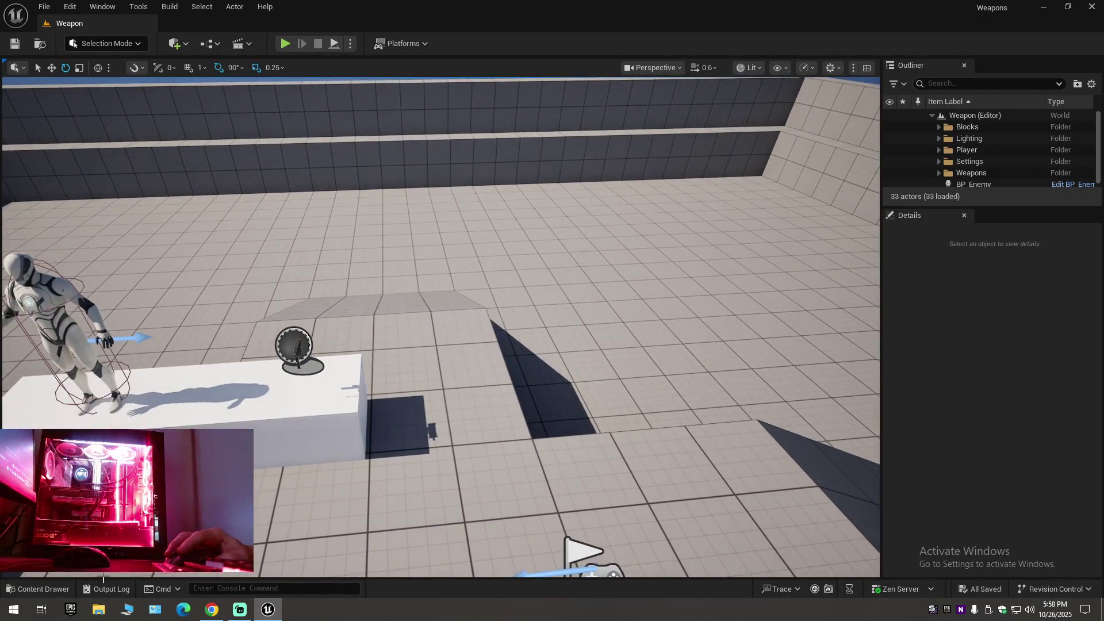
click(38, 589)
mouse_move(554, 469)
mouse_down()
mouse_move(530, 288)
mouse_move(462, 342)
mouse_move(483, 423)
mouse_up()
Drop two more BP_Enemy actors and move them across the floor around the U-shaped tables.
key(ctrl+space)
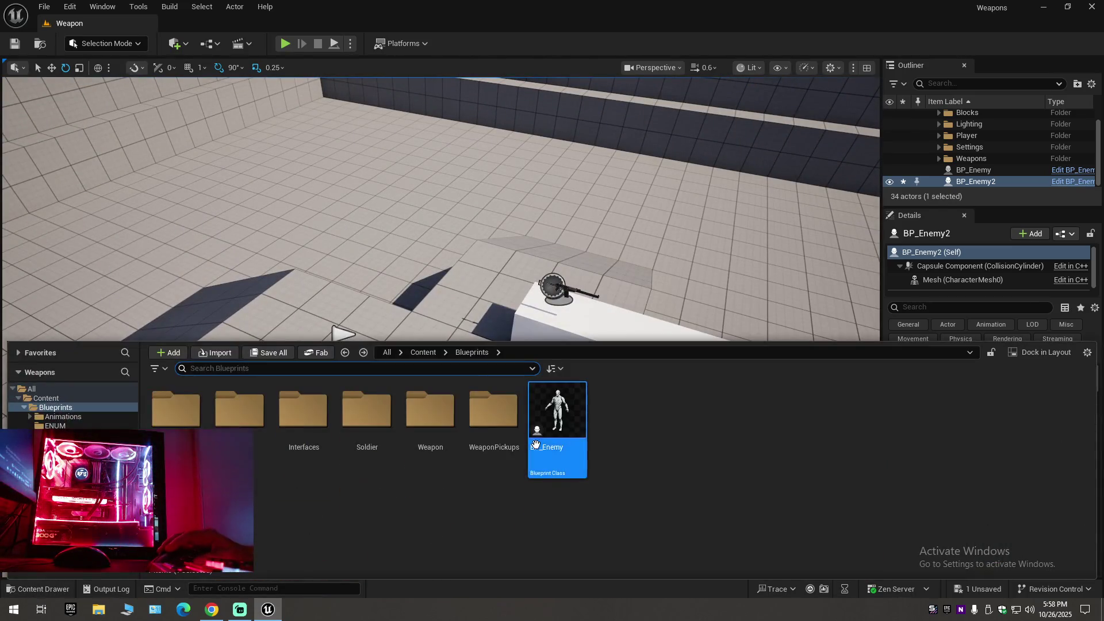
drag(486, 296, 472, 274)
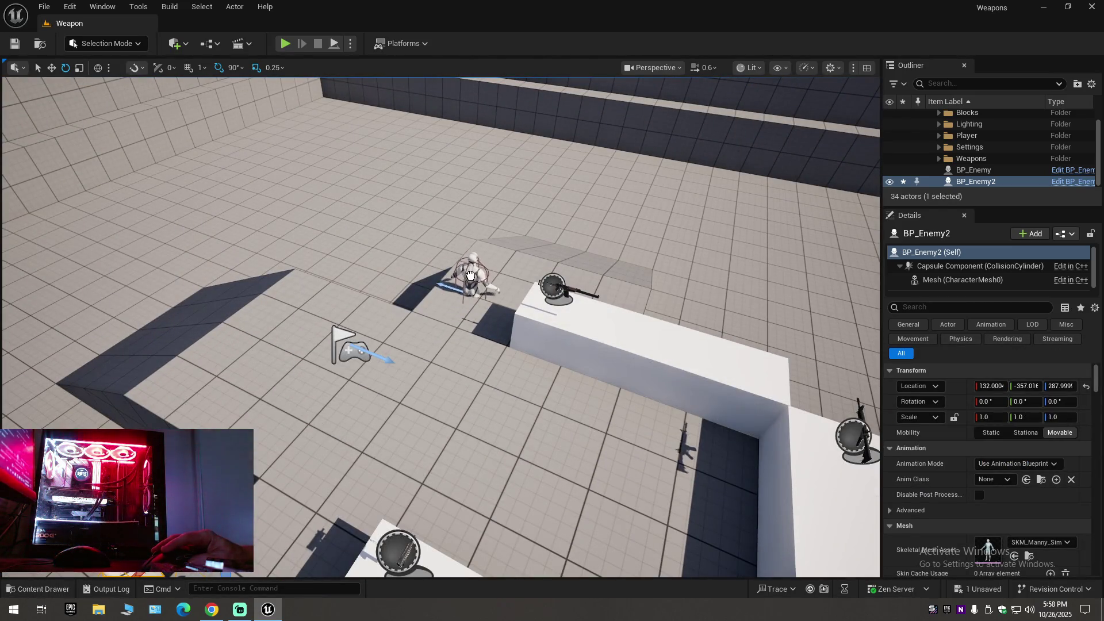
key(ctrl+space)
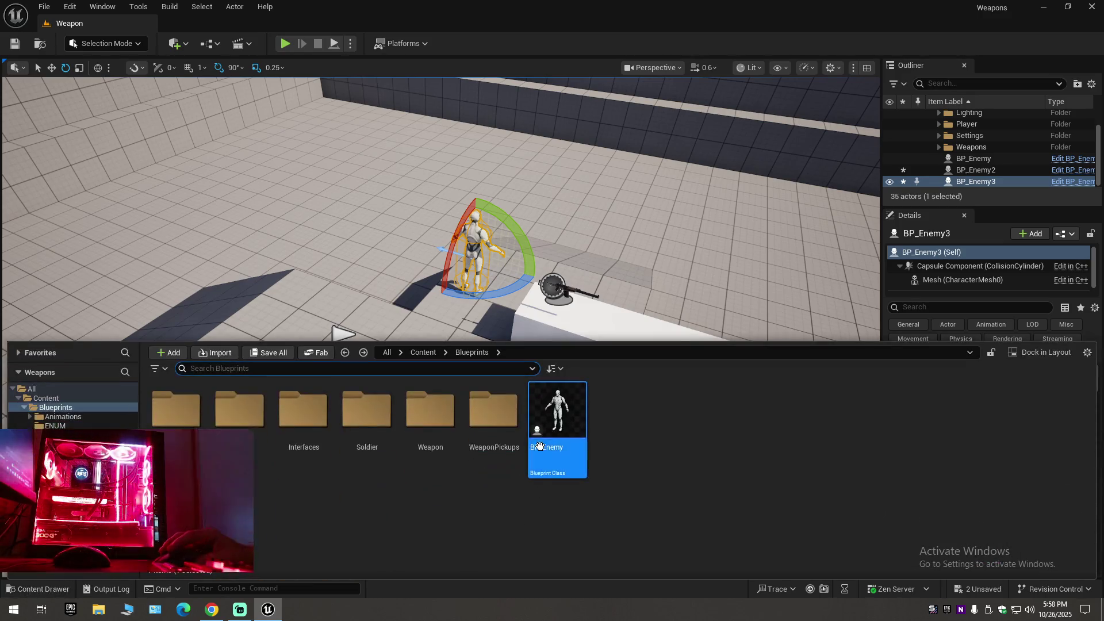
drag(546, 418, 288, 314)
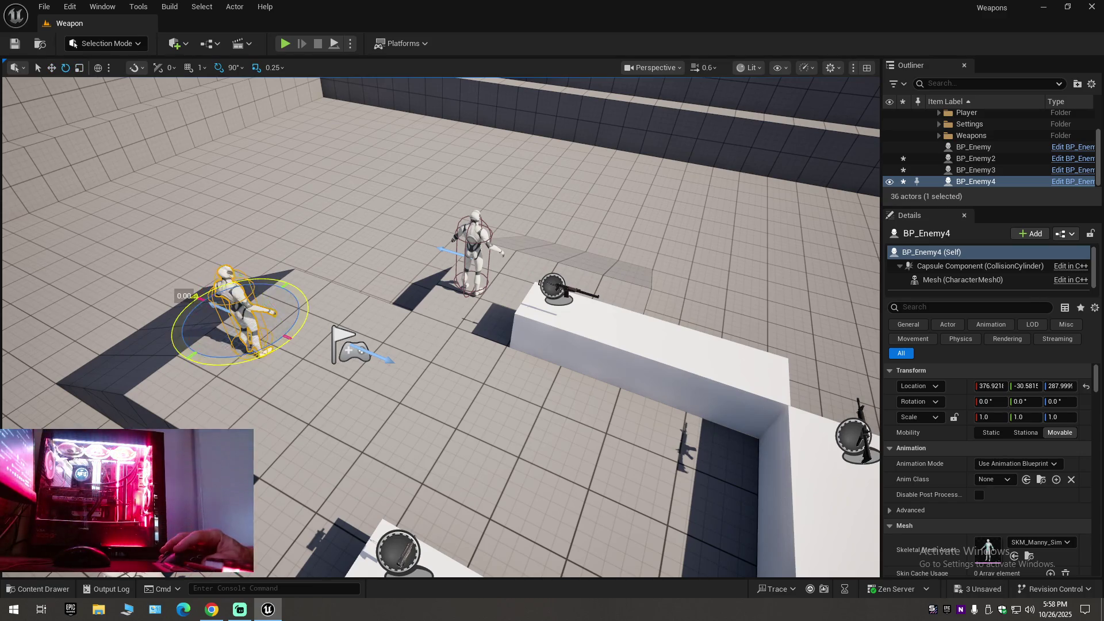
key(w)
drag(282, 348, 357, 334)
drag(409, 377, 409, 437)
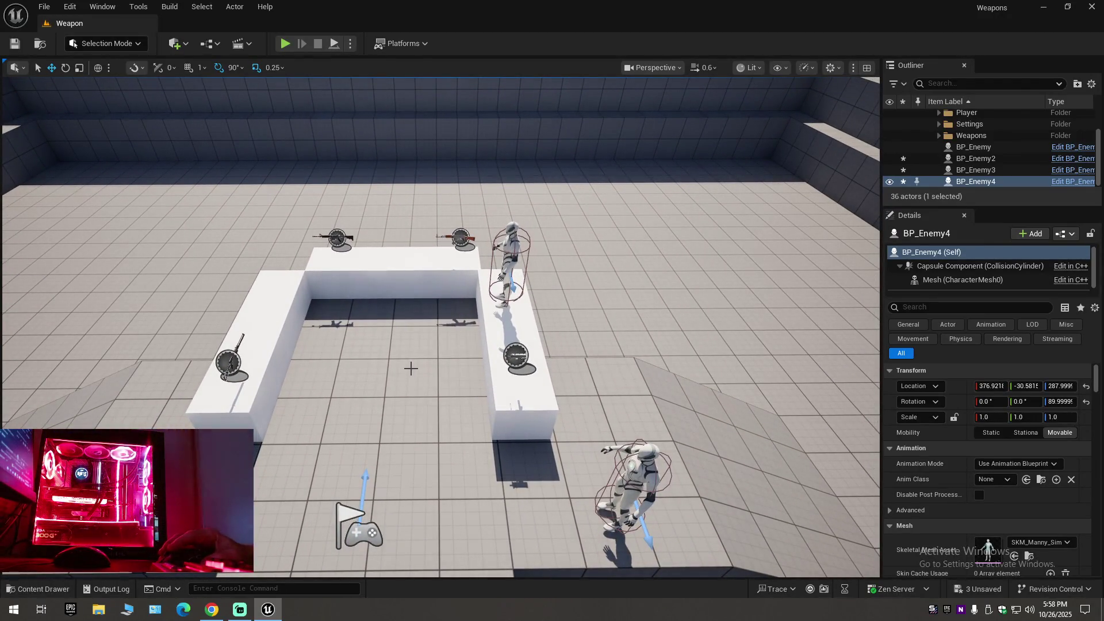
Playtest the level, stop, frame BP_Enemy4, and start another playtest with Alt+P.
click(284, 44)
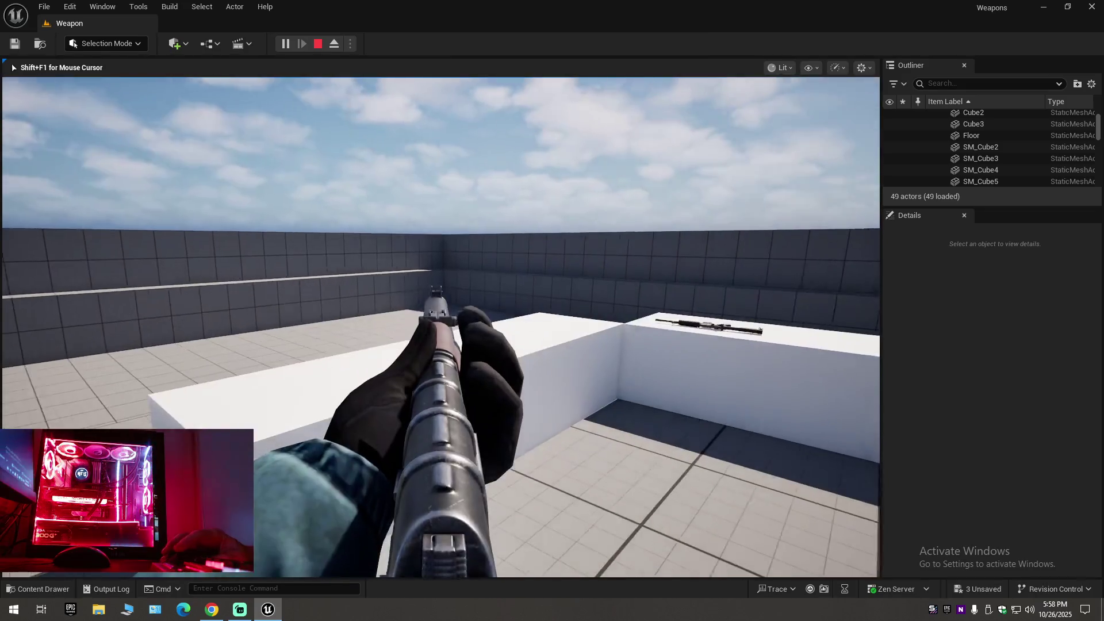
key(Escape)
key(f)
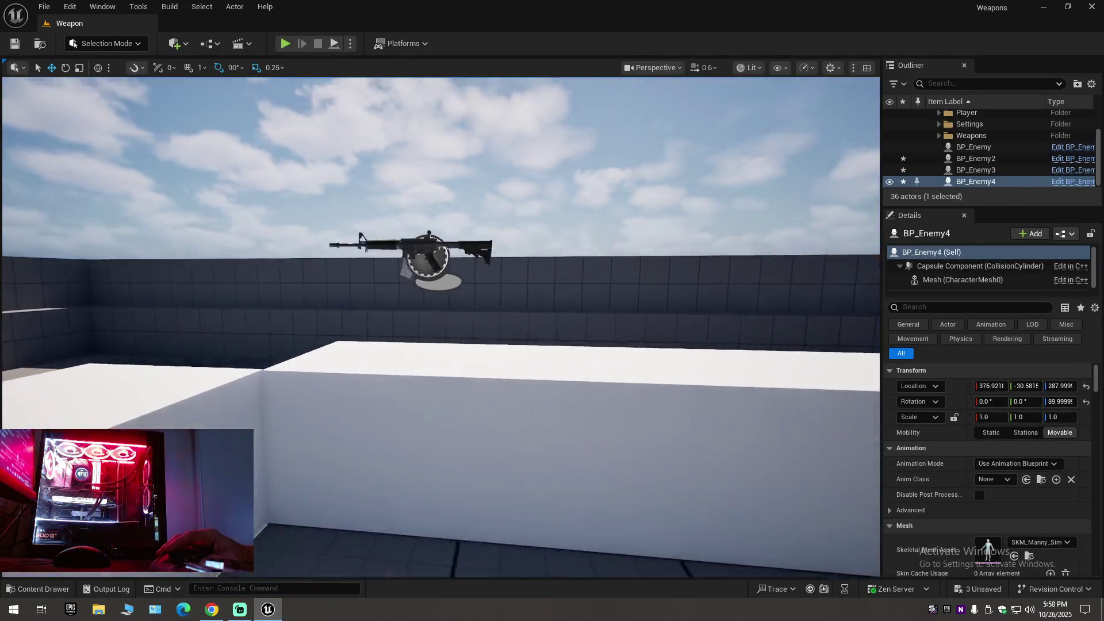
key(alt+p)
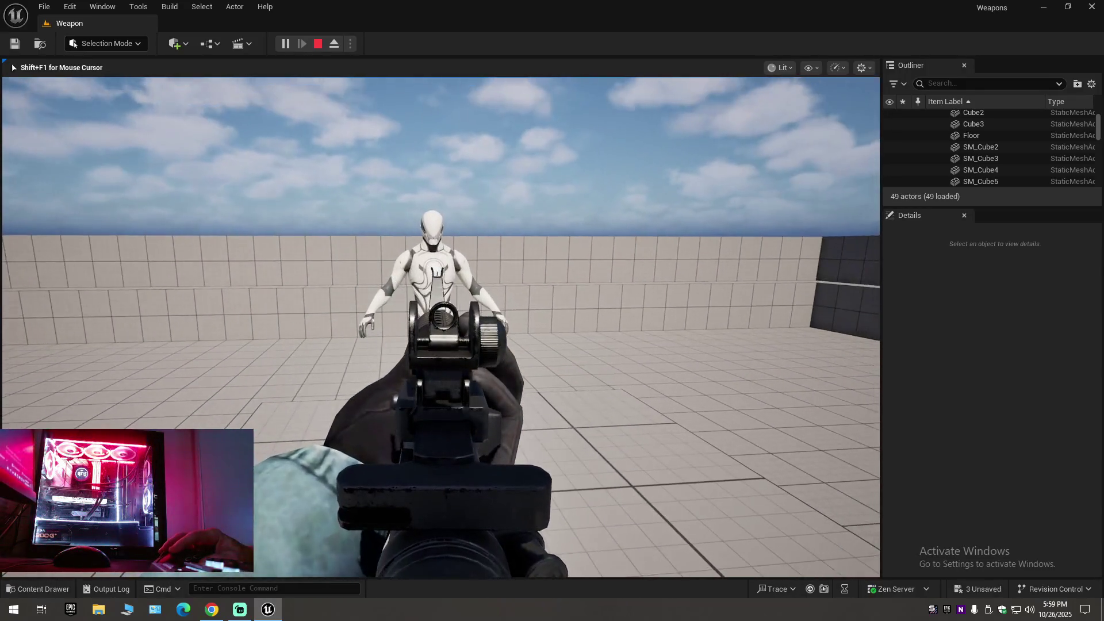
key(r)
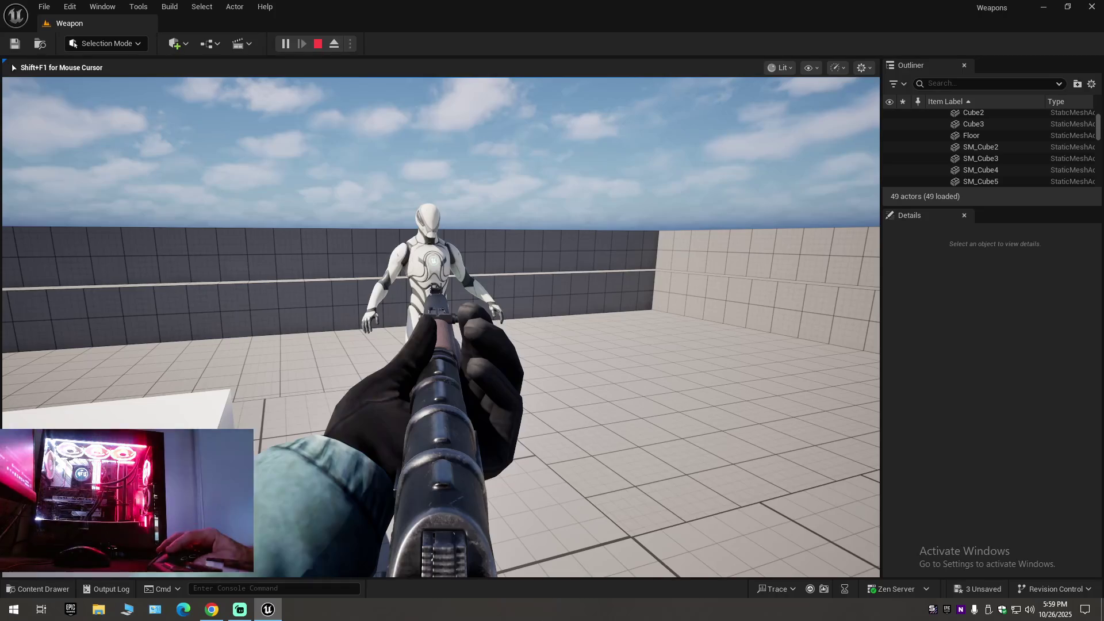
Set BP_BaseWeapon's Multi Line Trace Draw Debug Type to For Duration, then compile and save.
key(Escape)
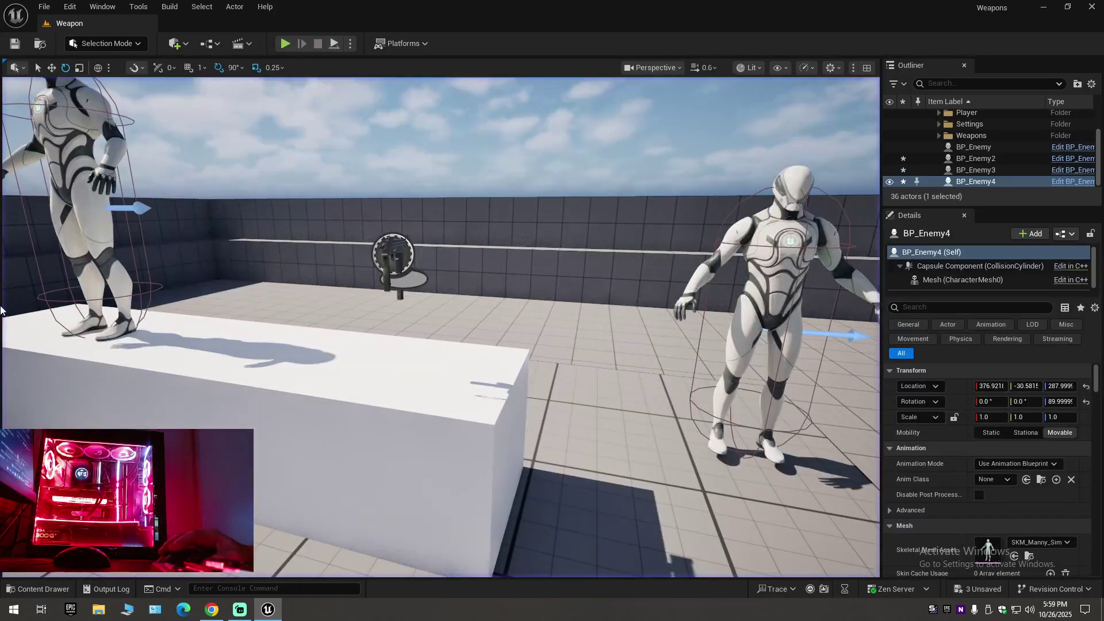
click(30, 590)
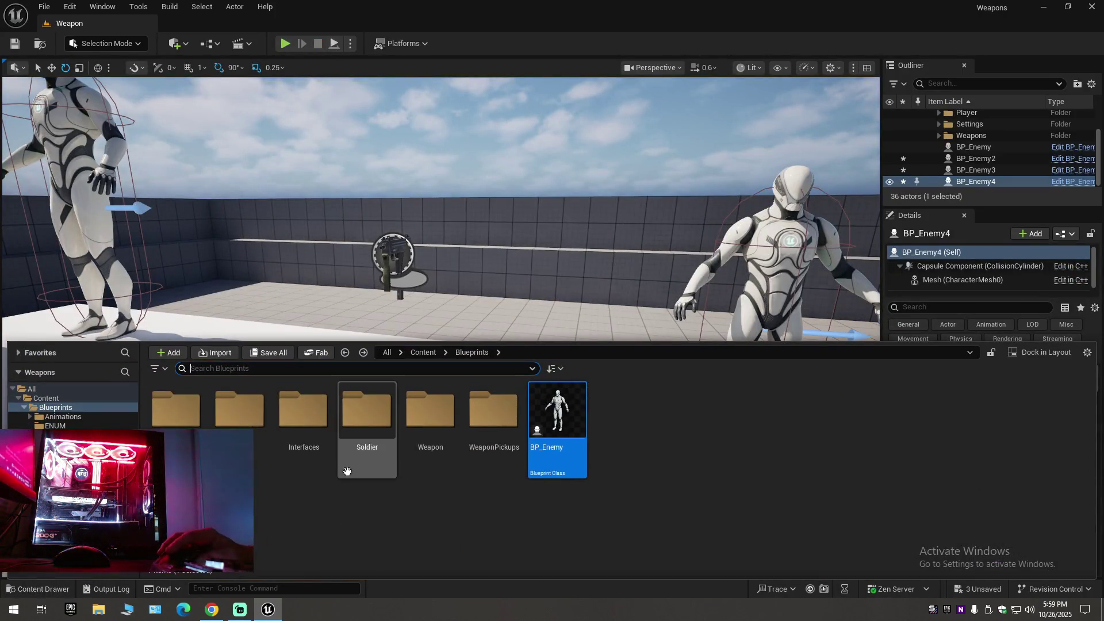
double_click(432, 417)
double_click(444, 426)
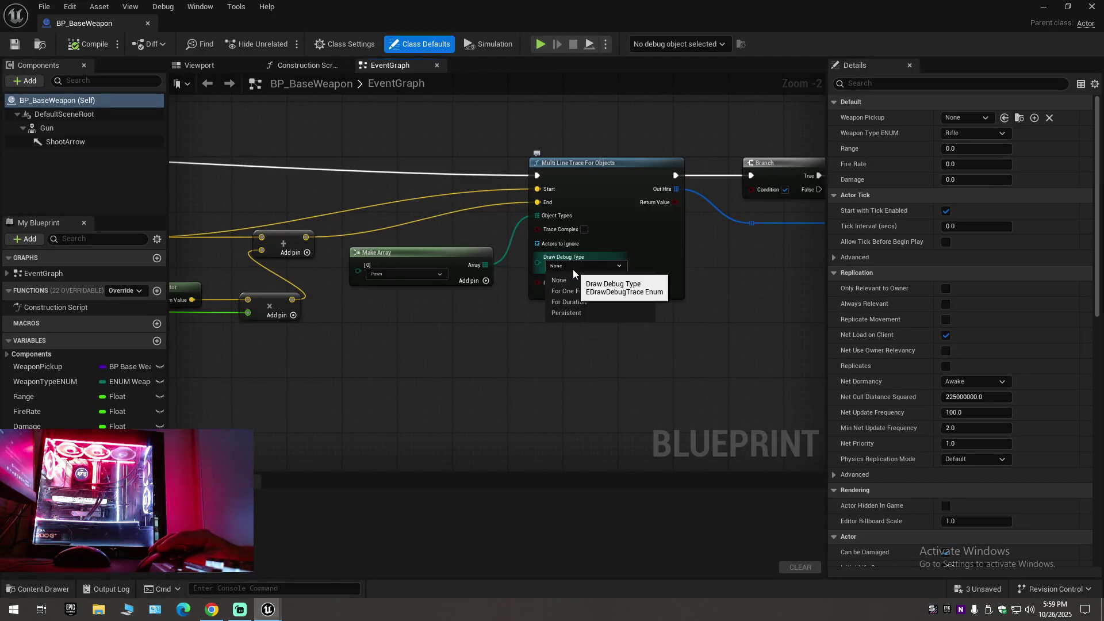
click(573, 269)
click(571, 303)
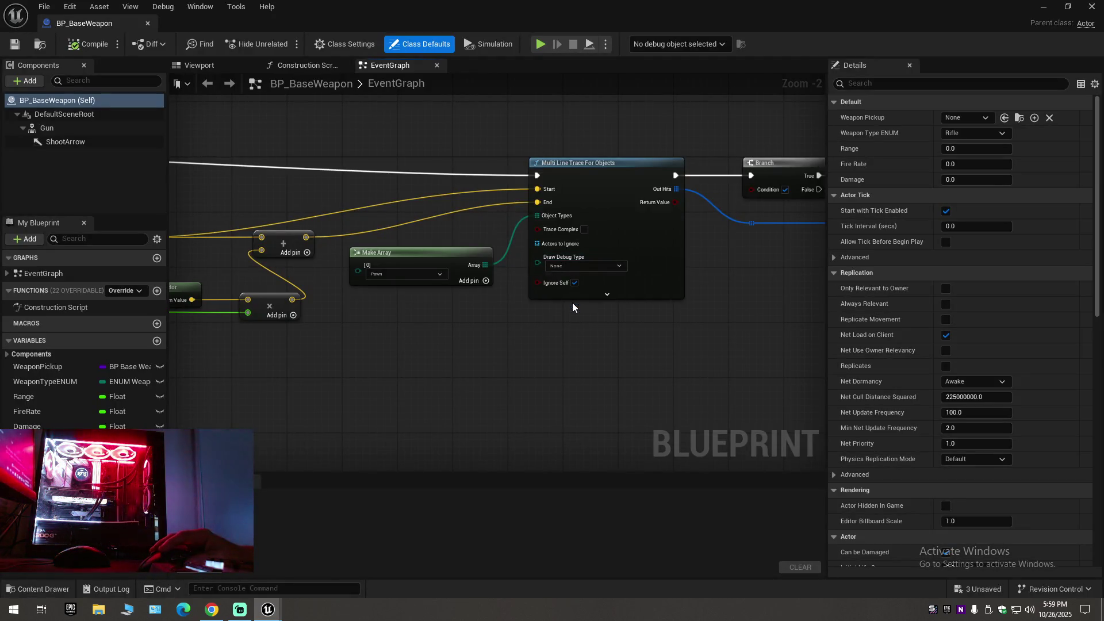
click(83, 46)
click(22, 46)
Playtest and fire the rifles and pistol at the mannequin, checking for red debug traces.
click(148, 24)
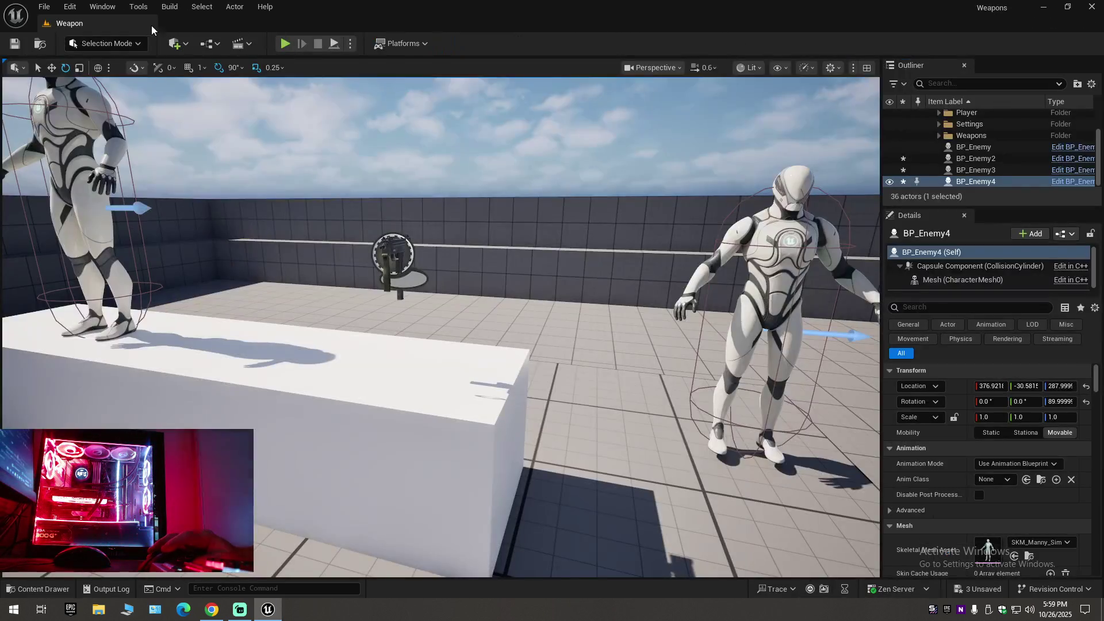
click(285, 43)
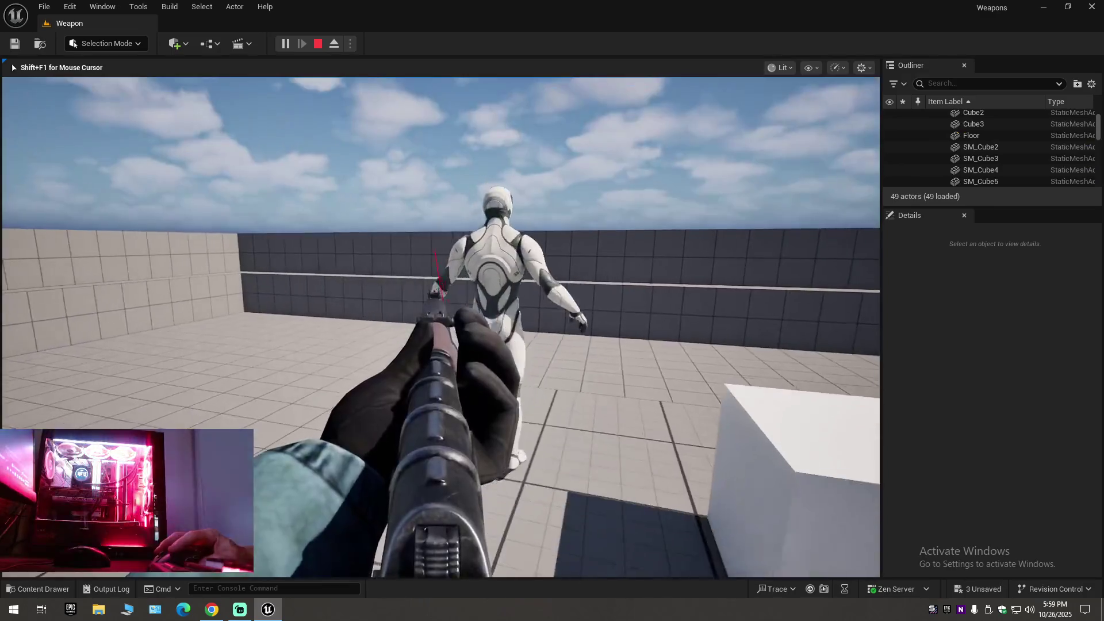
click(440, 327)
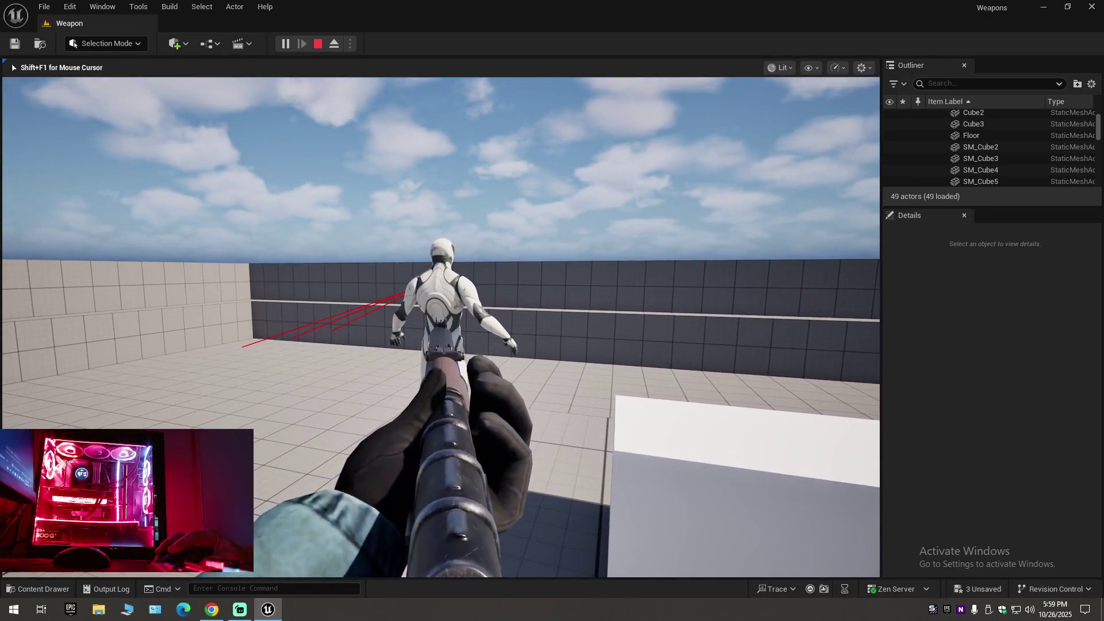
click(440, 327)
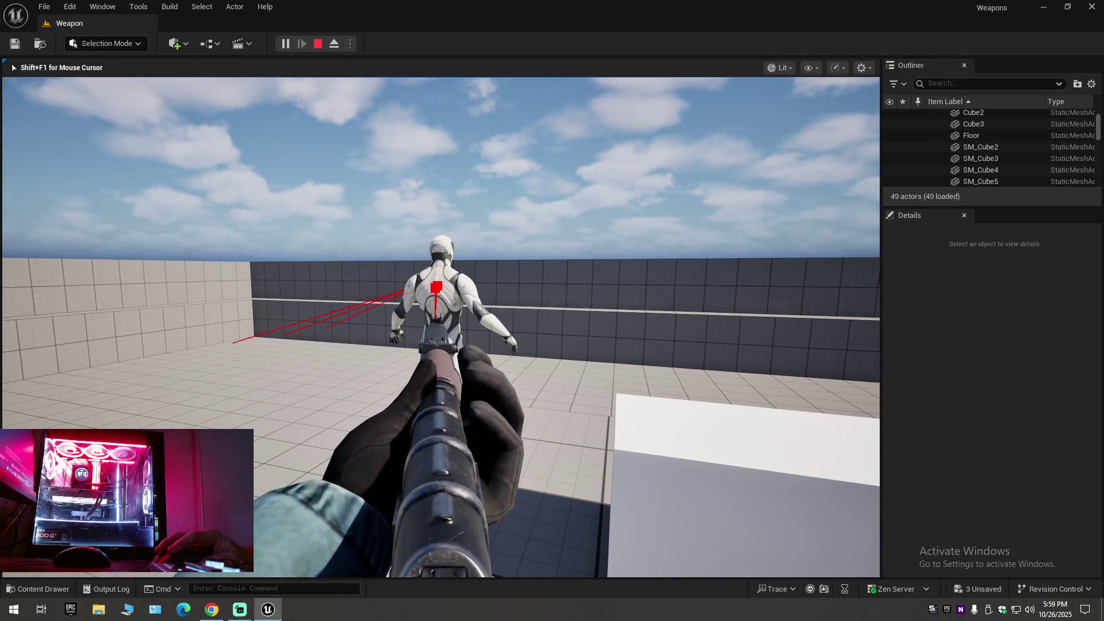
key(w)
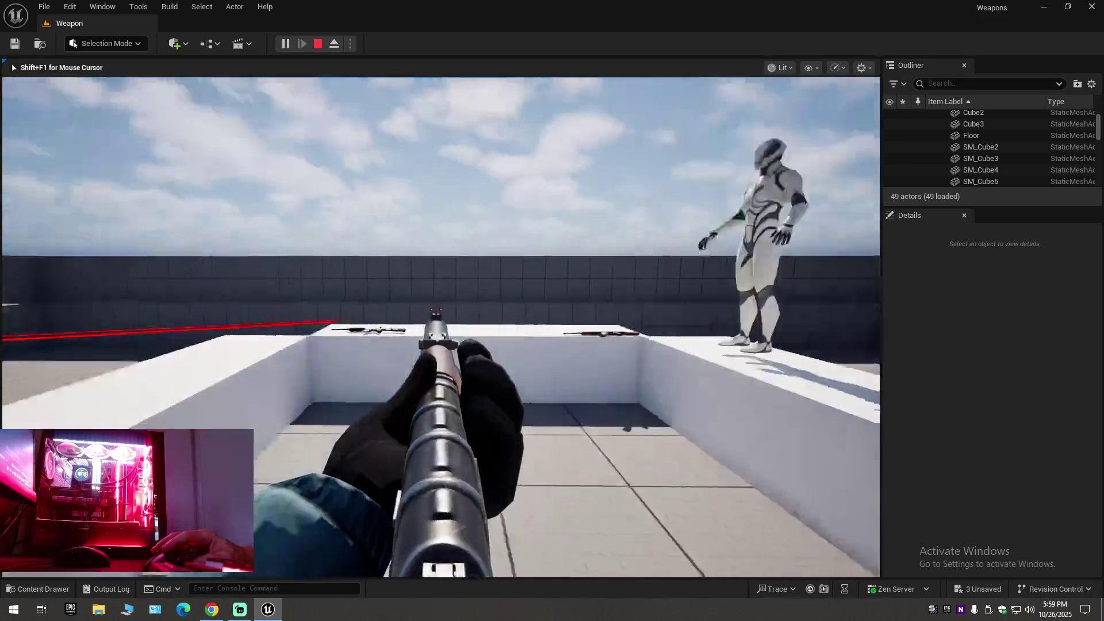
key(space)
key(e)
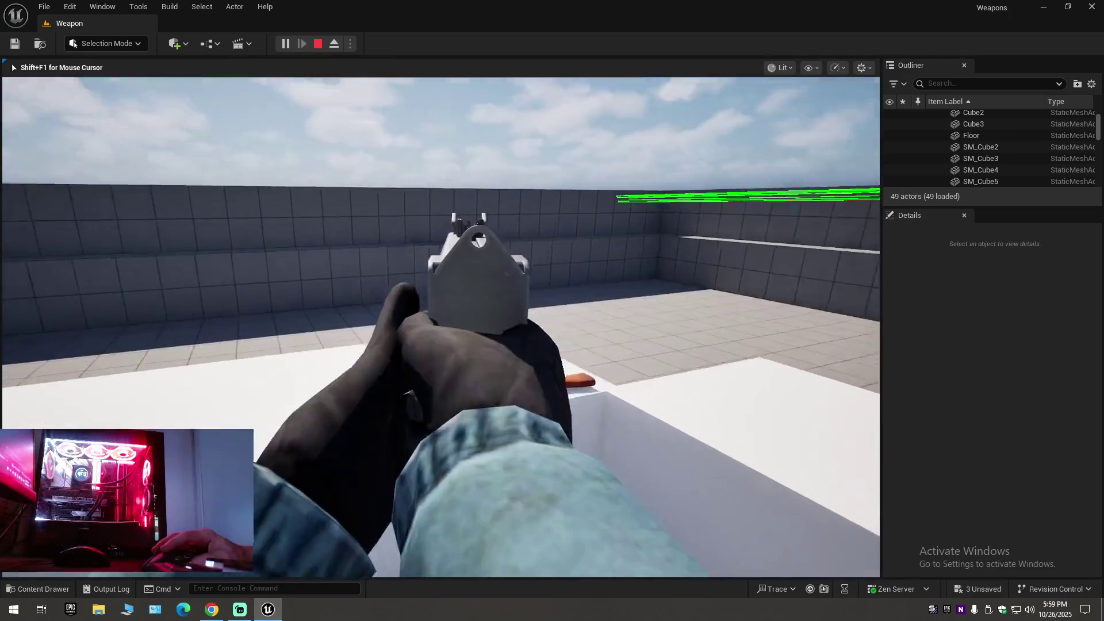
key(e)
click(441, 326)
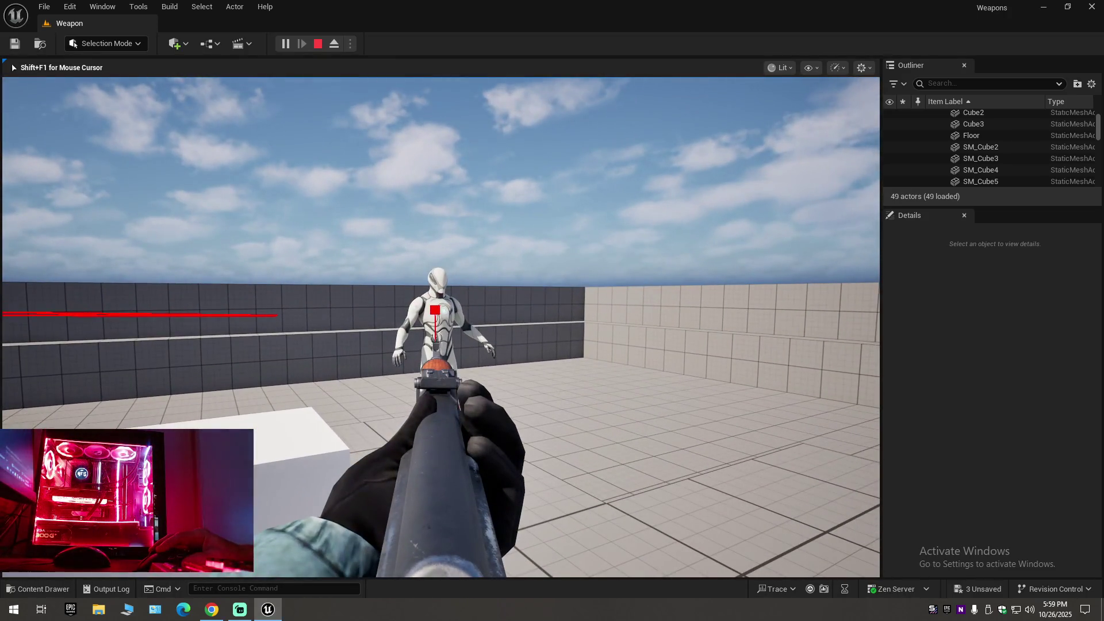
key(e)
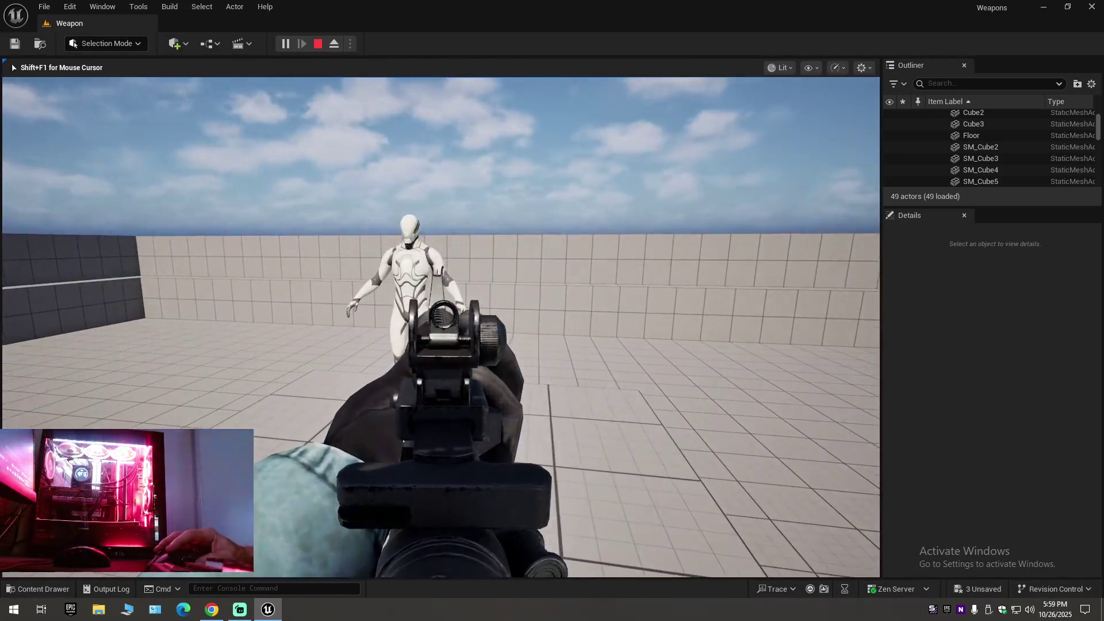
click(435, 279)
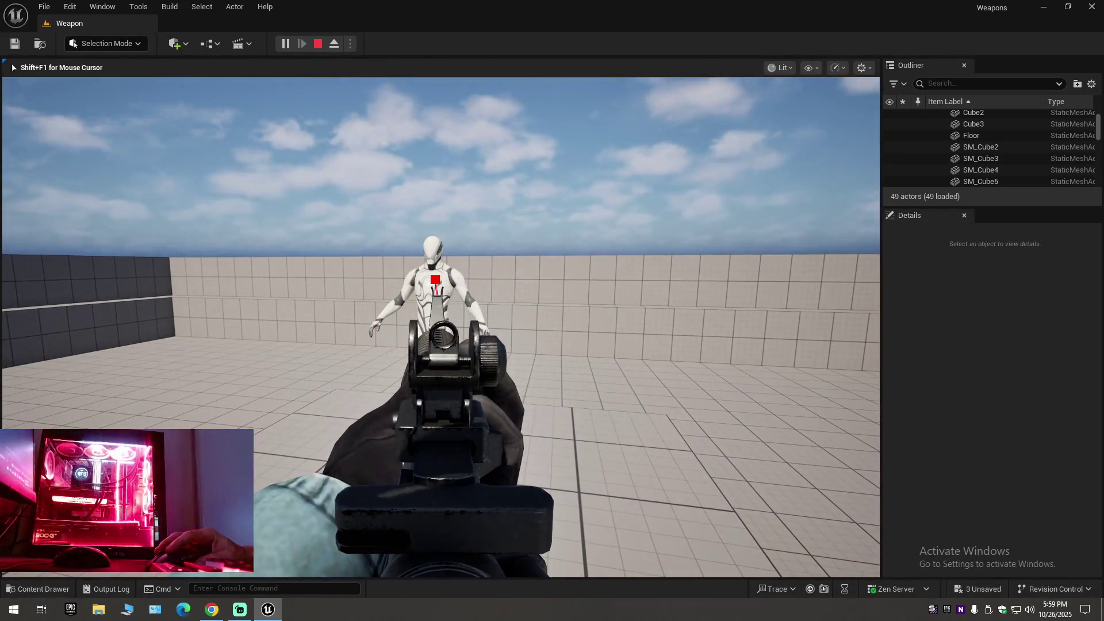
Set the multi line trace's Draw Debug Type back to None, compile, and close BP_BaseWeapon.
key(Escape)
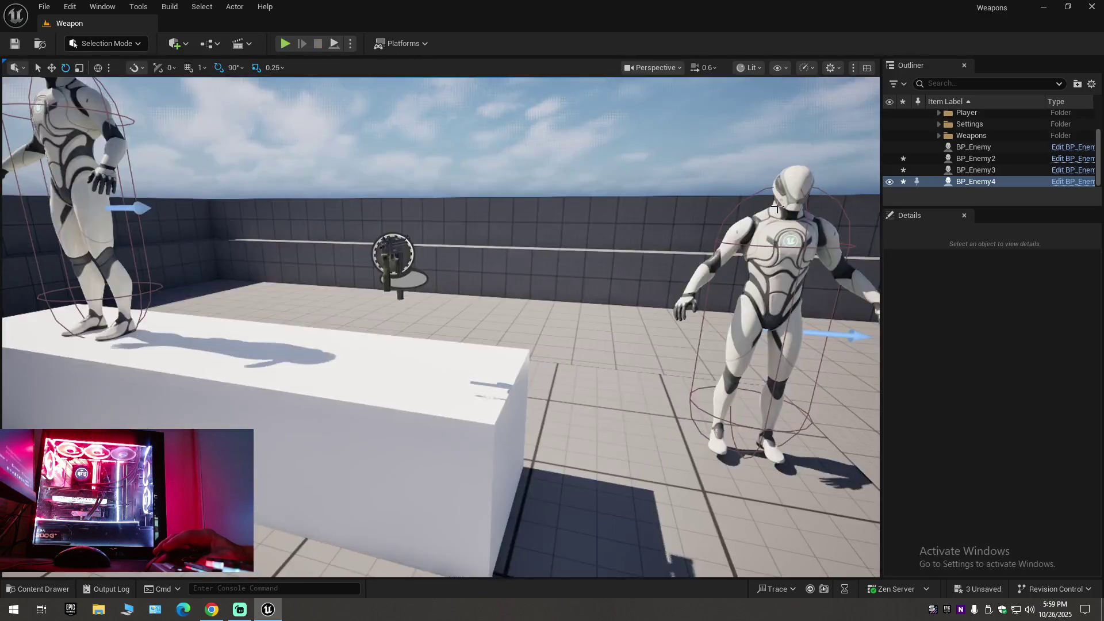
click(54, 587)
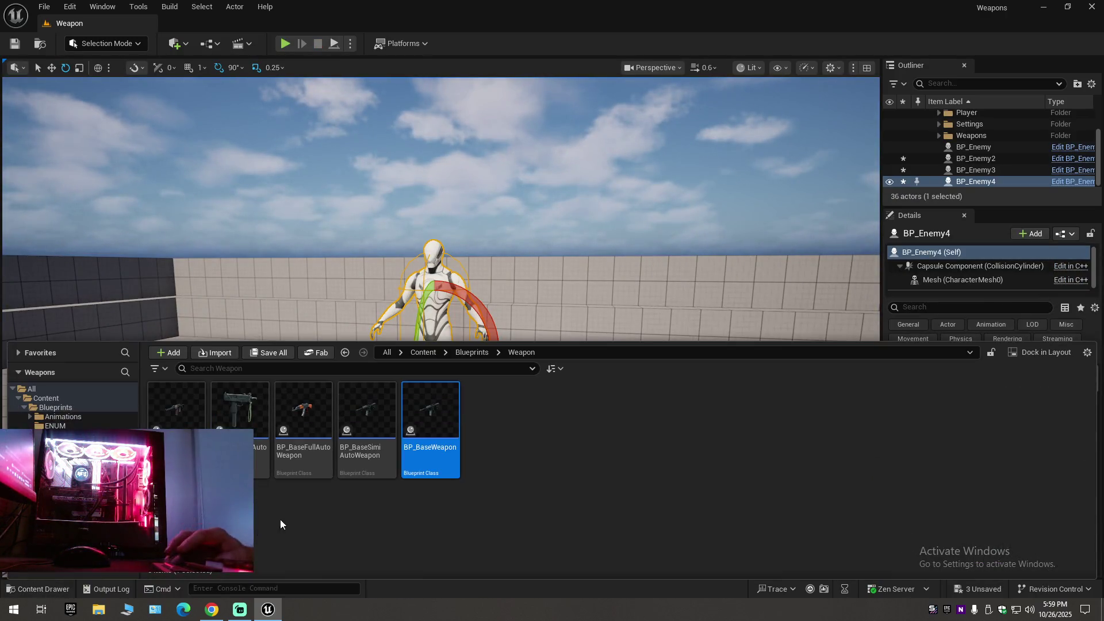
double_click(423, 433)
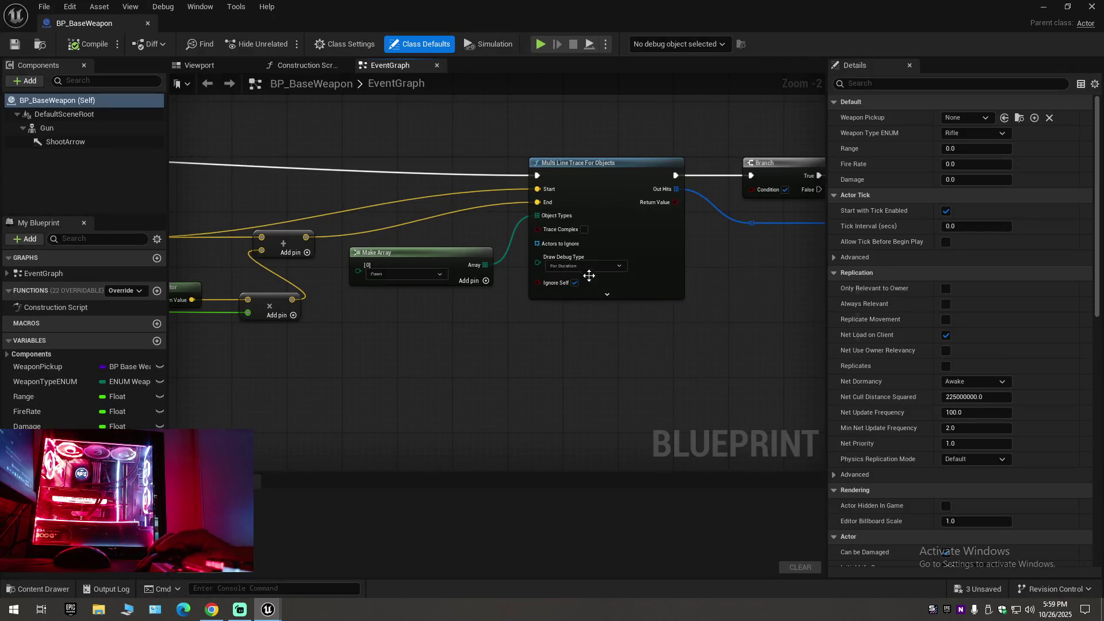
click(585, 267)
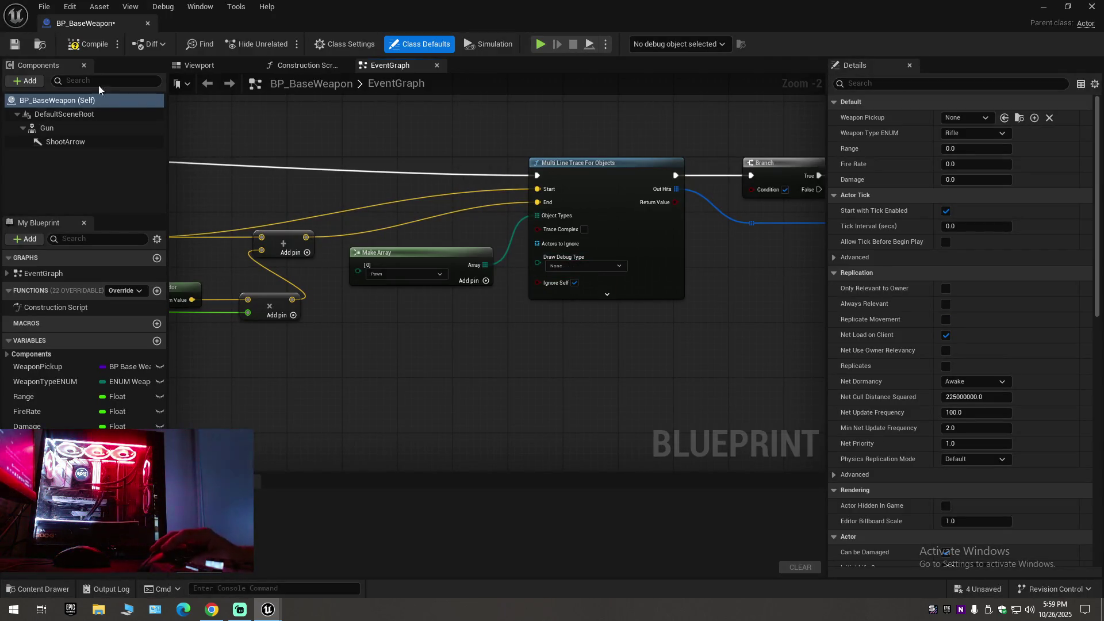
click(79, 46)
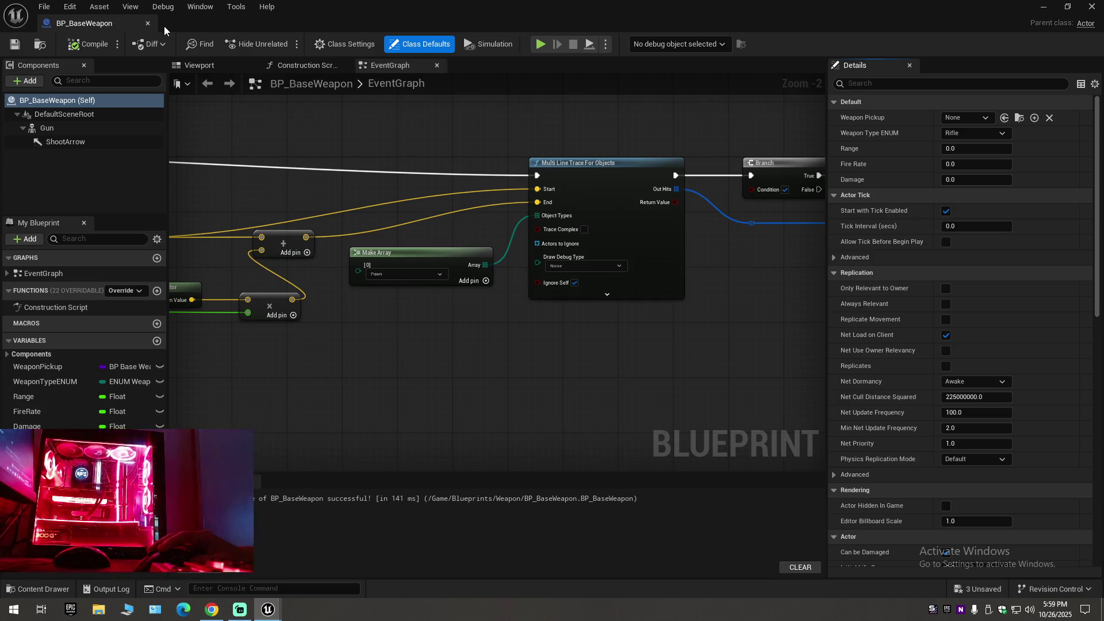
click(148, 24)
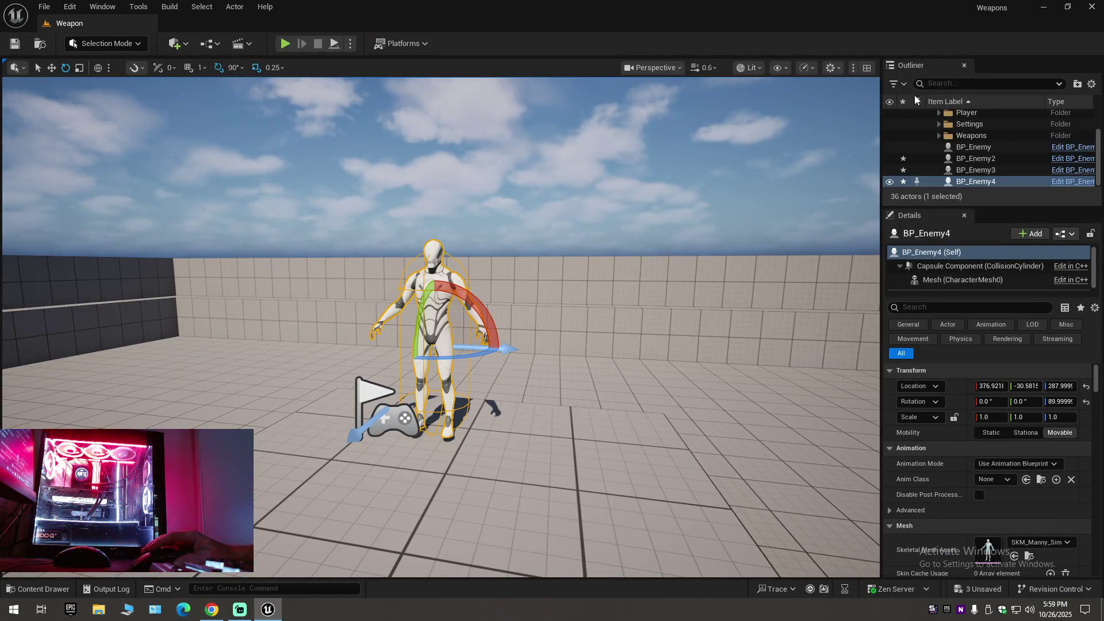
Select BP_Enemy on the white platform and drag it left off onto the floor.
click(1092, 84)
click(1009, 142)
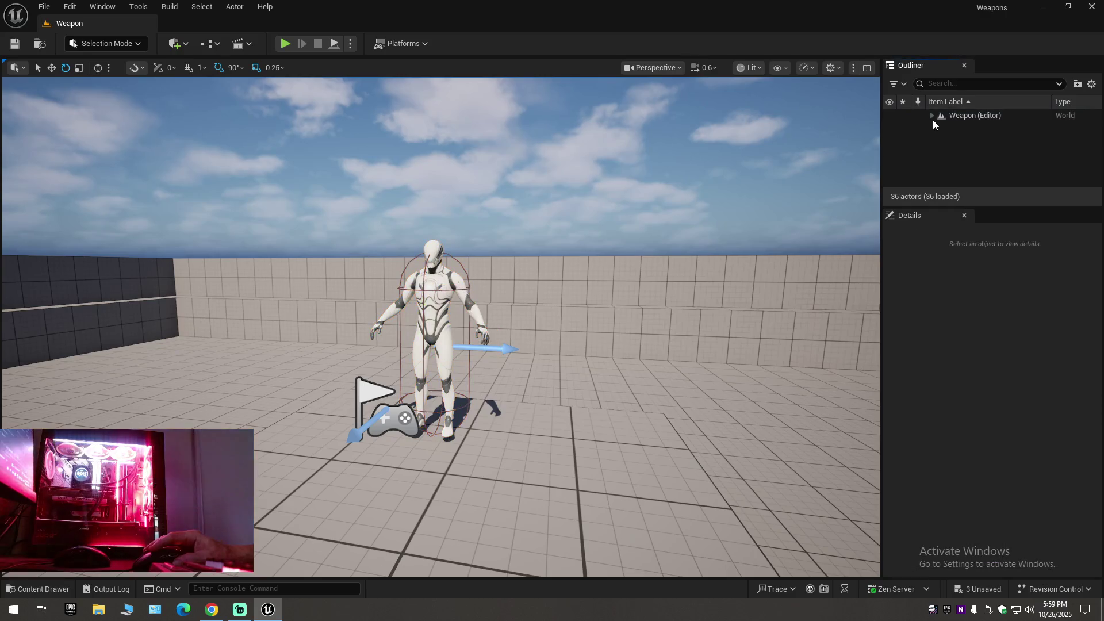
click(933, 117)
mouse_move(564, 135)
mouse_down()
mouse_move(529, 164)
mouse_move(543, 185)
mouse_up()
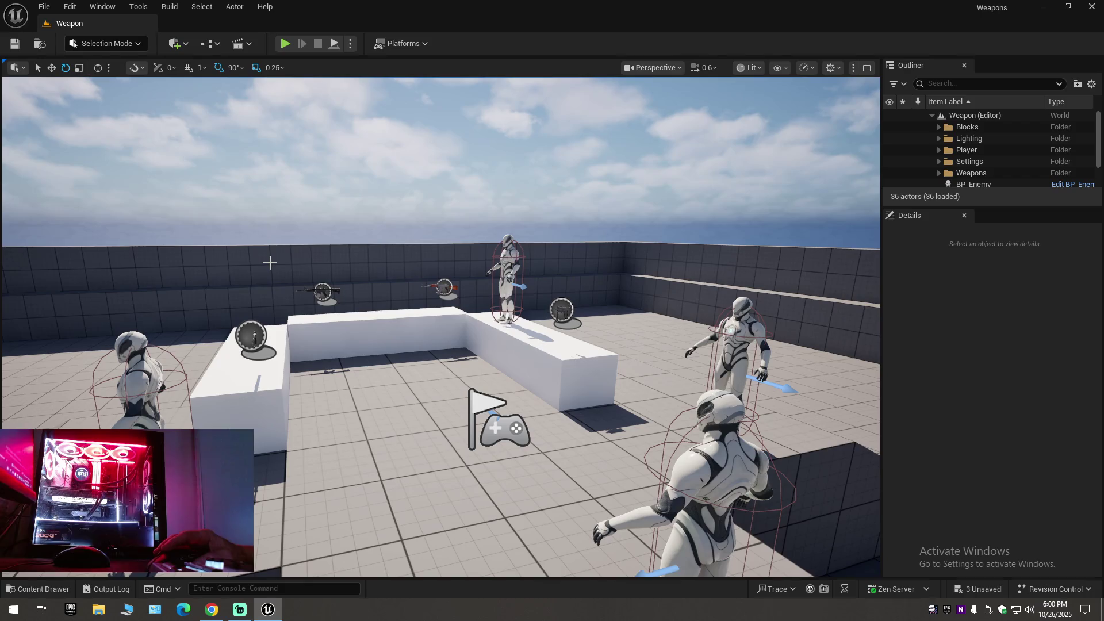
mouse_move(306, 262)
mouse_down()
mouse_move(305, 290)
mouse_move(305, 253)
mouse_move(296, 259)
mouse_move(525, 303)
mouse_up()
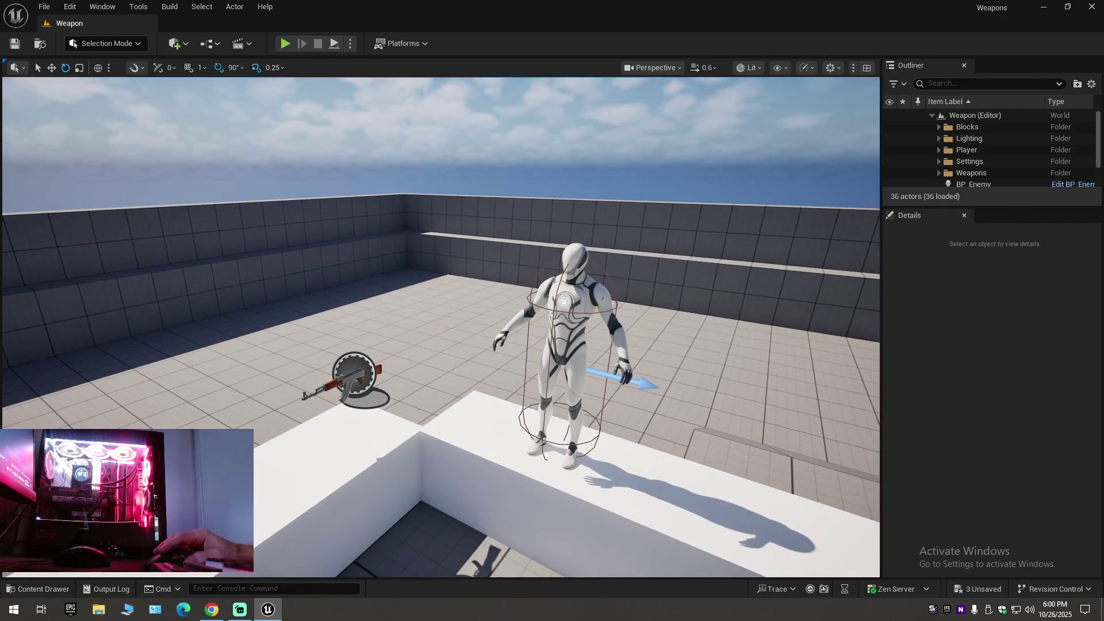
click(525, 302)
drag(605, 379, 402, 344)
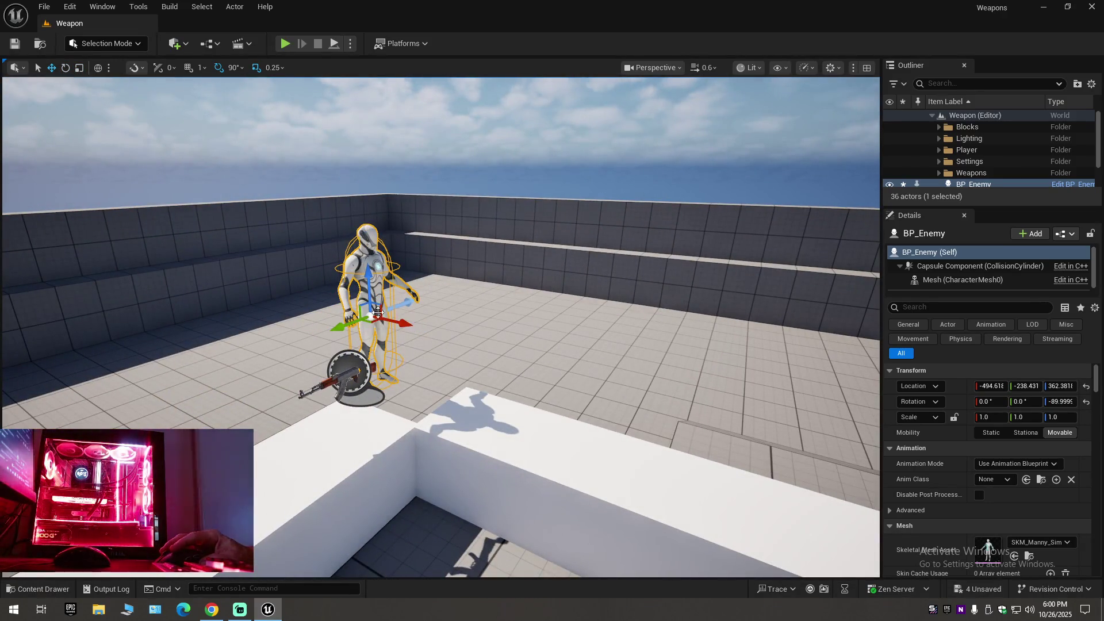
drag(377, 313, 305, 318)
Check BP_Enemy's new floor placement beside the rifle by reselecting the platform, floor, and enemy.
click(345, 448)
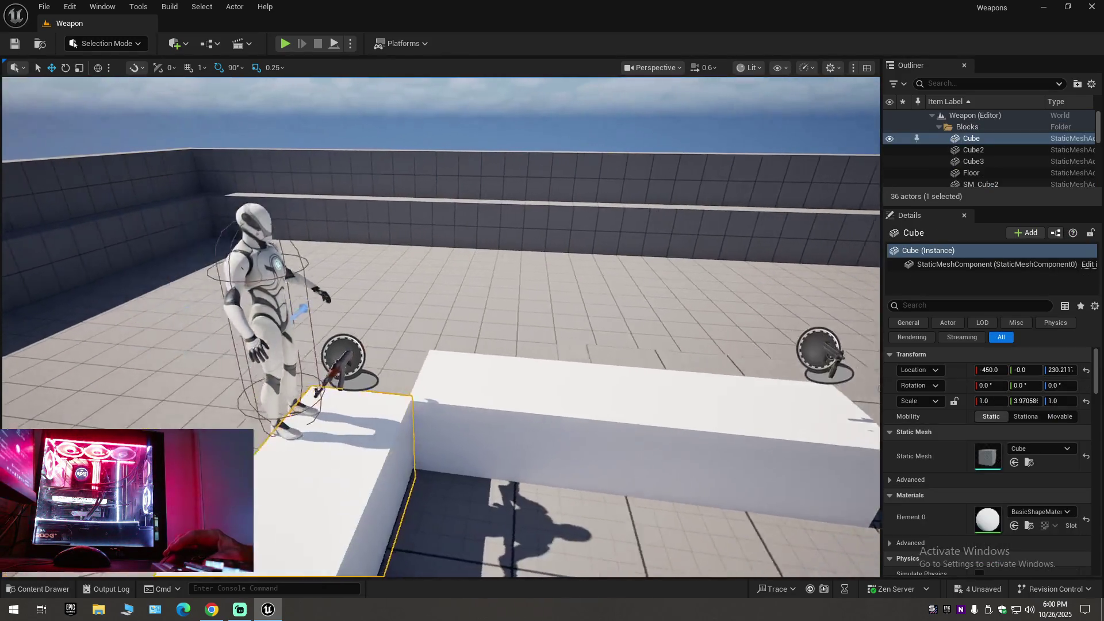
click(461, 321)
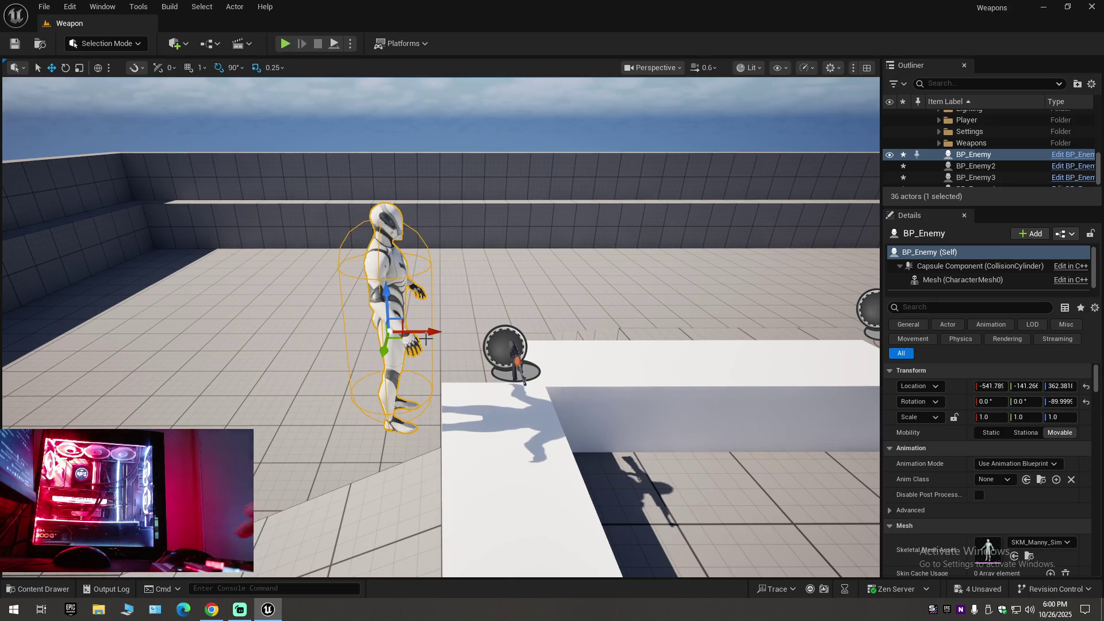
click(426, 338)
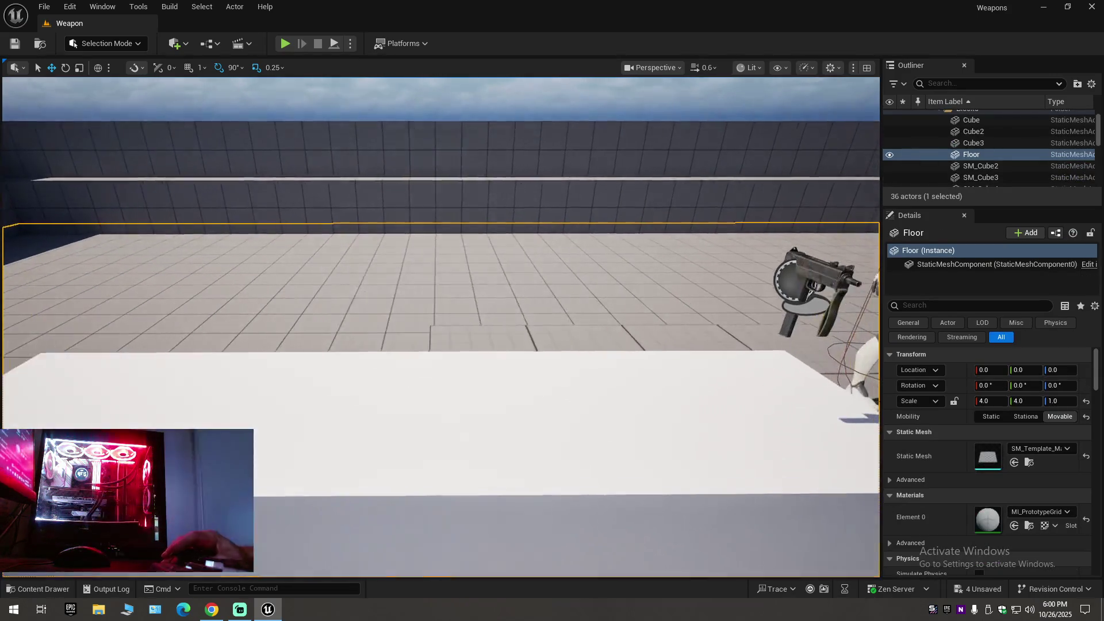
scroll(717, 276, down, 3)
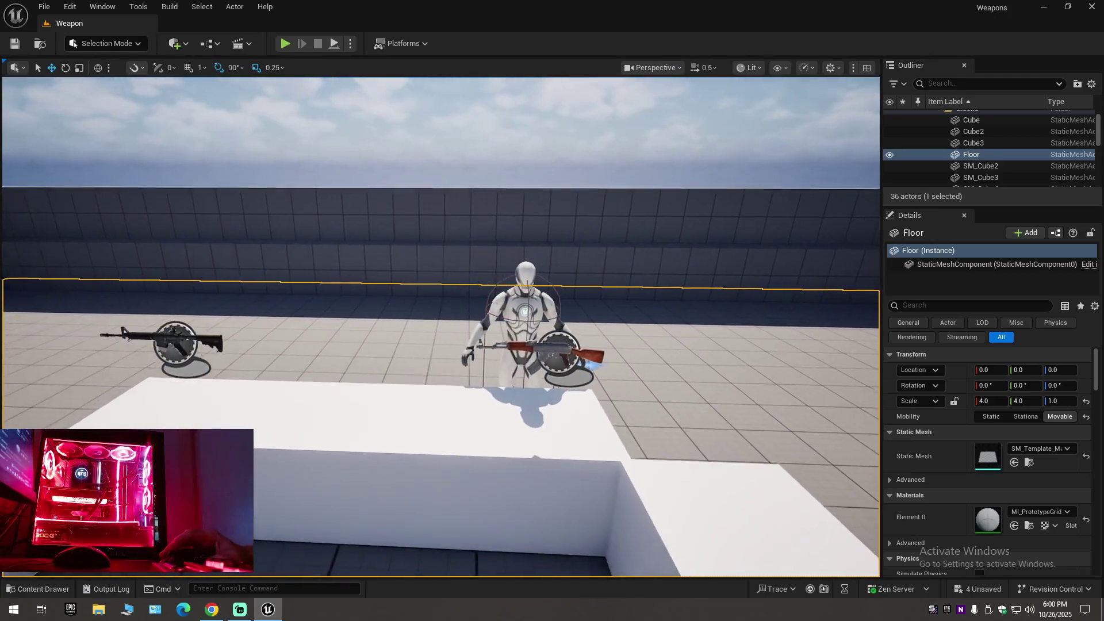
click(517, 316)
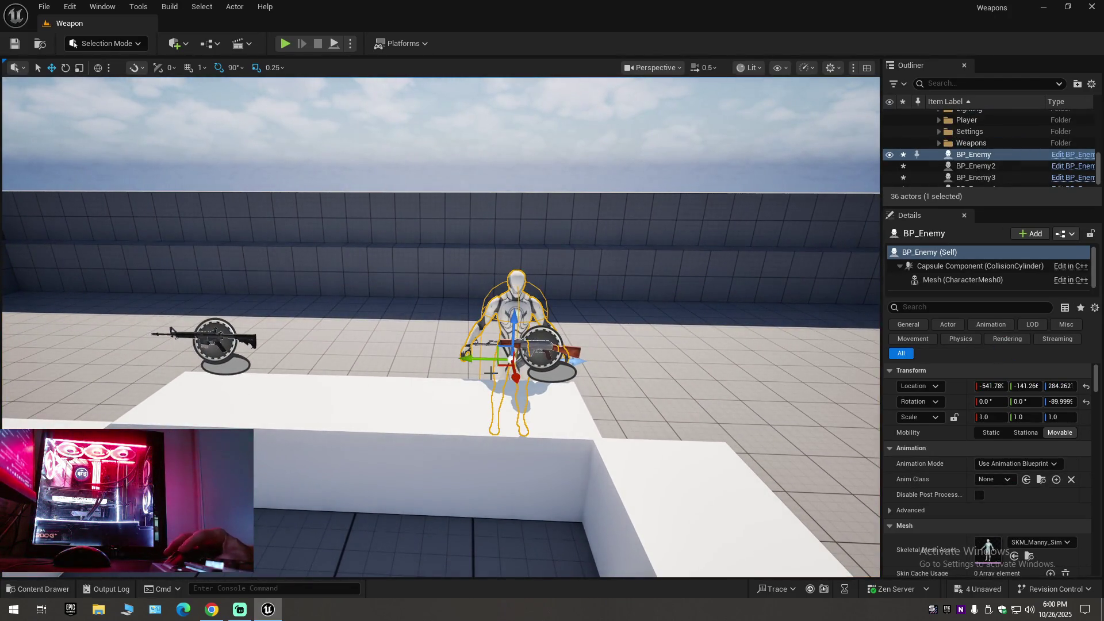
Duplicate the enemy sideways and frame the mannequins along the platform.
drag(481, 359, 400, 358)
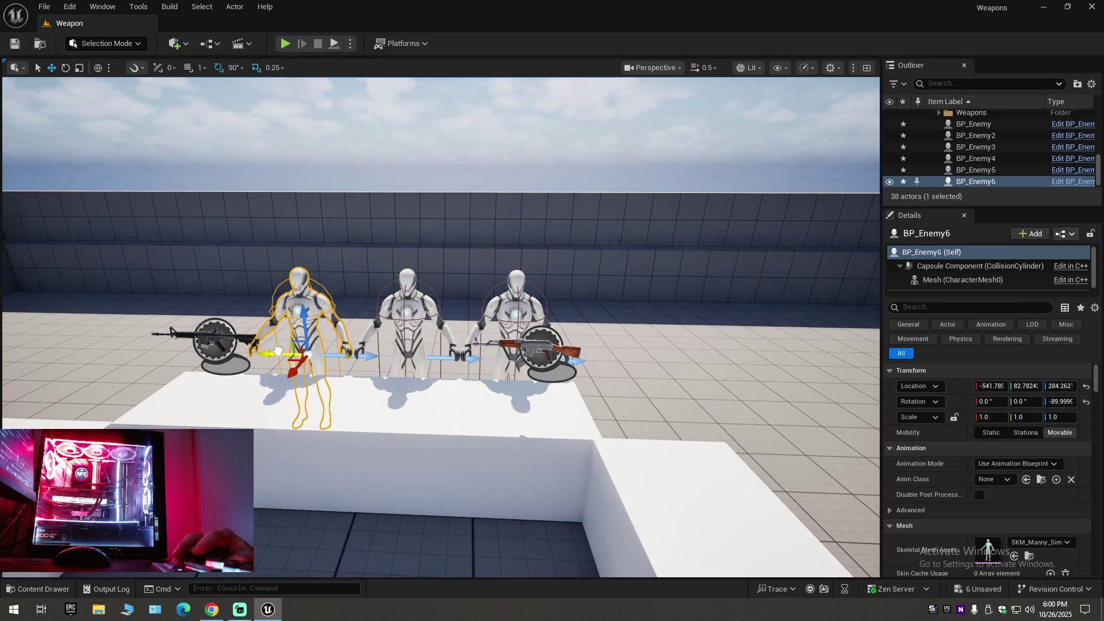
mouse_move(278, 351)
mouse_down()
mouse_move(471, 355)
mouse_move(489, 305)
mouse_move(509, 308)
mouse_move(509, 340)
mouse_up()
click(552, 391)
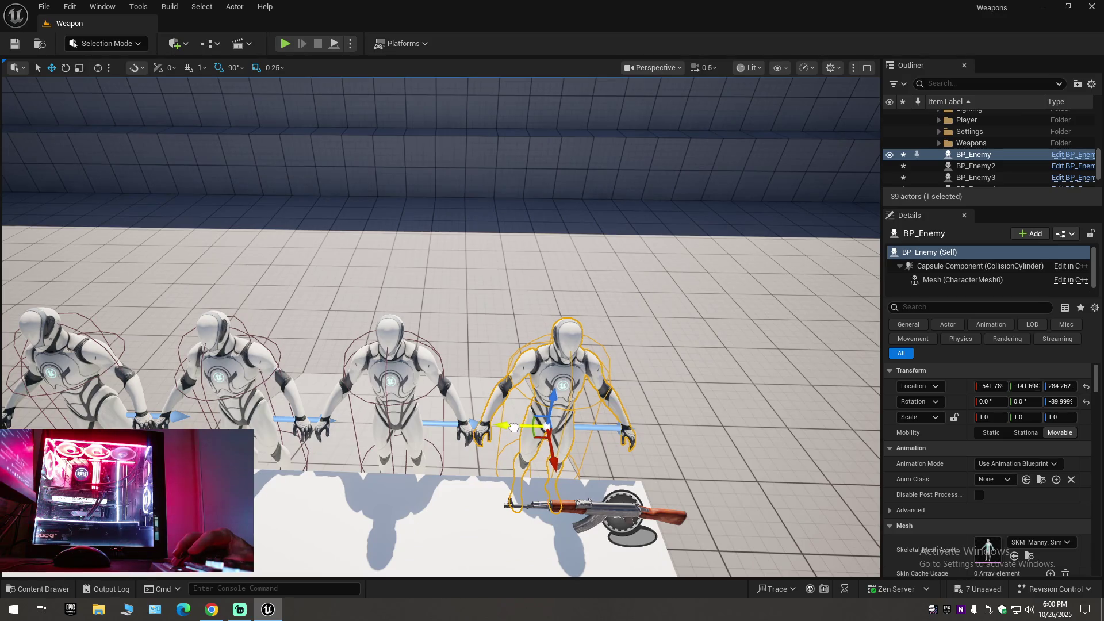
drag(517, 430, 518, 463)
mouse_move(358, 346)
mouse_down()
mouse_move(358, 362)
mouse_move(358, 346)
mouse_up()
Select the four BP_Enemy mannequins and start a Play In Editor session.
click(315, 345)
ctrl+click(391, 345)
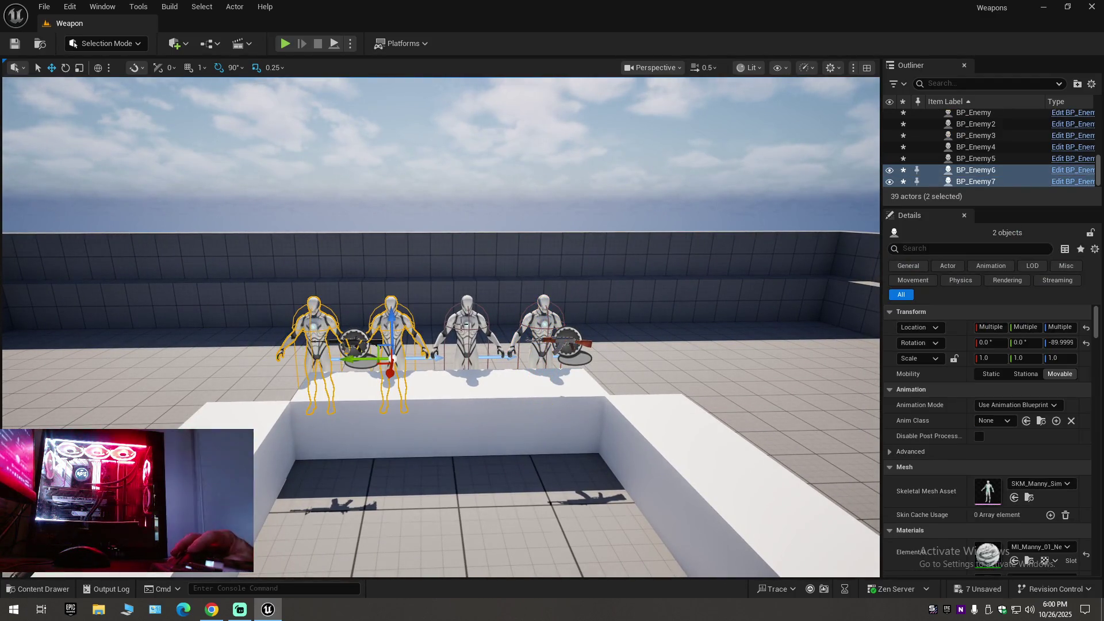
ctrl+click(535, 327)
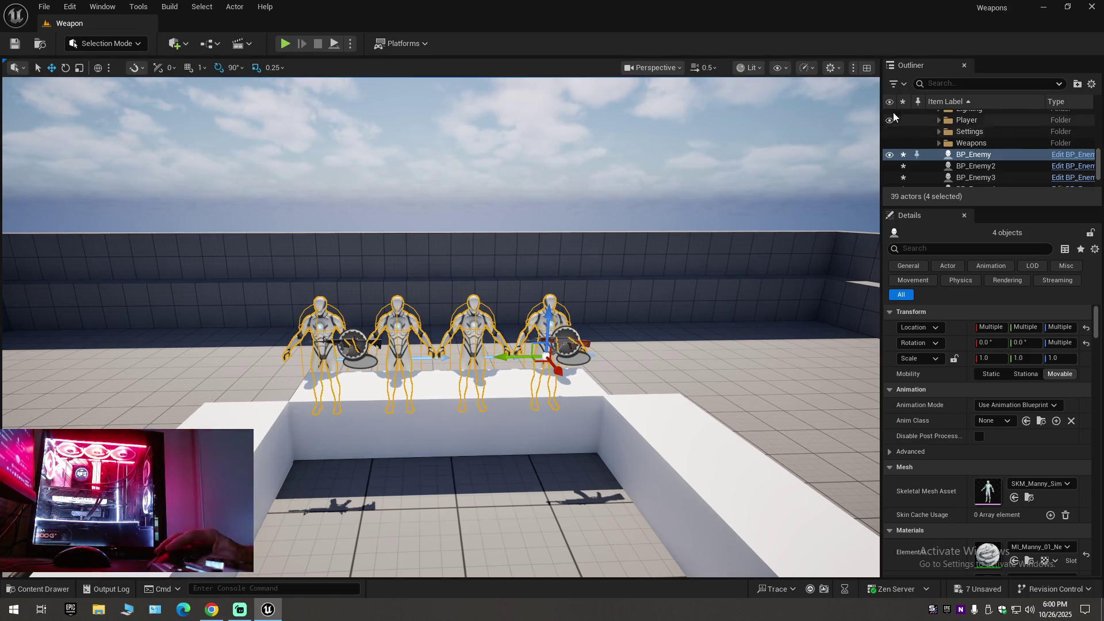
click(288, 45)
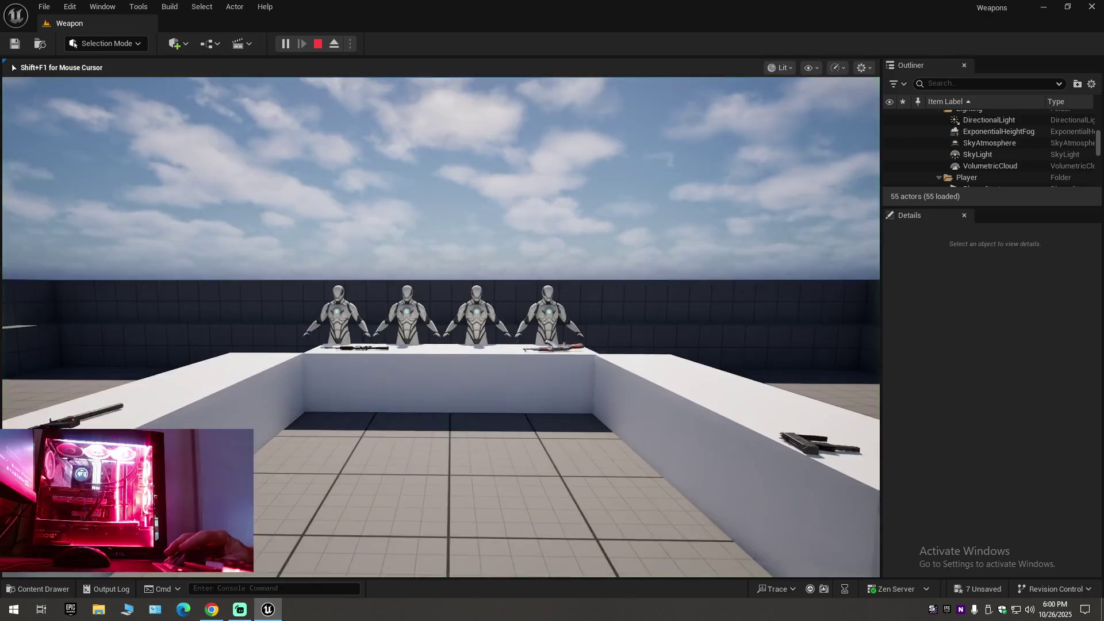
Grab the rifle, swap to weapon slots 2 and 3 (long gun, pistol), then stop the playtest.
key(w)
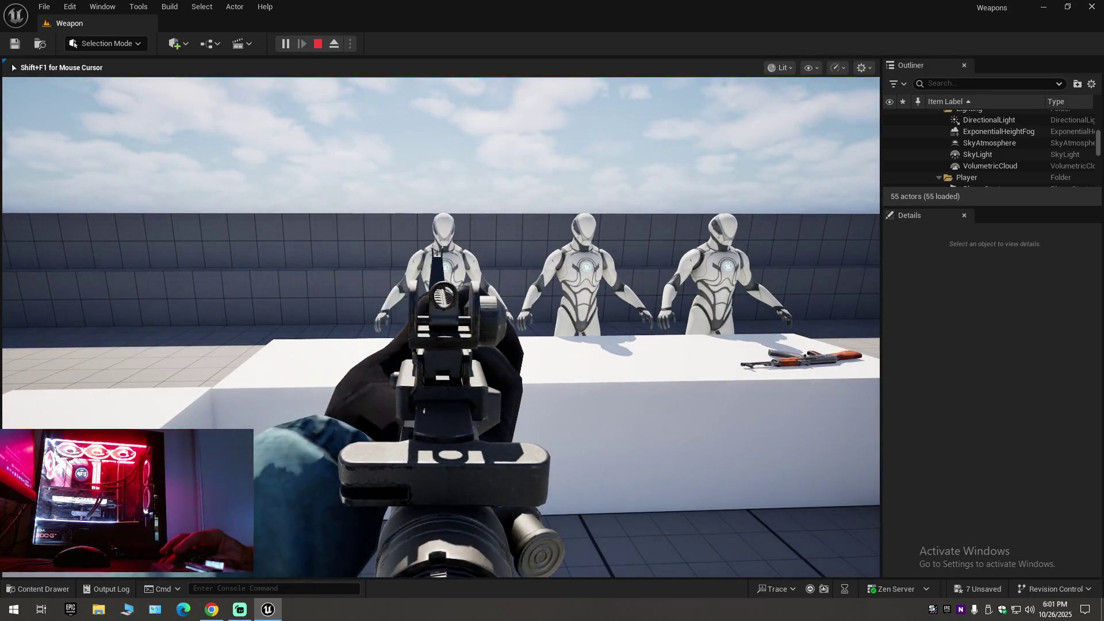
key(2)
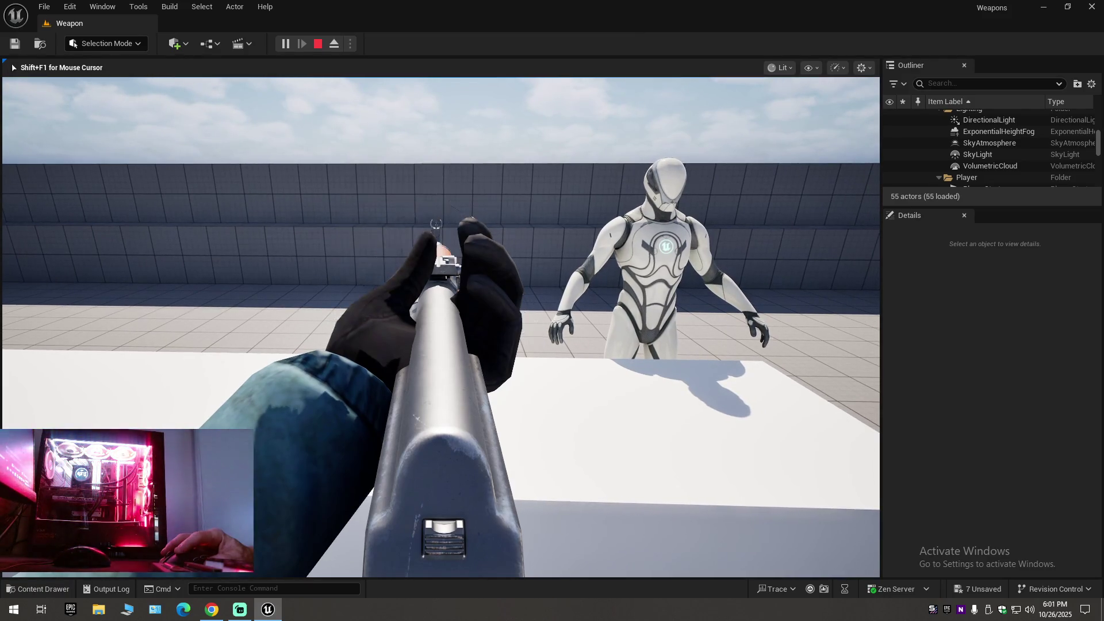
key(3)
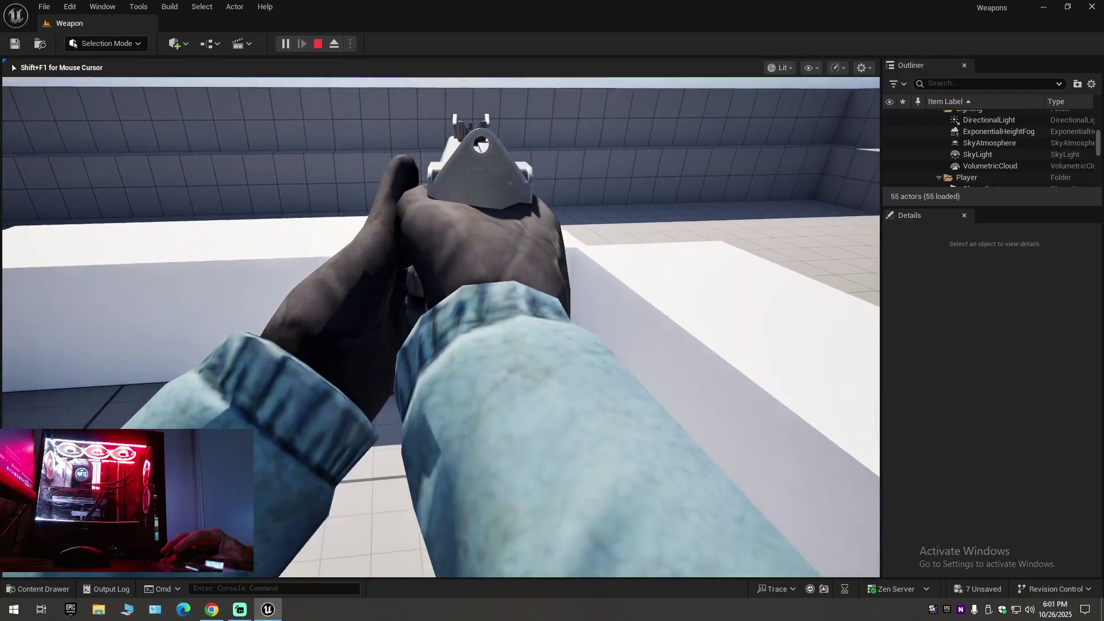
key(Escape)
Delete the two middle mannequins, BP_Enemy6 and BP_Enemy5.
key(f)
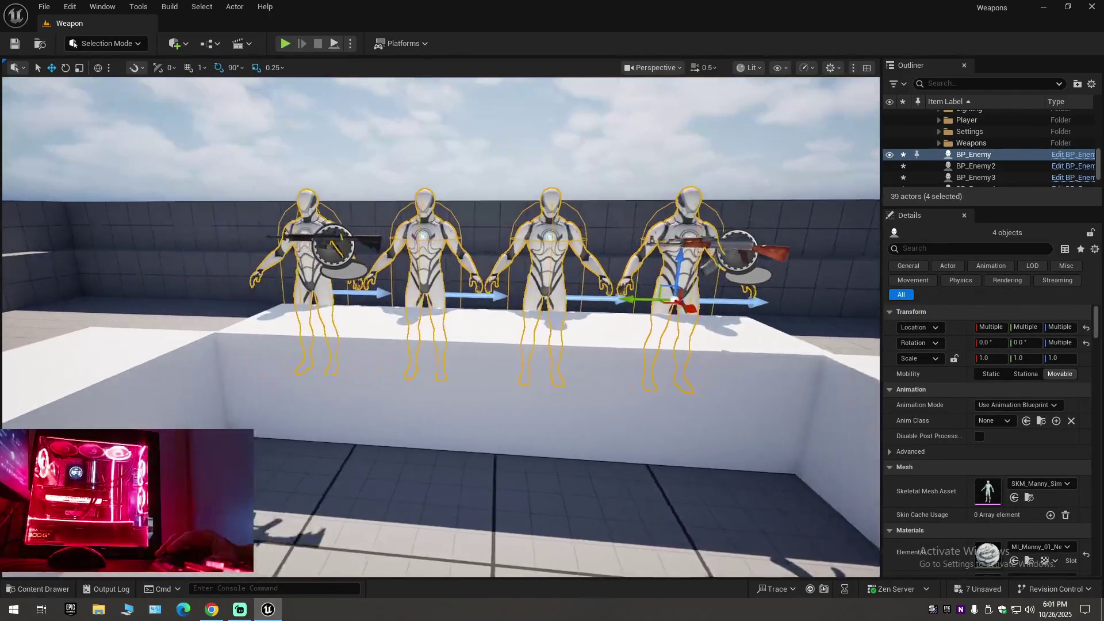
scroll(428, 332, up, 5)
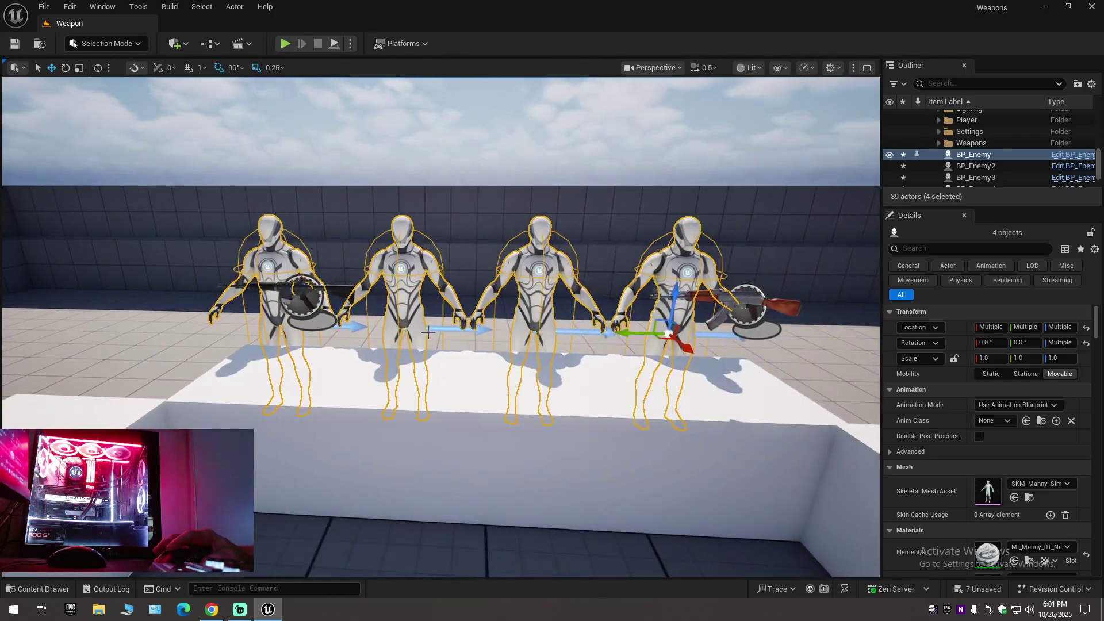
click(389, 275)
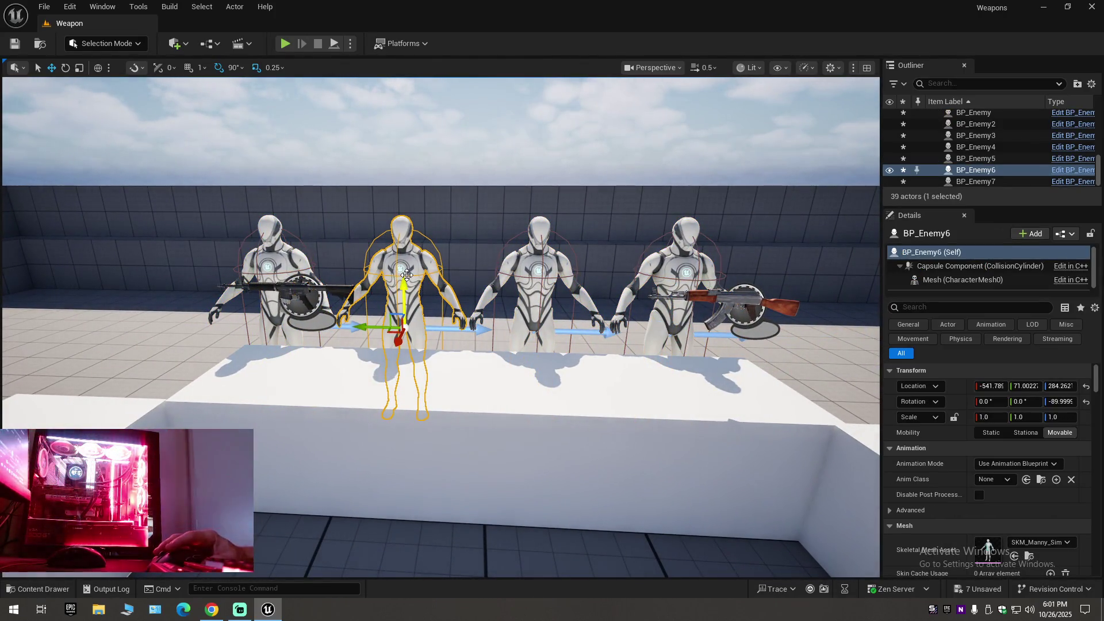
key(Delete)
click(538, 276)
key(Delete)
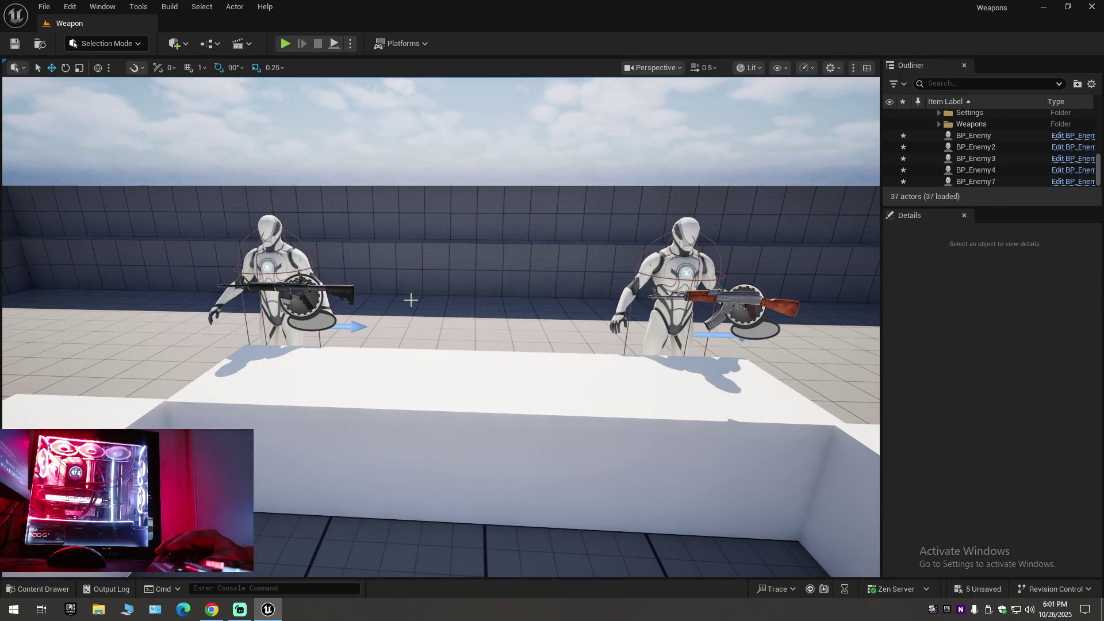
Slide BP_Enemy7 and BP_Enemy along Y, and move BP_Enemy2 along X toward the table.
scroll(411, 299, up, 4)
click(396, 325)
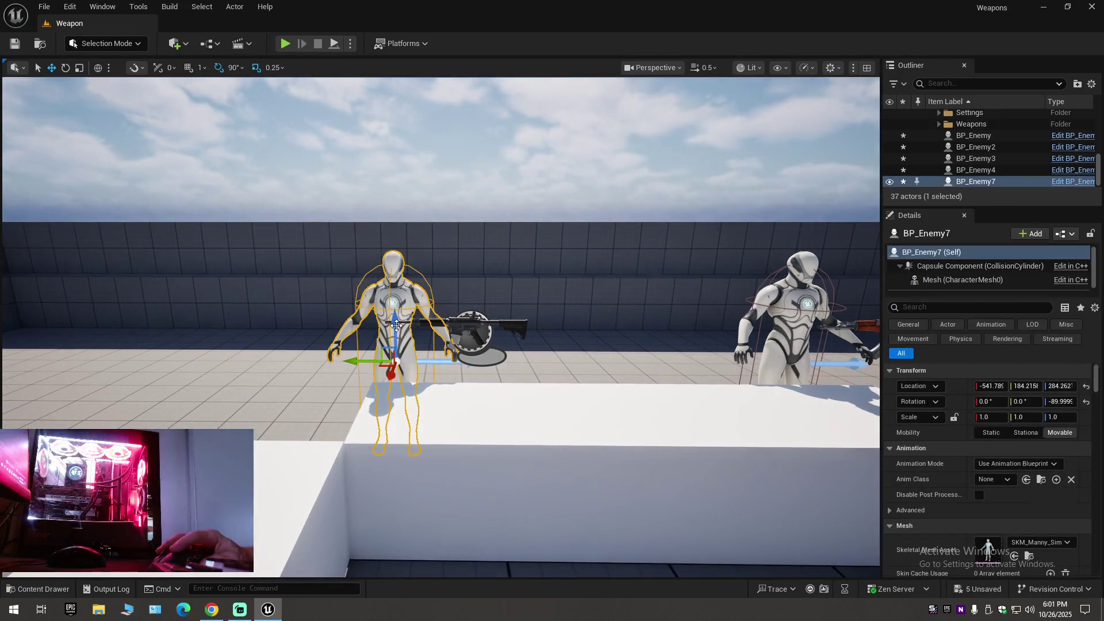
drag(356, 370, 420, 370)
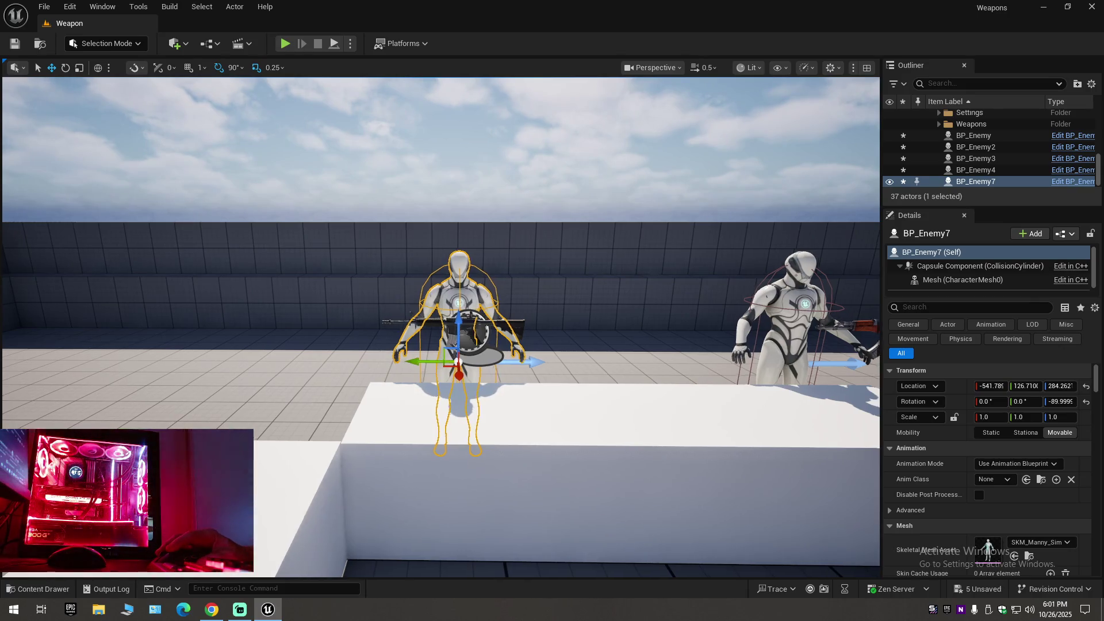
click(451, 339)
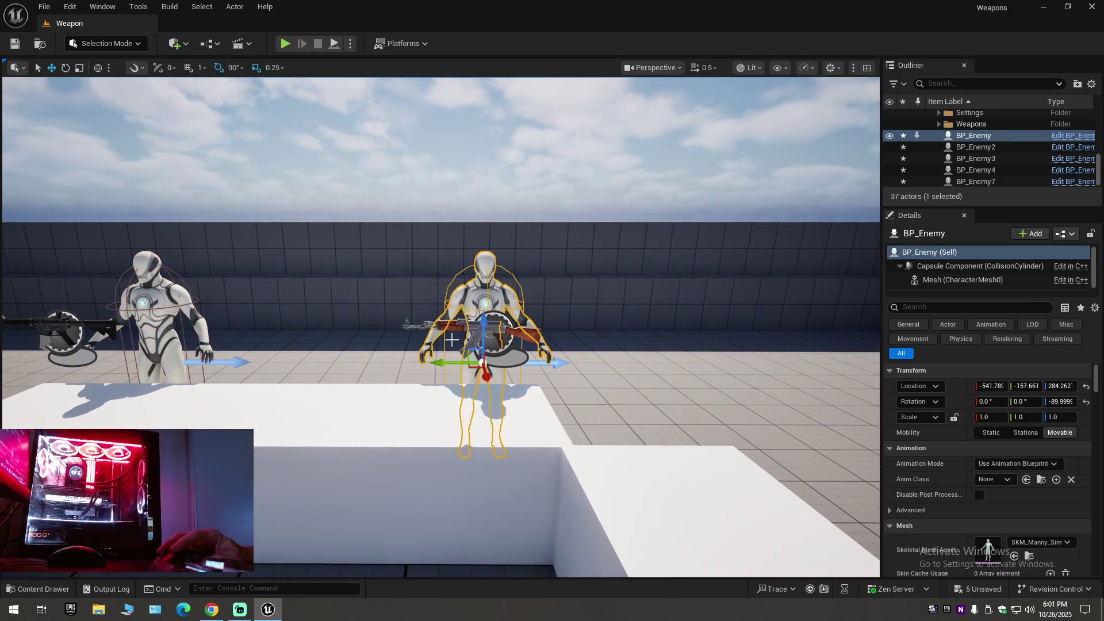
drag(444, 361, 650, 368)
click(538, 355)
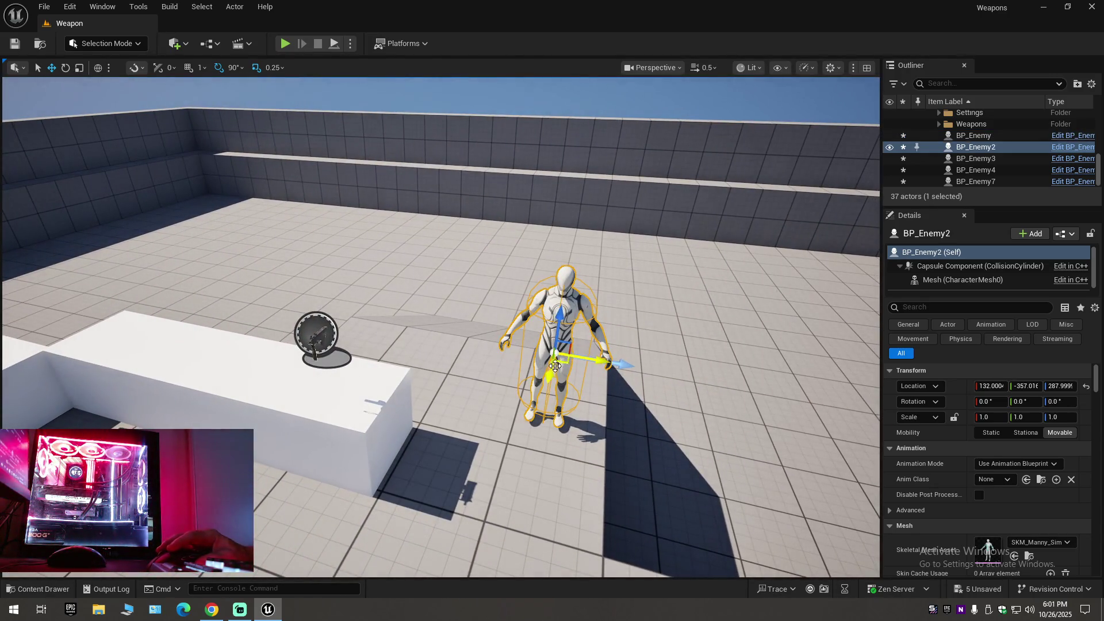
mouse_move(589, 393)
mouse_down()
mouse_move(408, 373)
mouse_move(418, 325)
mouse_up()
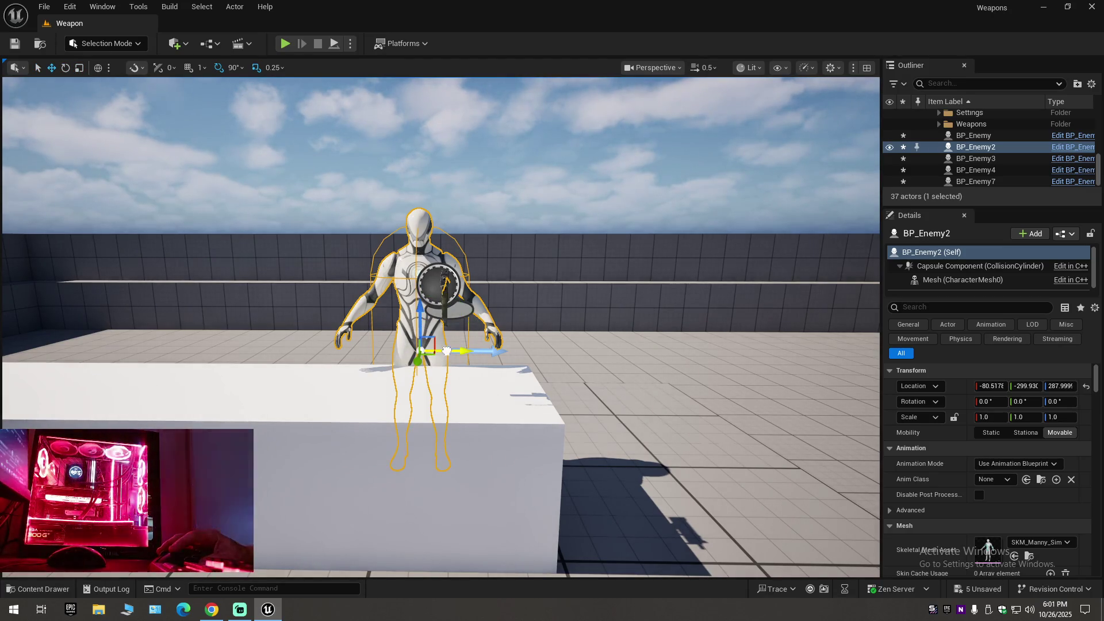
Turn BP_Enemy3 around 180 degrees and move it along X toward the table.
click(444, 311)
key(e)
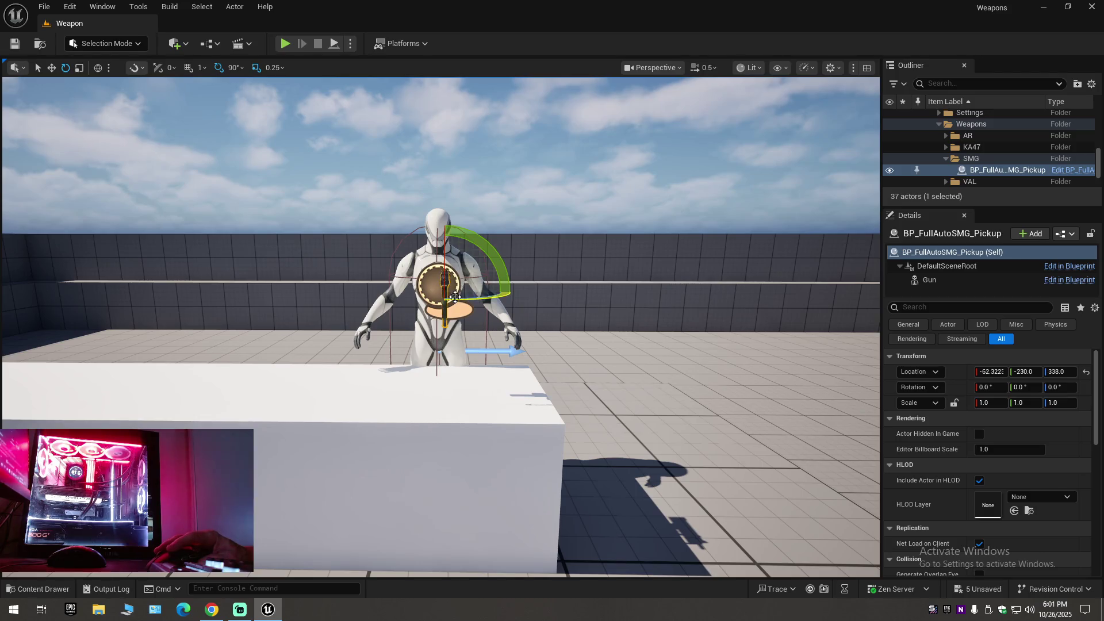
drag(465, 345, 381, 349)
key(e)
click(382, 348)
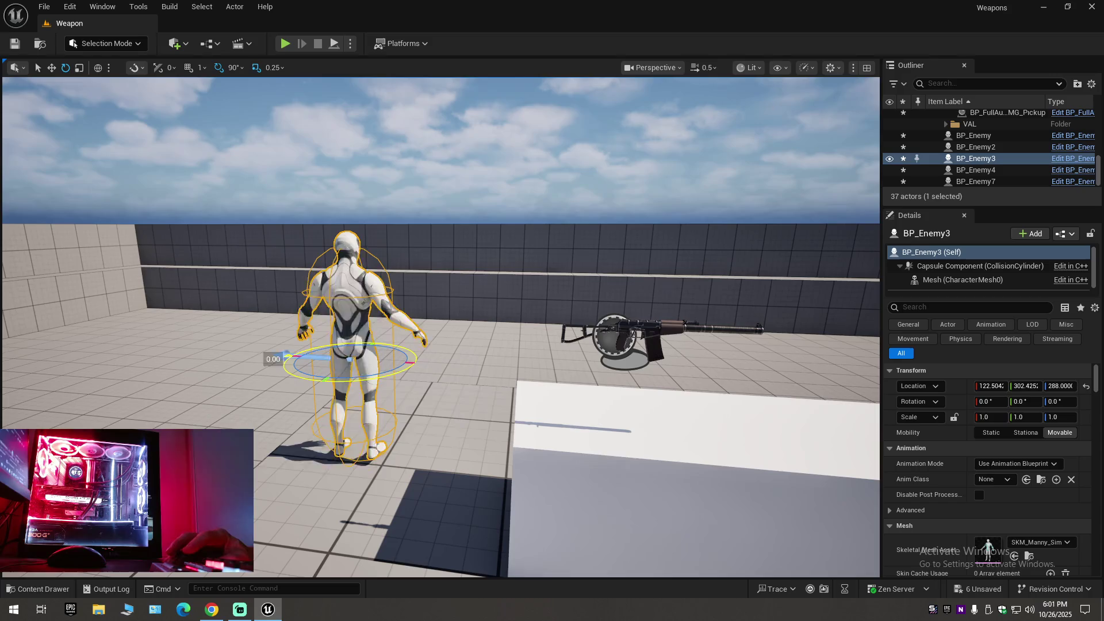
drag(286, 357, 421, 364)
mouse_move(339, 367)
mouse_down()
mouse_move(641, 370)
mouse_move(623, 365)
mouse_up()
Reposition BP_Enemy3 along X beside the table block Cube3 and focus on it.
scroll(624, 365, up, 3)
right_click(769, 388)
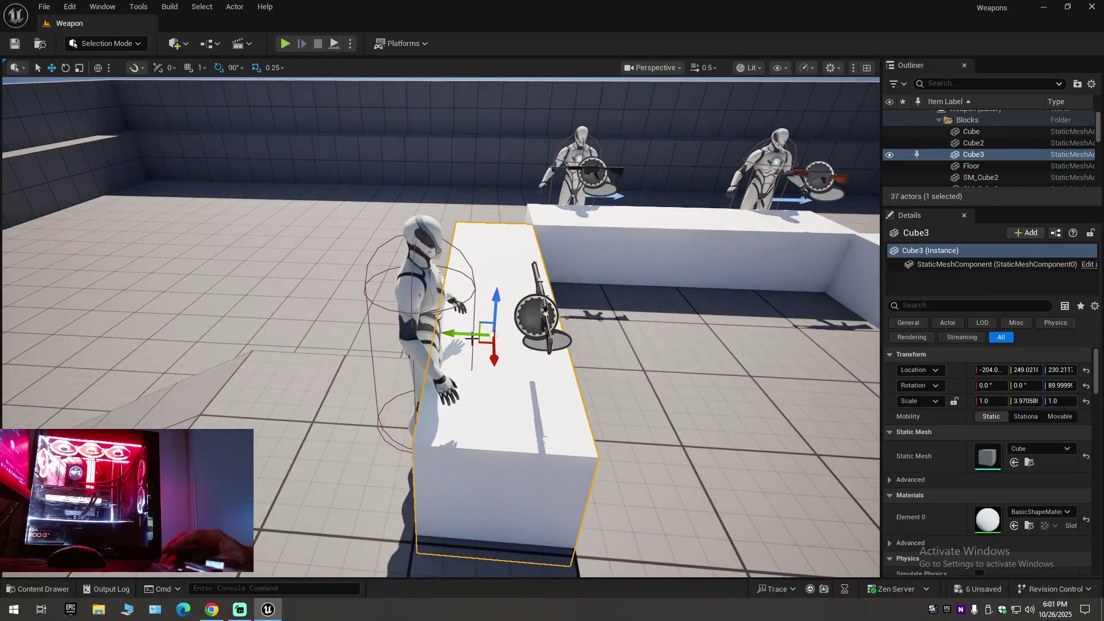
click(419, 299)
drag(393, 360, 350, 361)
key(f)
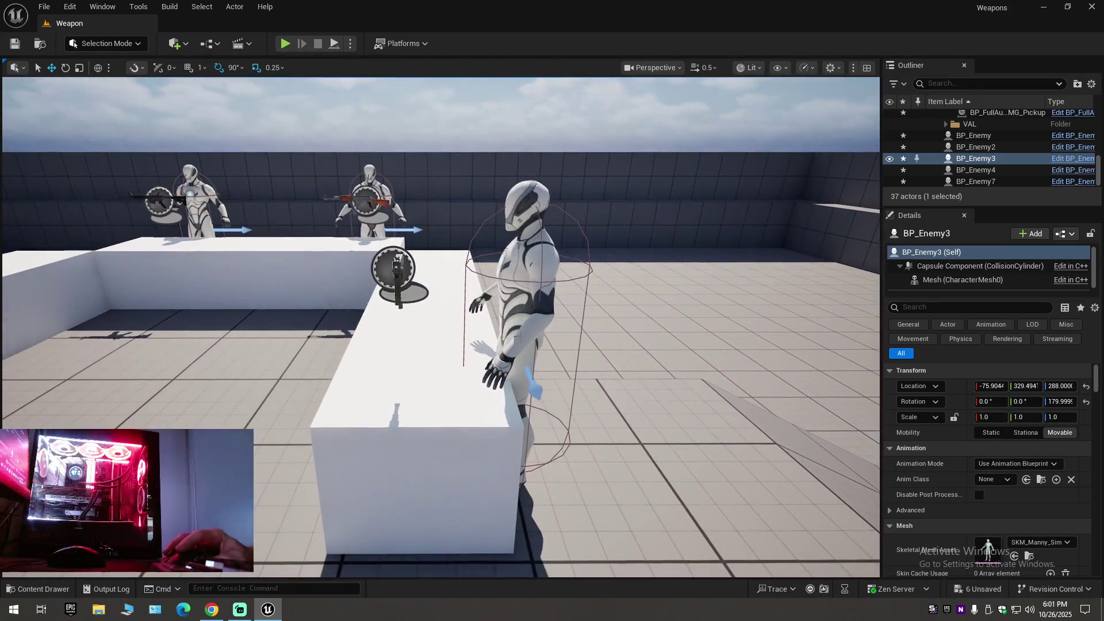
Slide BP_Enemy2 along Y and nudge BP_Enemy3 slightly along Y.
click(506, 352)
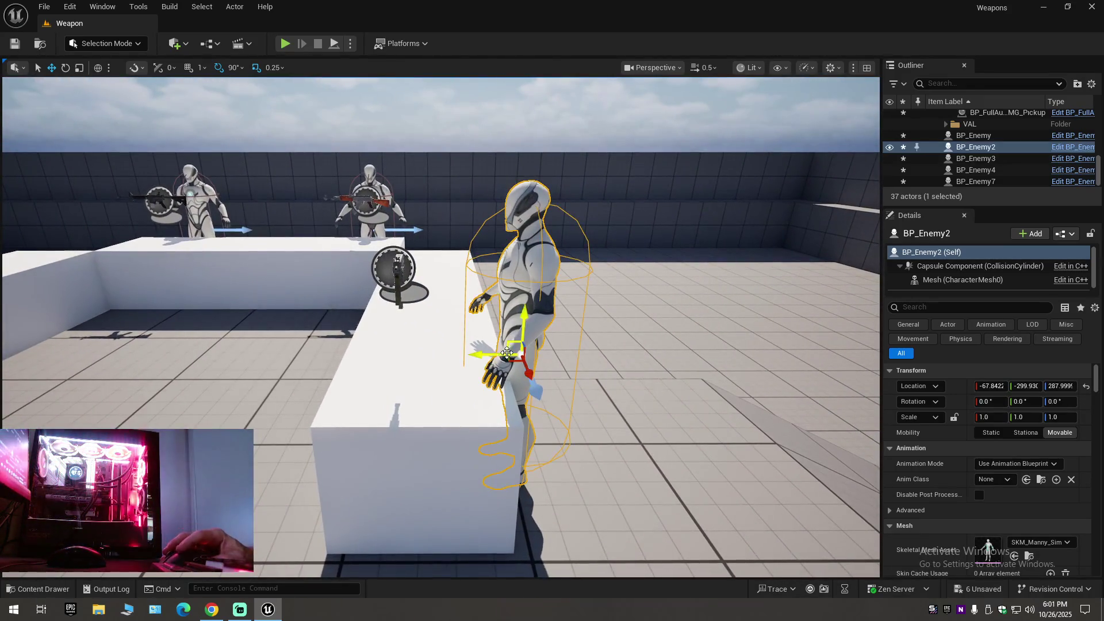
drag(481, 345, 510, 355)
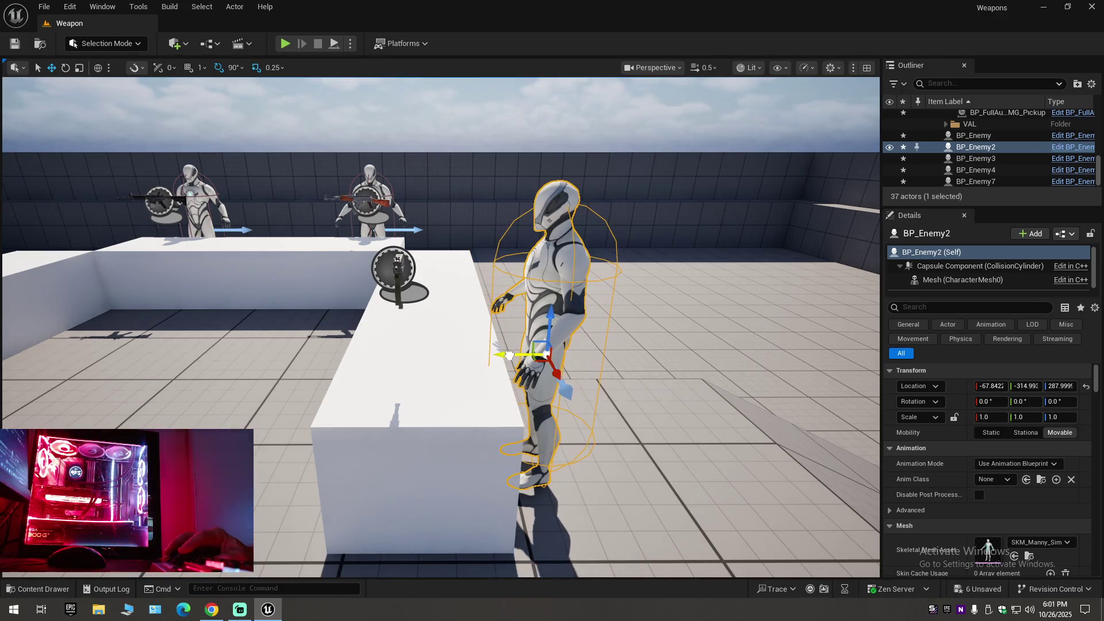
scroll(493, 345, down, 4)
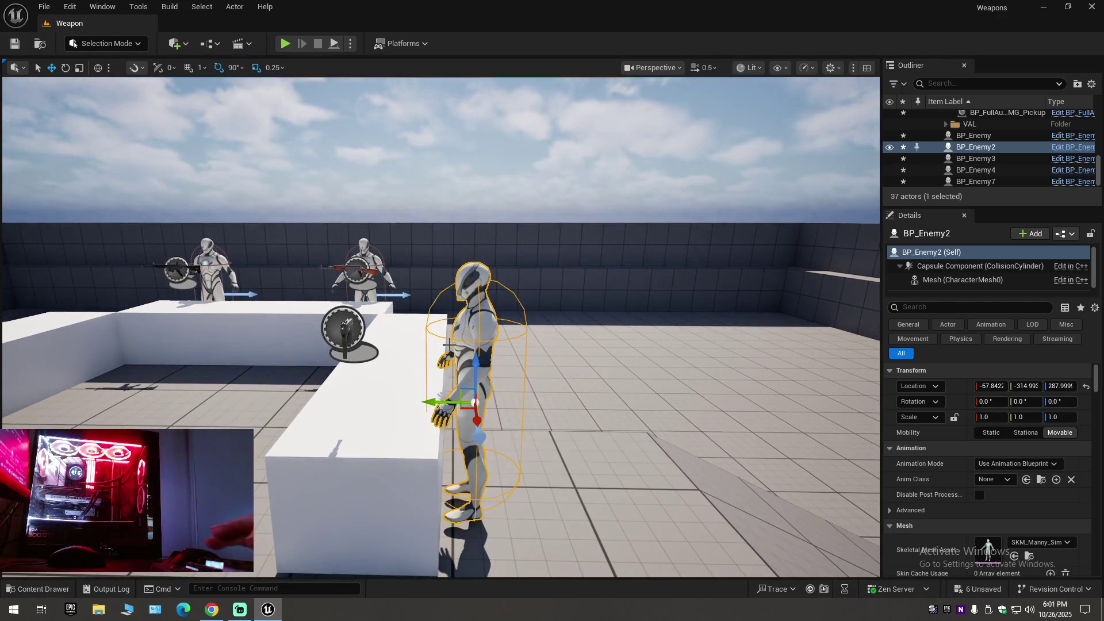
mouse_move(439, 394)
mouse_down()
mouse_move(492, 410)
mouse_move(345, 403)
mouse_move(248, 352)
mouse_up()
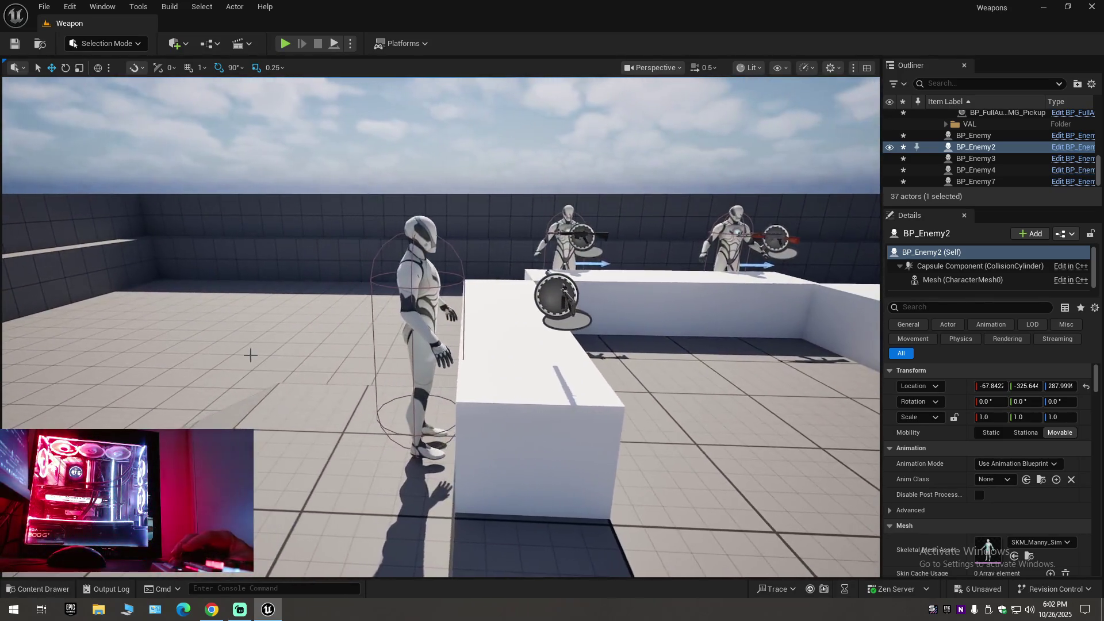
click(422, 348)
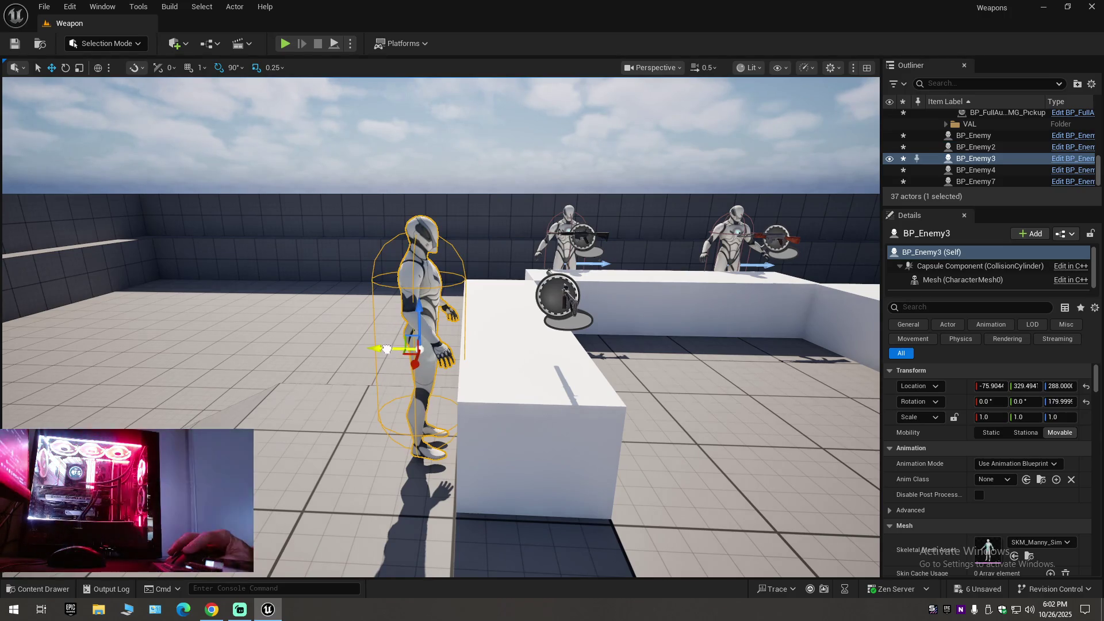
drag(387, 349, 382, 349)
mouse_move(345, 391)
mouse_down()
mouse_move(534, 571)
mouse_move(544, 239)
mouse_move(453, 253)
mouse_up()
Check the enemy placement and delete the background mannequin BP_Enemy4.
click(402, 241)
ctrl+click(325, 282)
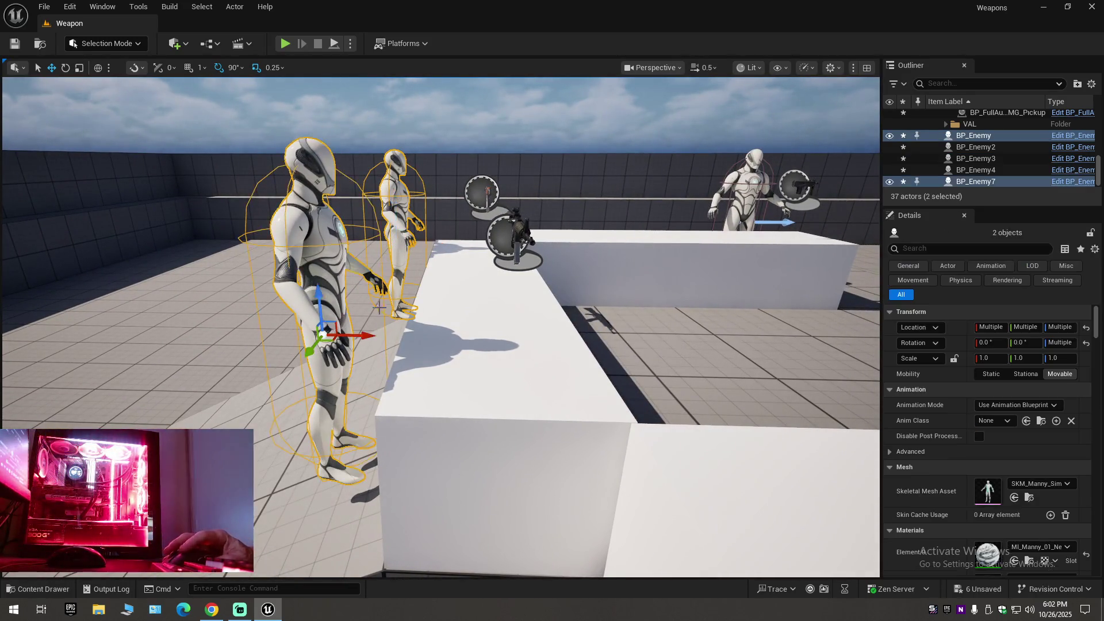
key(f)
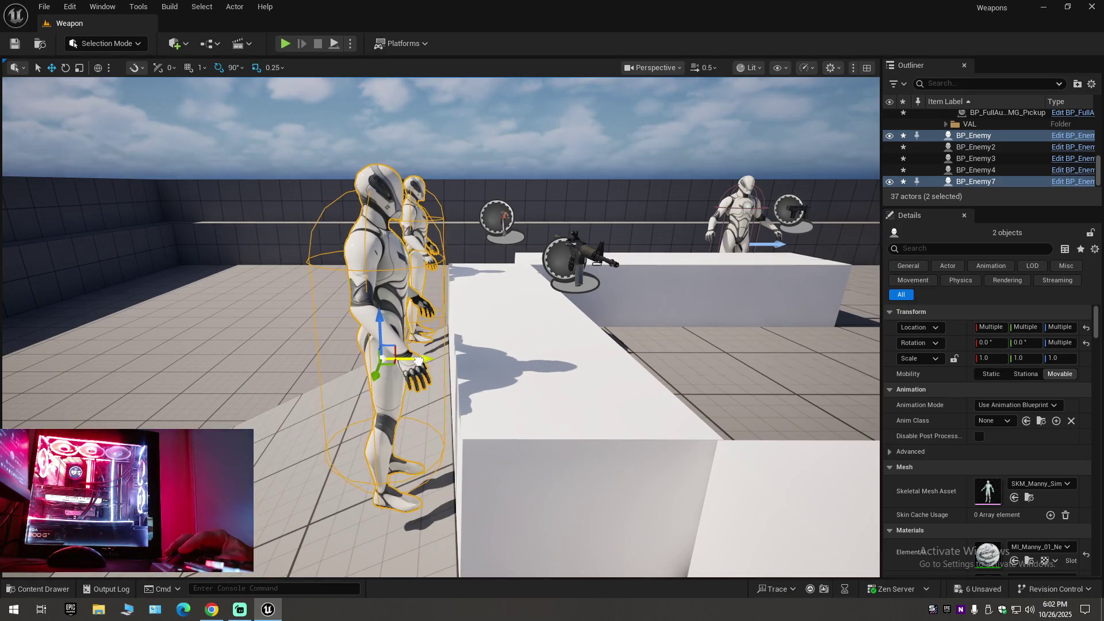
scroll(421, 359, up, 2)
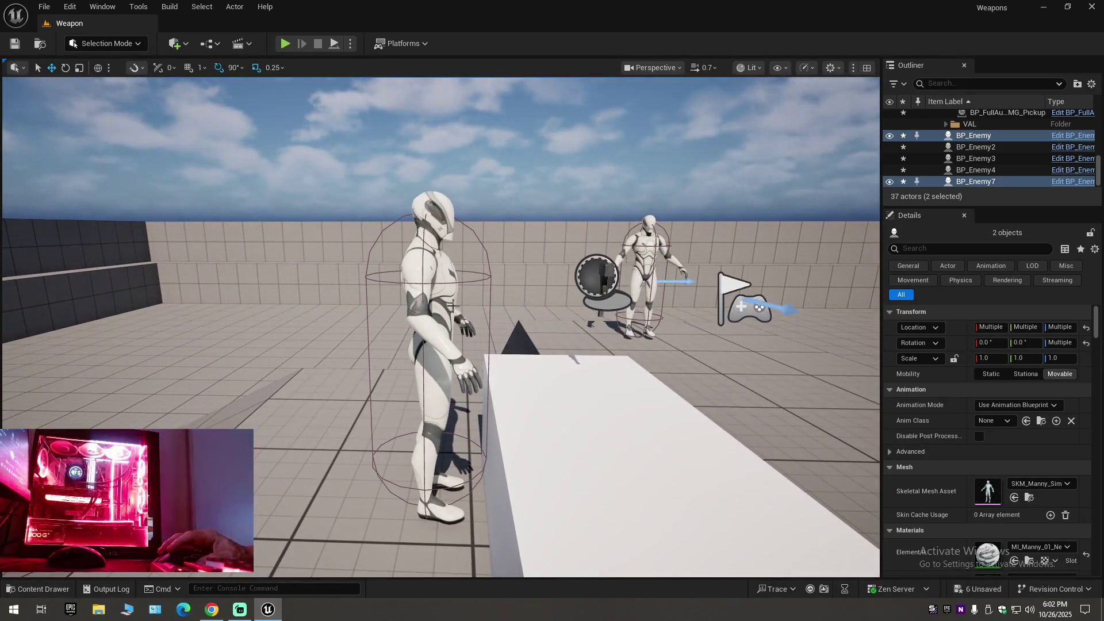
click(433, 308)
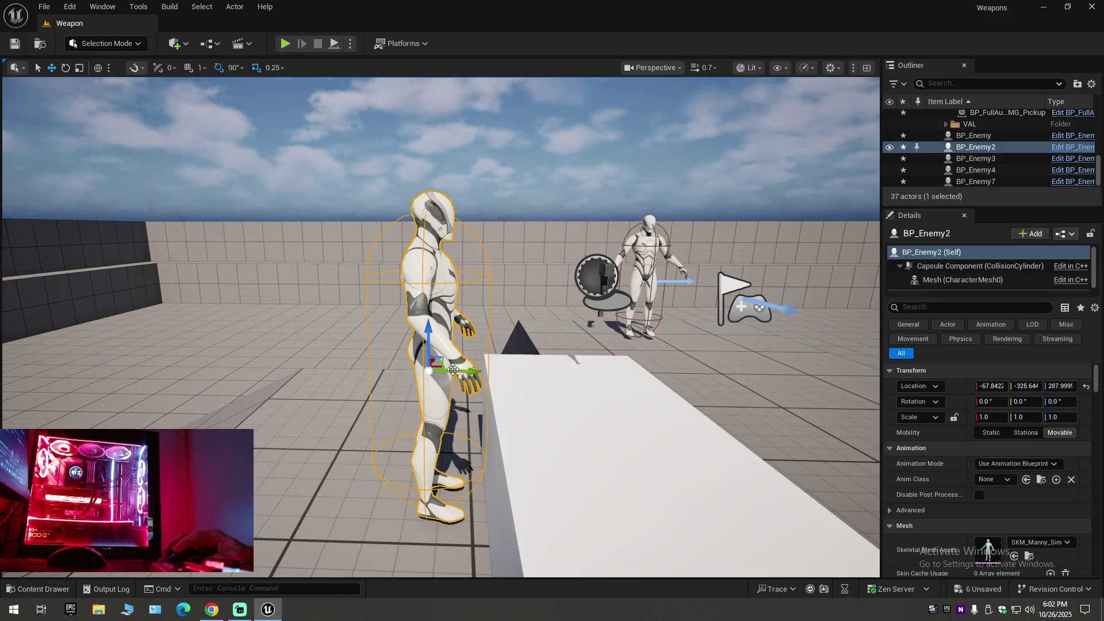
mouse_move(462, 371)
mouse_down()
mouse_move(449, 390)
mouse_move(460, 405)
mouse_up()
click(419, 382)
click(192, 255)
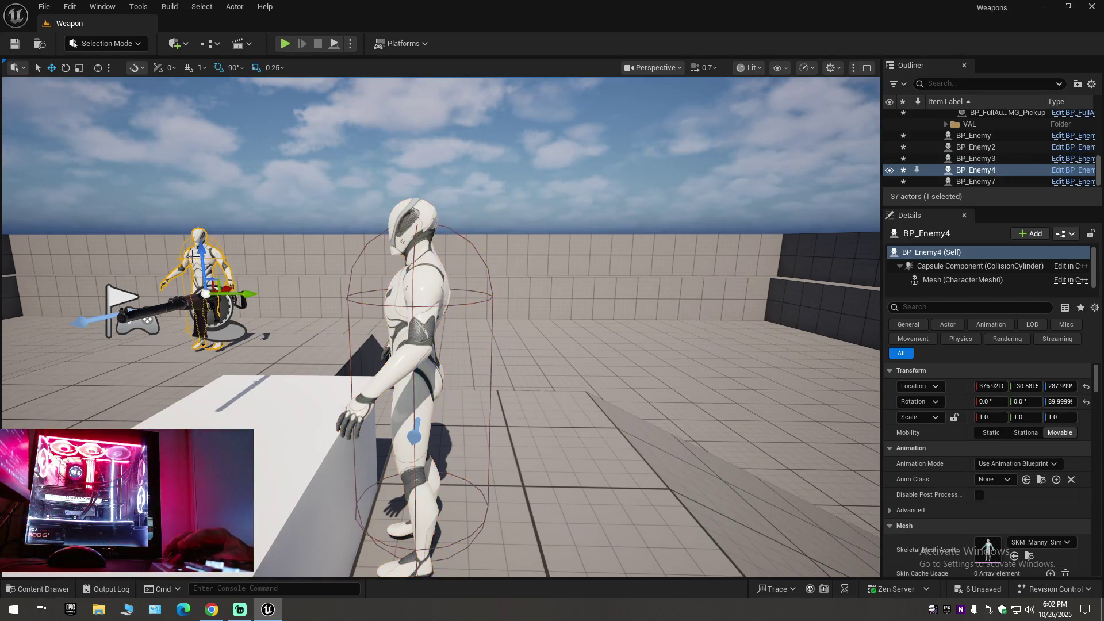
key(Delete)
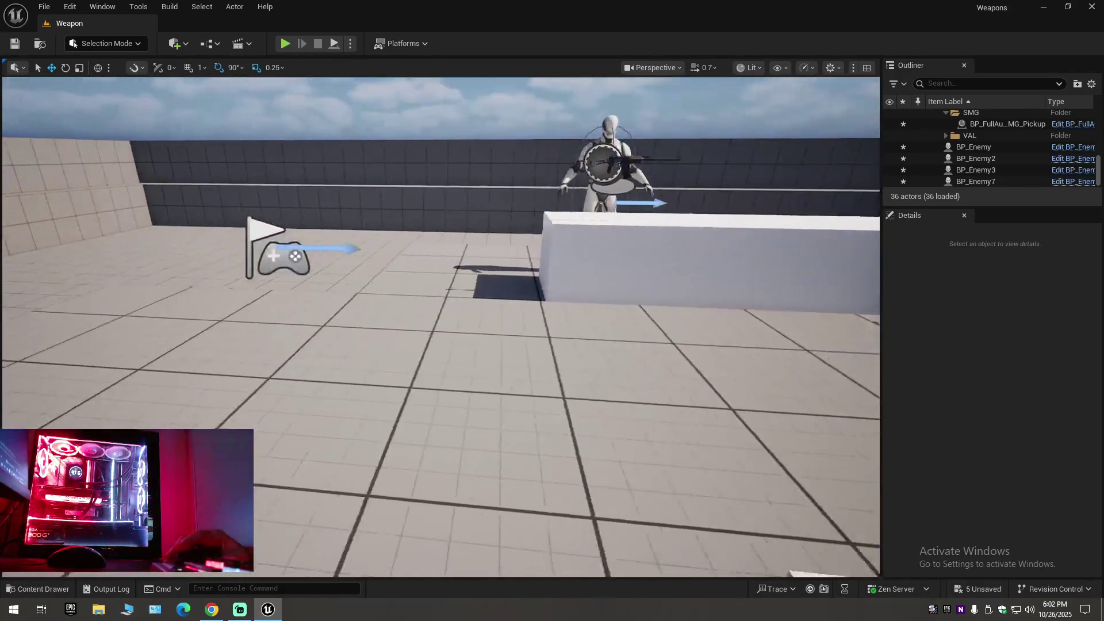
Move the PlayerStart along X to about 220.
right_click(227, 242)
click(492, 222)
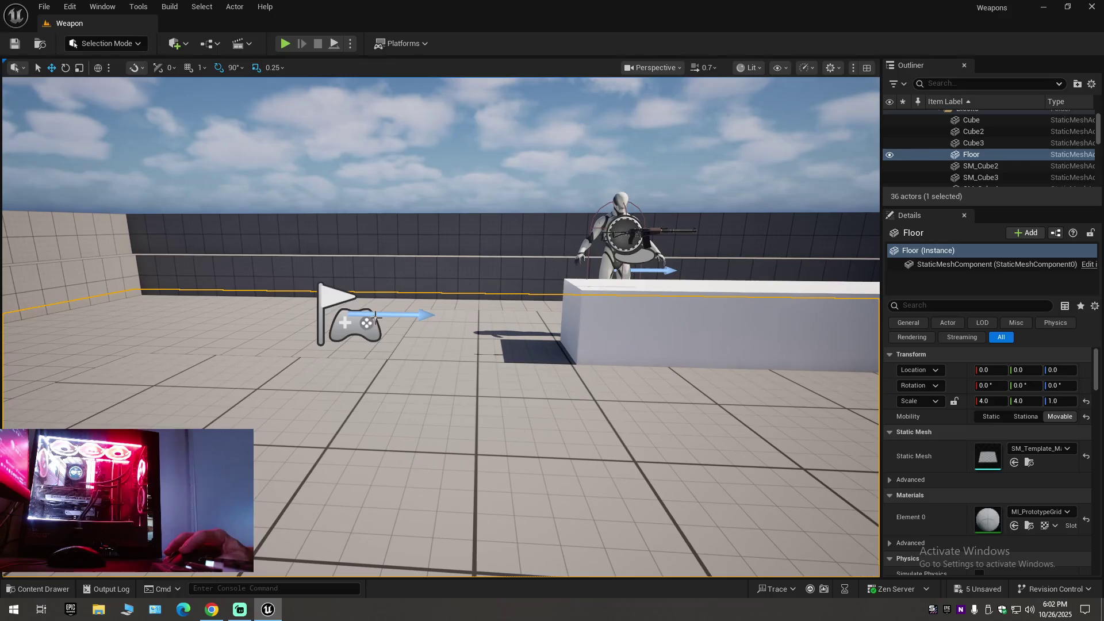
click(372, 322)
drag(317, 311, 253, 312)
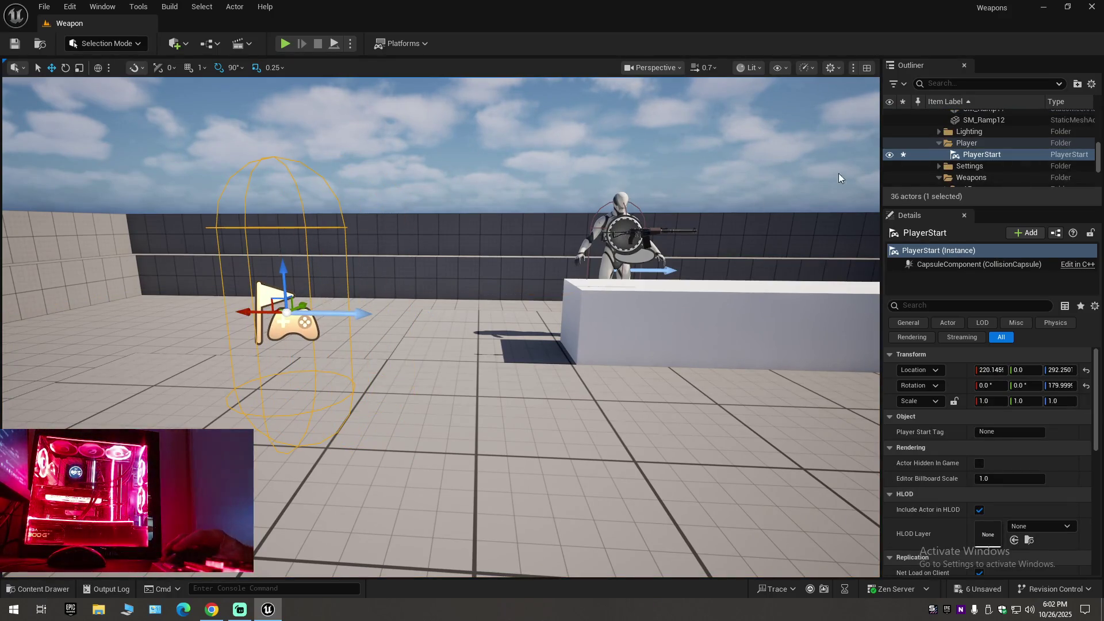
Collapse the Outliner tree and expand Weapon (Editor) to show its folders.
click(1091, 84)
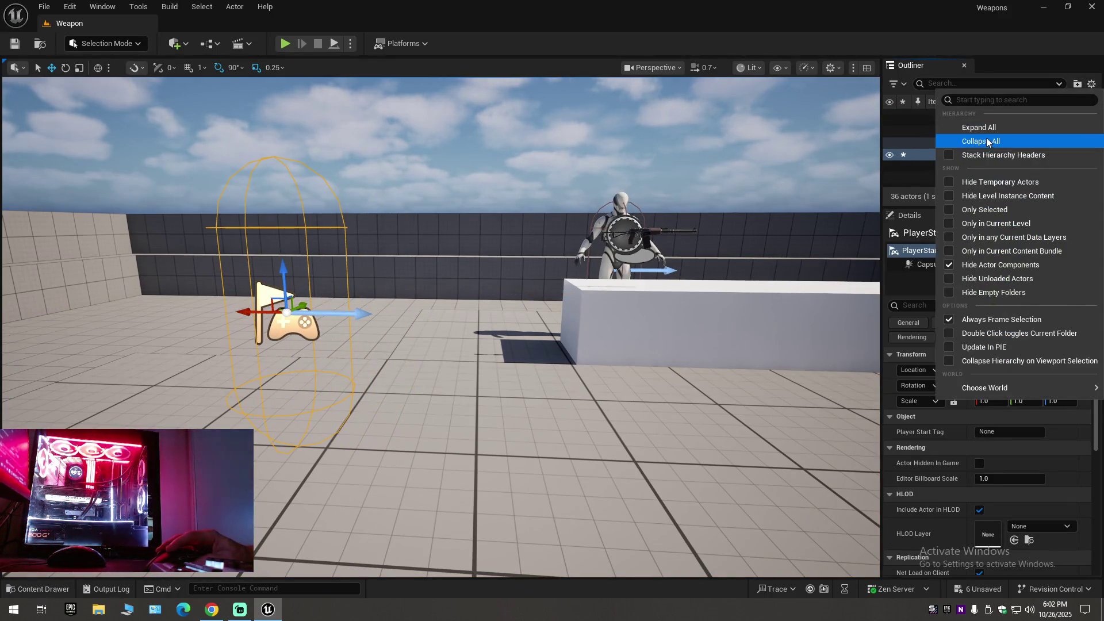
click(986, 138)
click(943, 136)
click(931, 115)
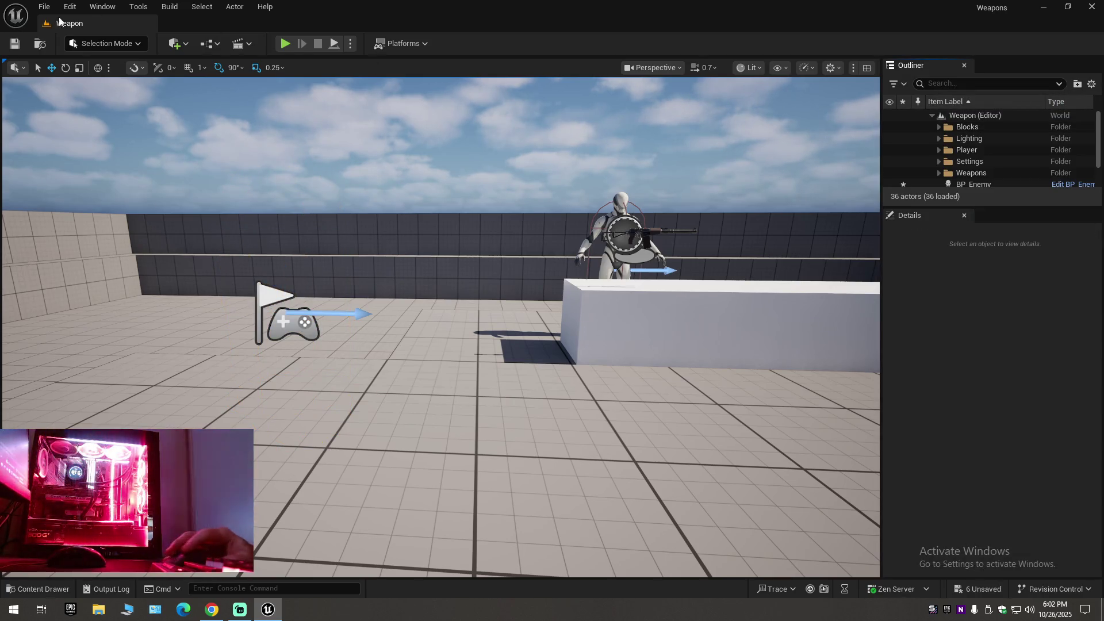
Save the level, then Save Current Level As over the existing Weapon map, confirming replacement.
click(18, 45)
click(45, 7)
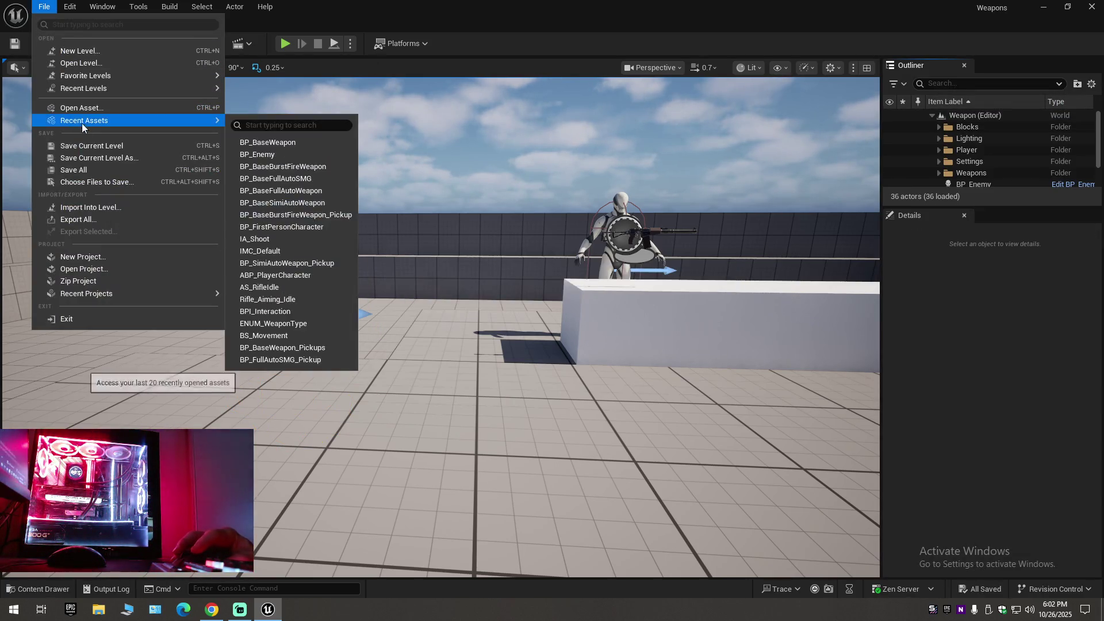
click(82, 143)
click(46, 7)
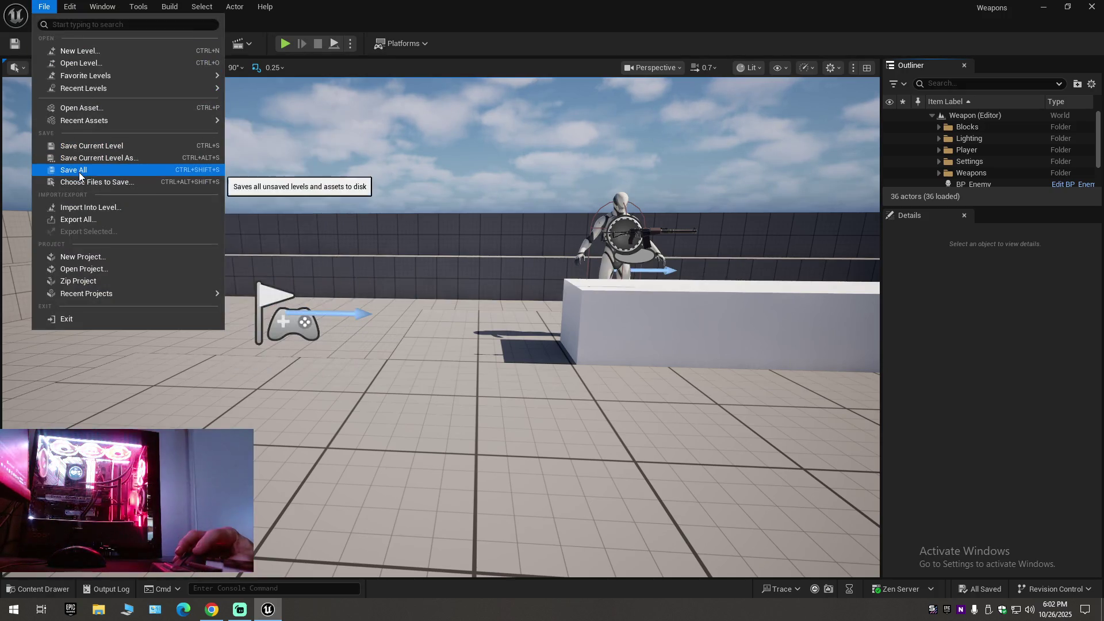
click(80, 141)
click(45, 6)
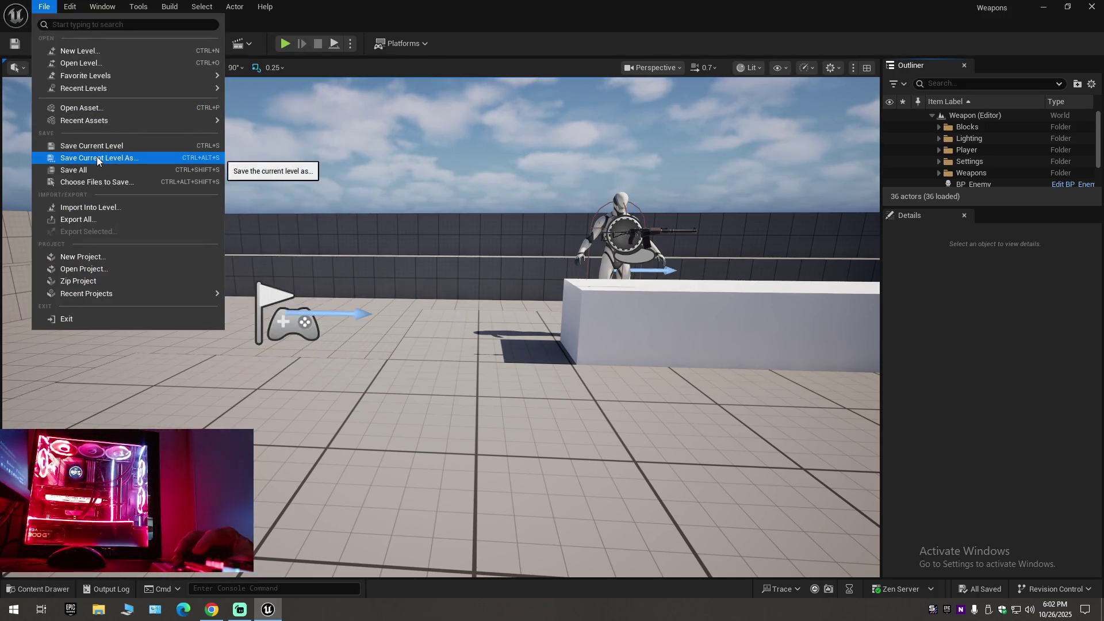
click(96, 157)
double_click(427, 198)
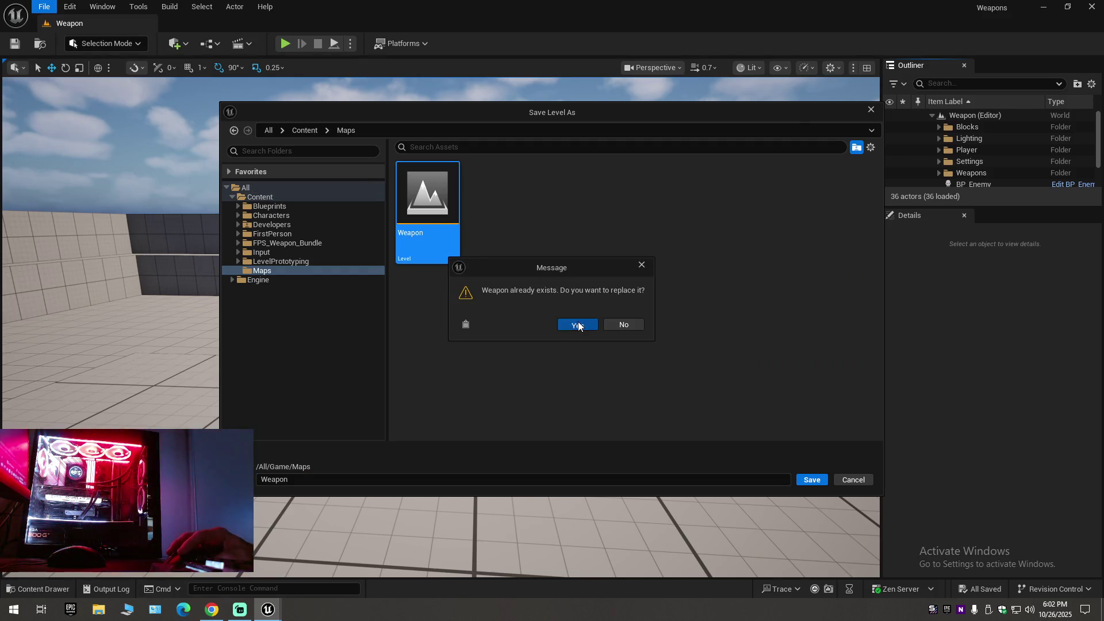
click(578, 325)
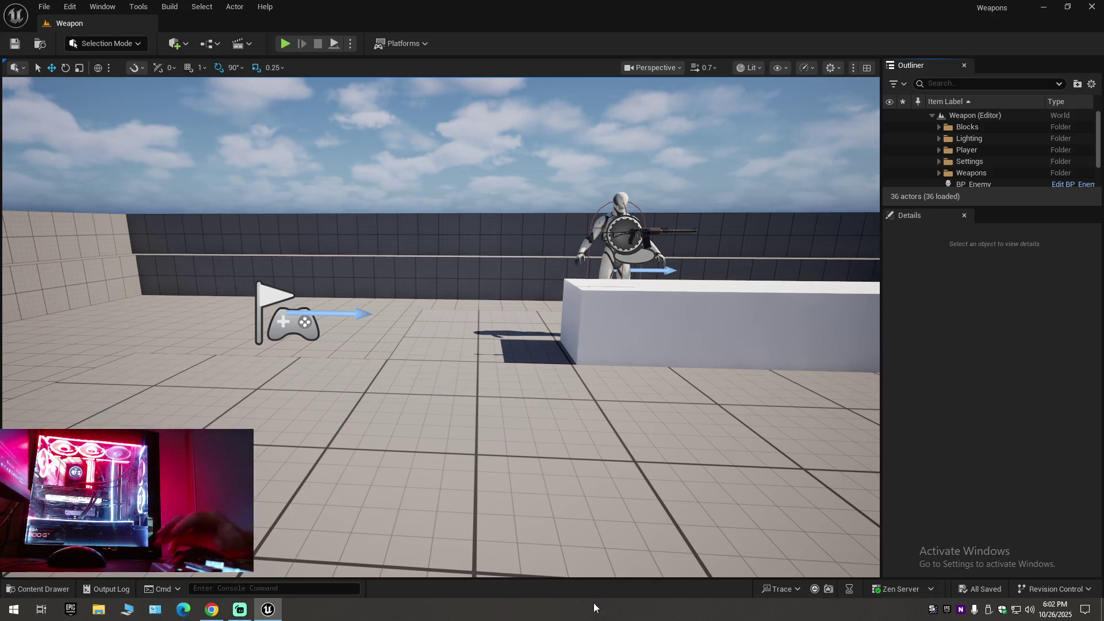
Start Play, walk to the left table, pick up the rifle and shoot the mannequin ahead.
click(285, 45)
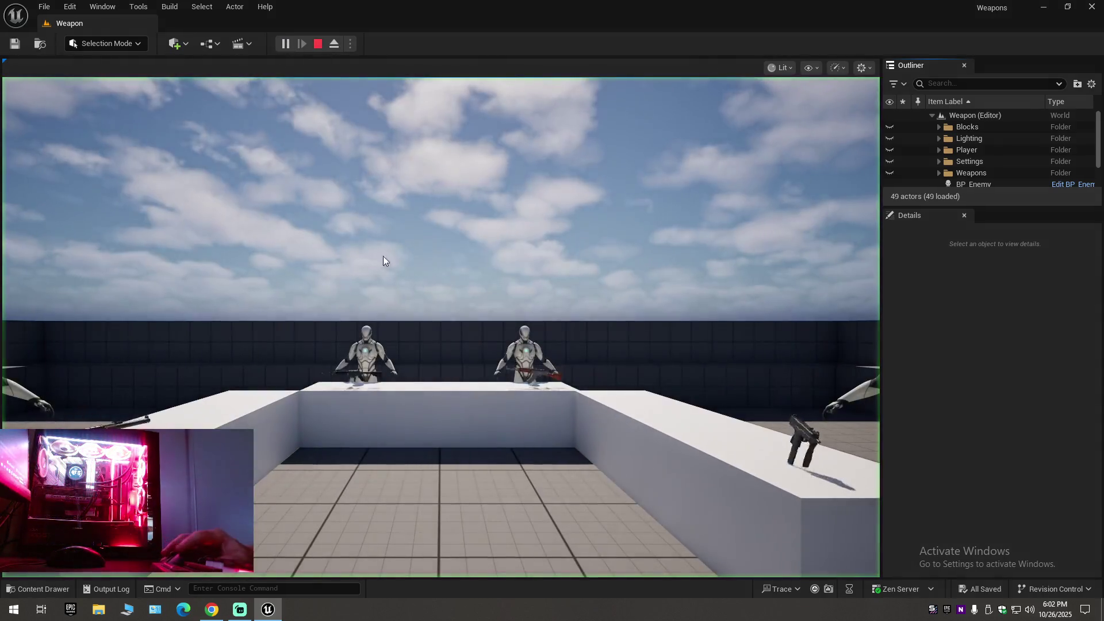
key(w)
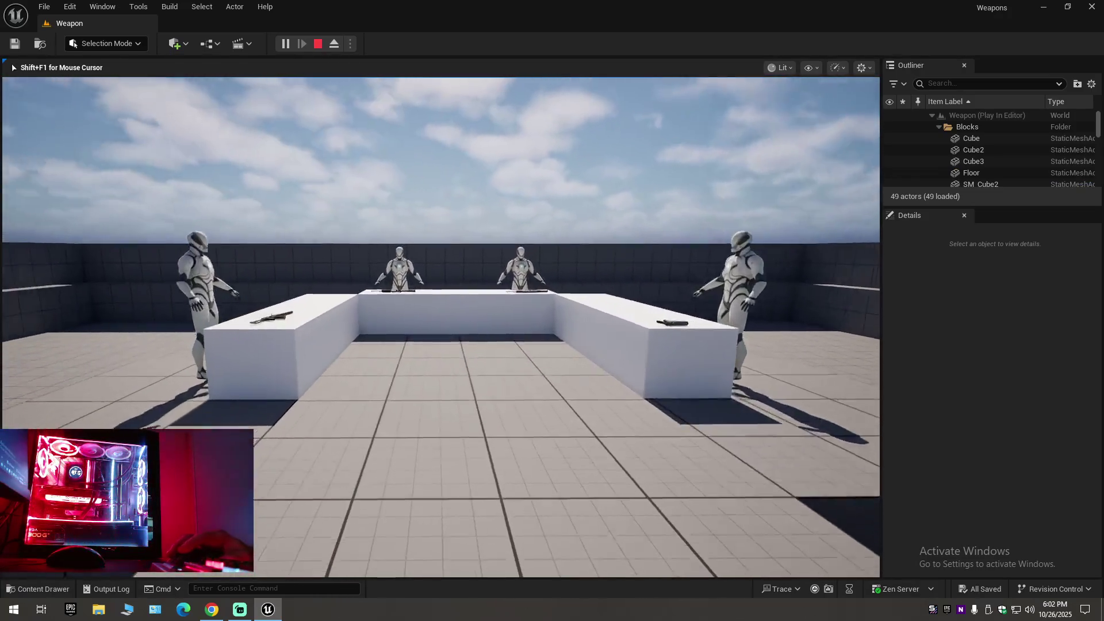
key(w)
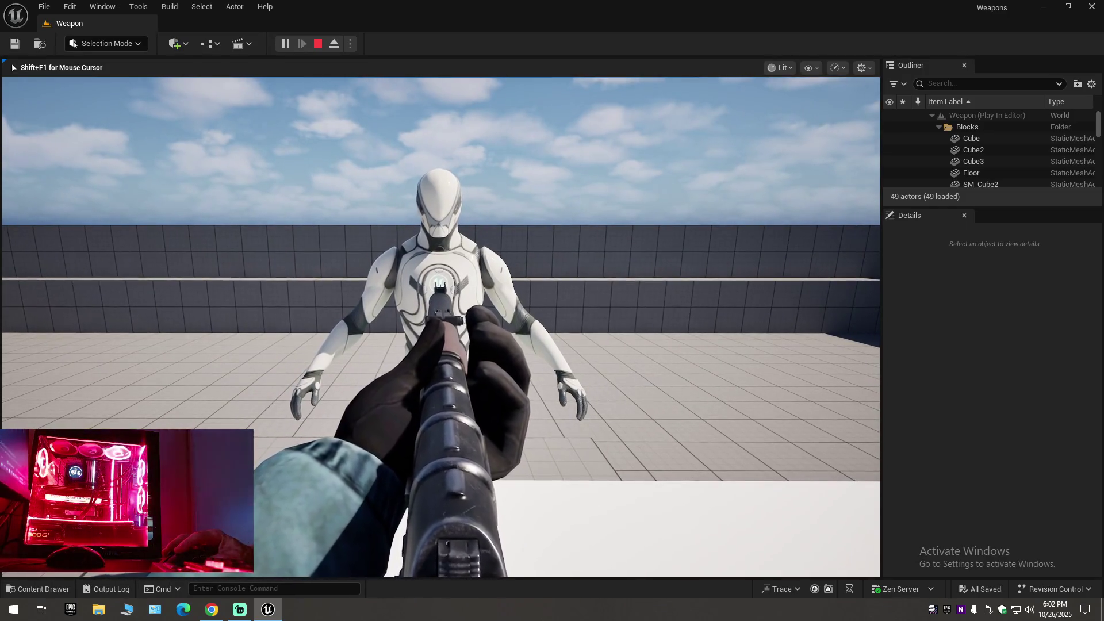
click(441, 326)
Cycle through weapons 2, 1 and 3, aiming and shooting mannequins, then stop the session.
key(2)
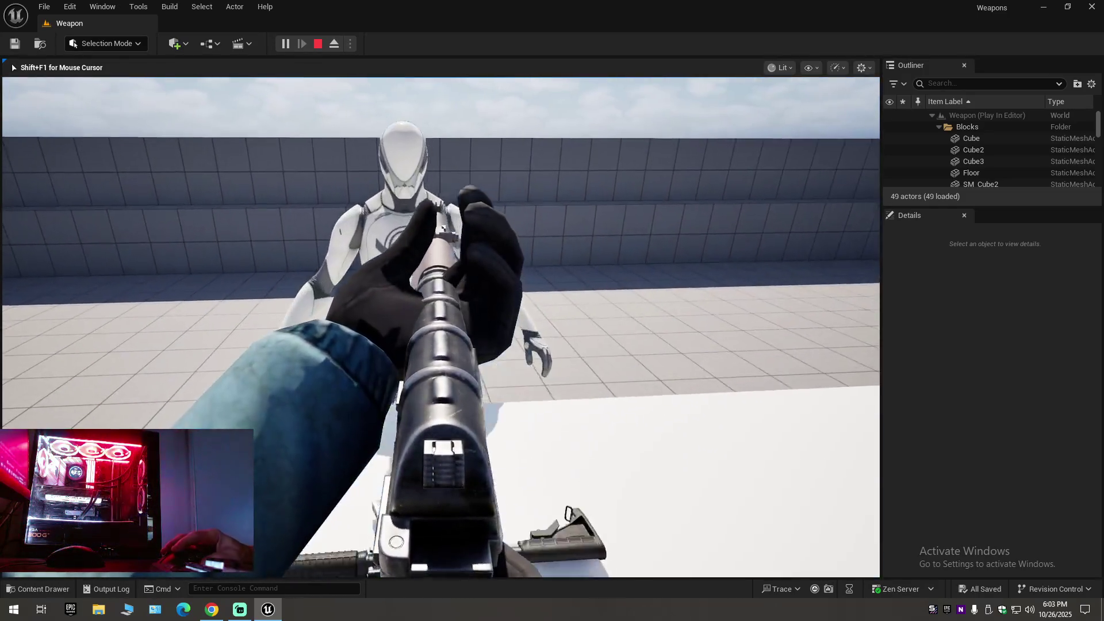
right_click(441, 326)
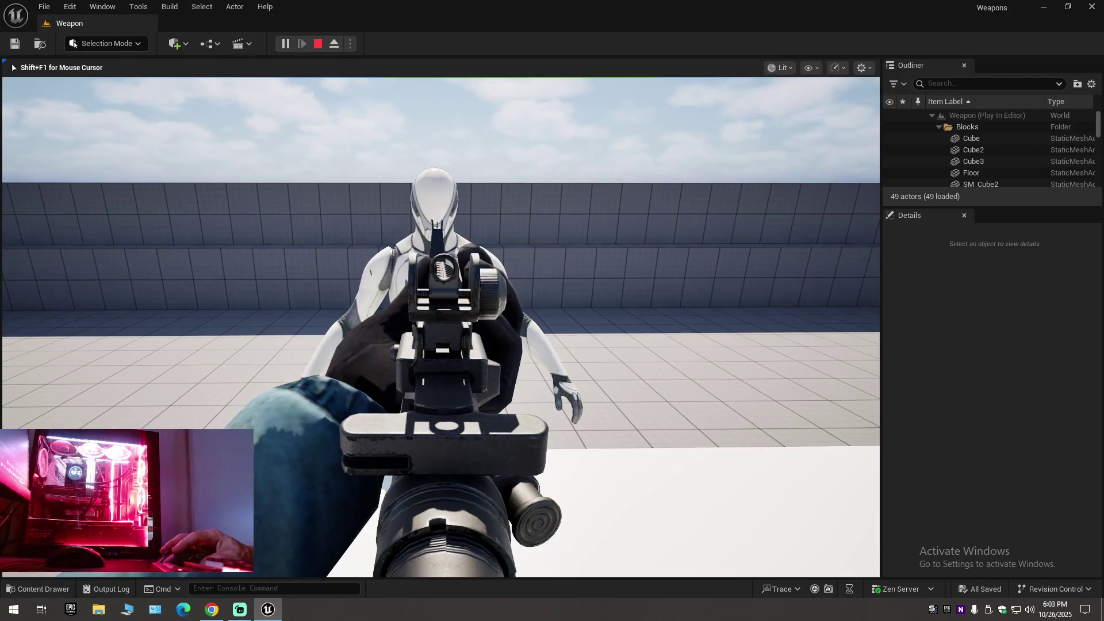
right_click(441, 326)
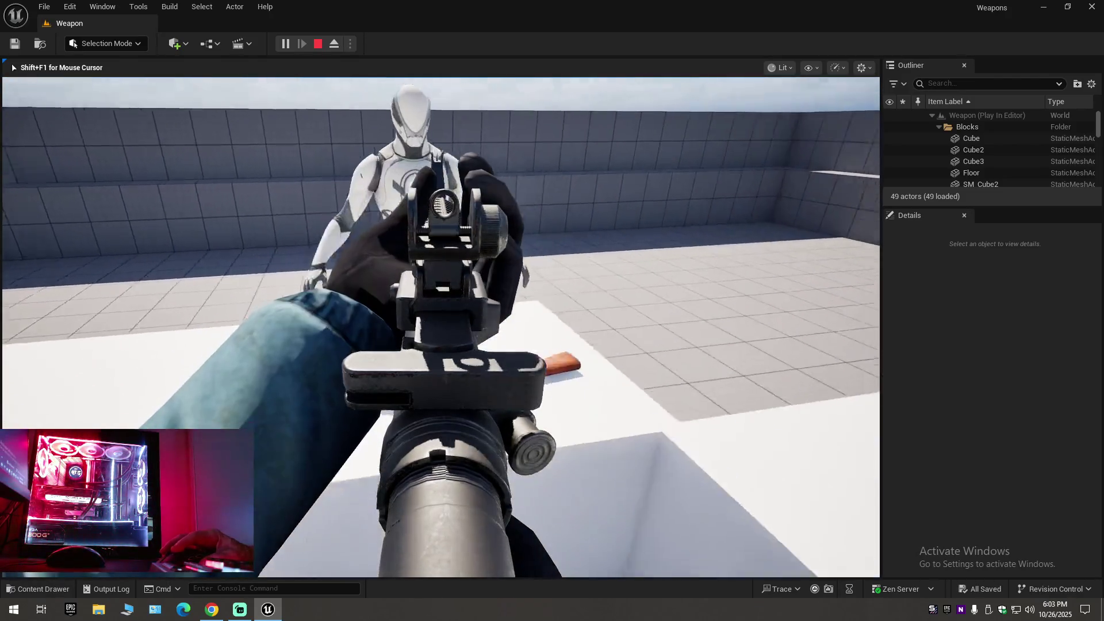
key(1)
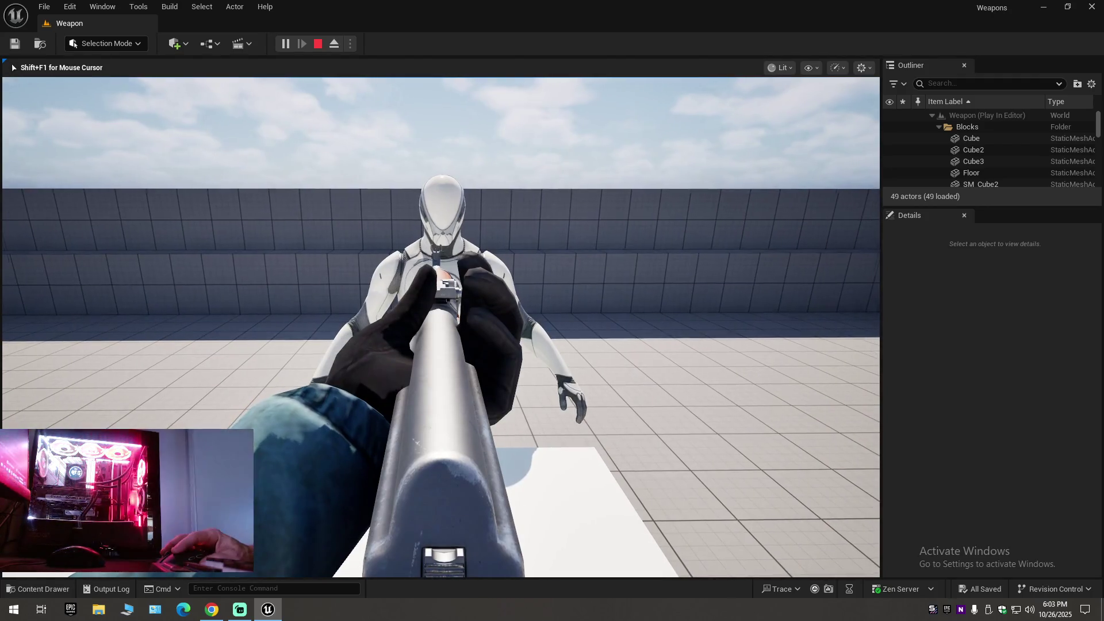
click(441, 326)
key(2)
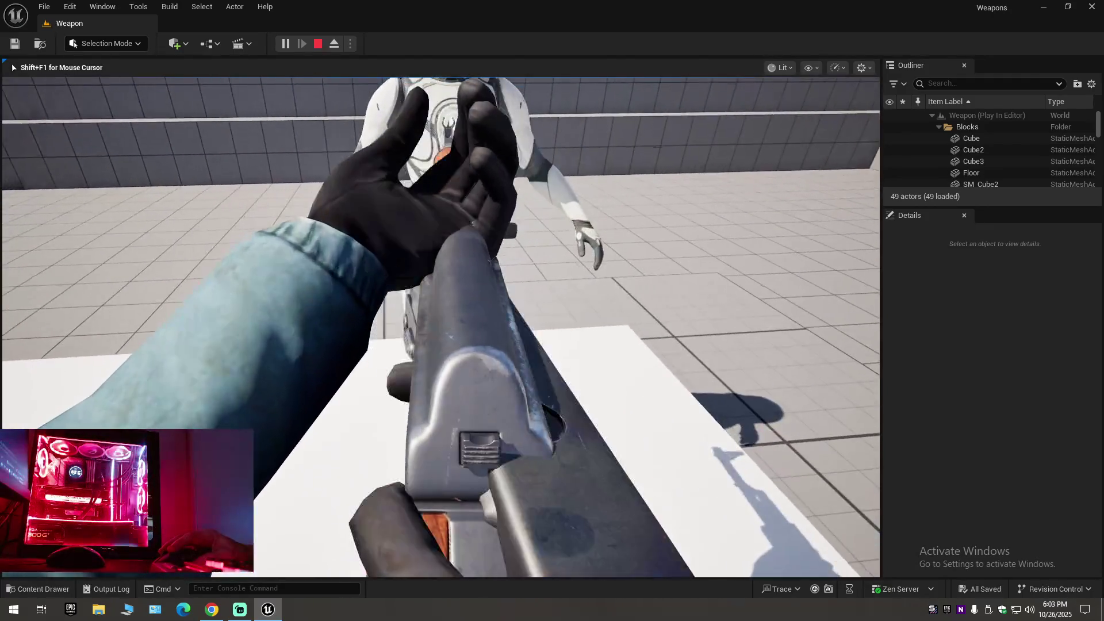
key(3)
click(441, 327)
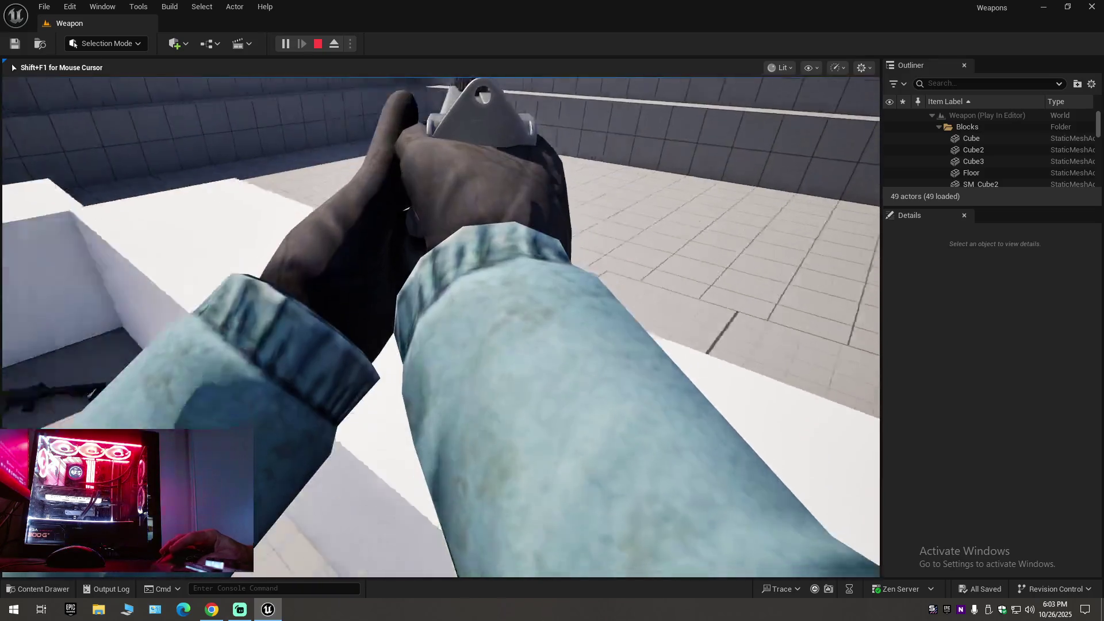
key(Escape)
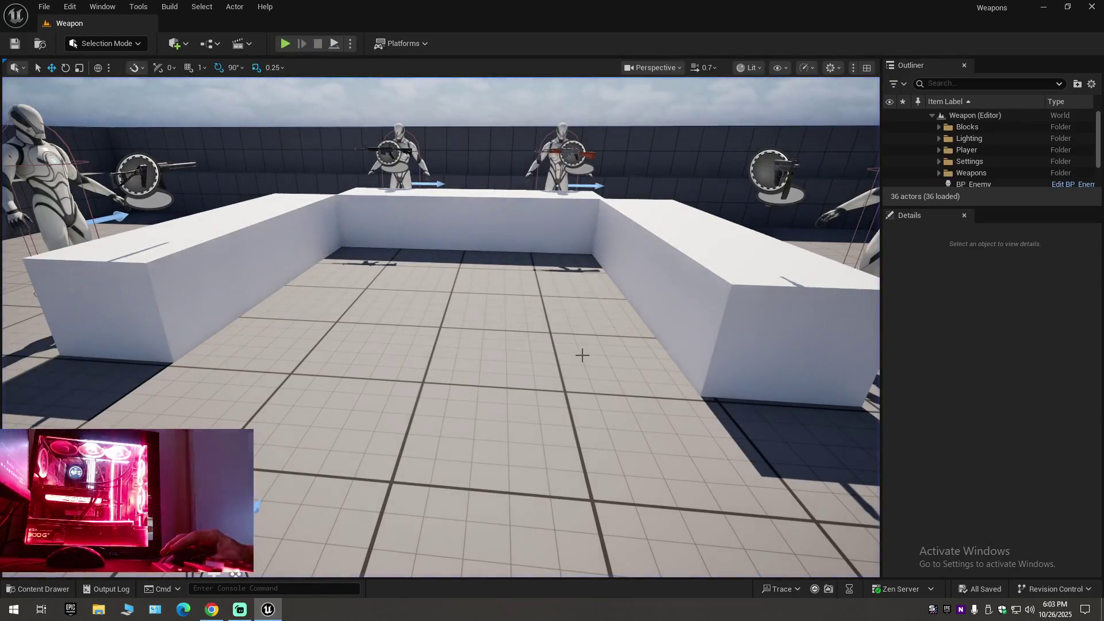
Rotate the SMG pickup and shift the KA47 pickup slightly along Y.
scroll(582, 357, up, 2)
mouse_move(441, 327)
mouse_down()
mouse_move(402, 299)
mouse_move(438, 345)
mouse_move(471, 322)
mouse_move(441, 346)
mouse_move(477, 273)
mouse_up()
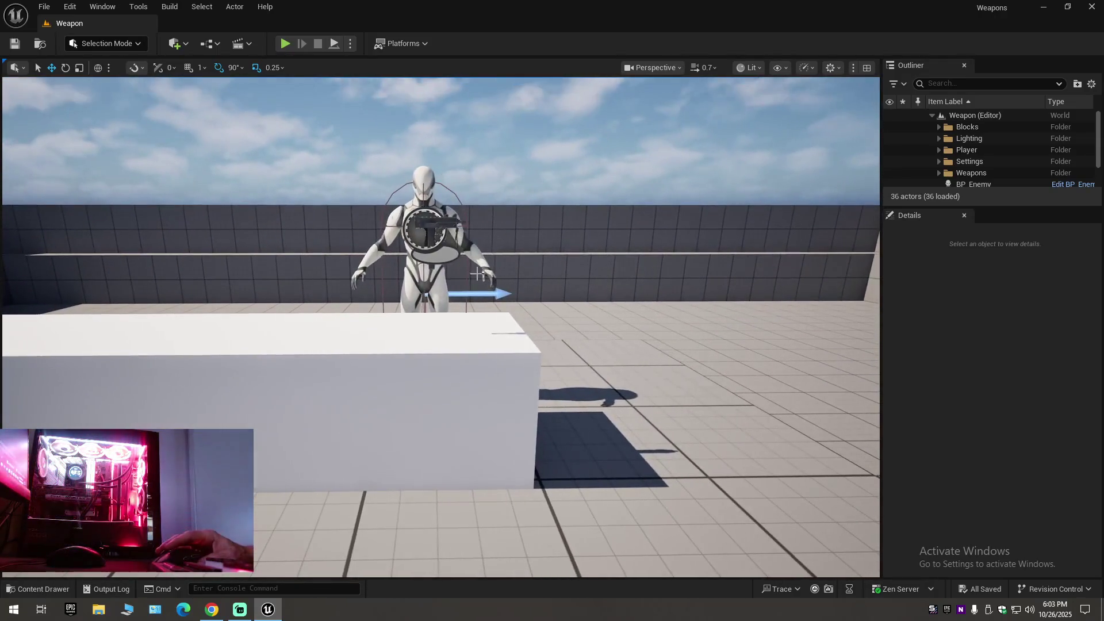
click(437, 222)
key(e)
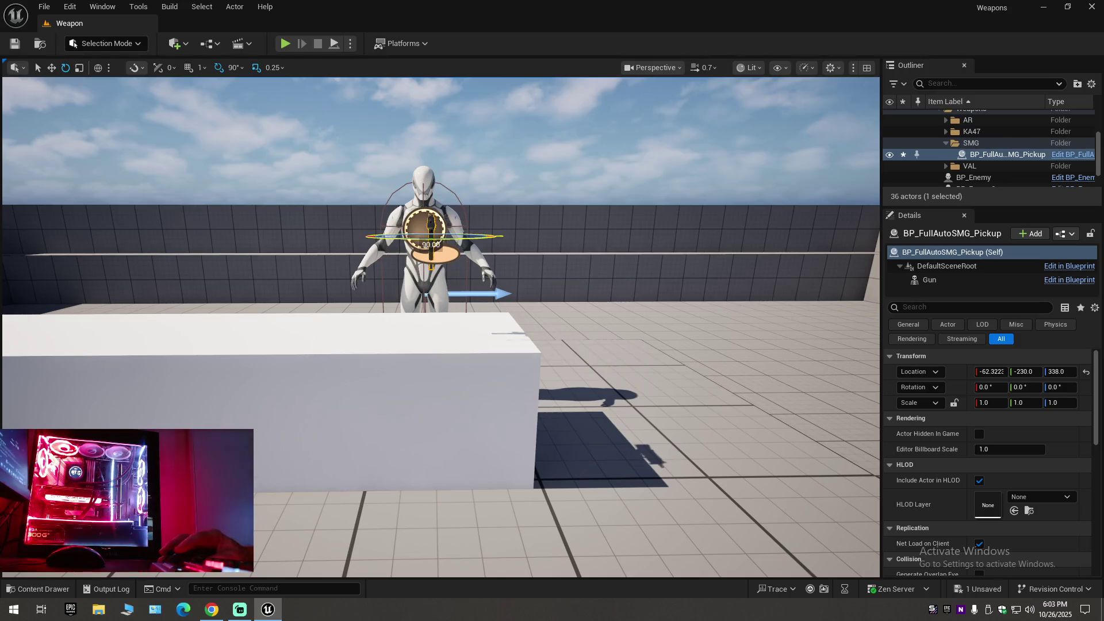
mouse_move(595, 259)
mouse_down()
mouse_move(575, 270)
mouse_move(595, 259)
mouse_move(592, 269)
mouse_up()
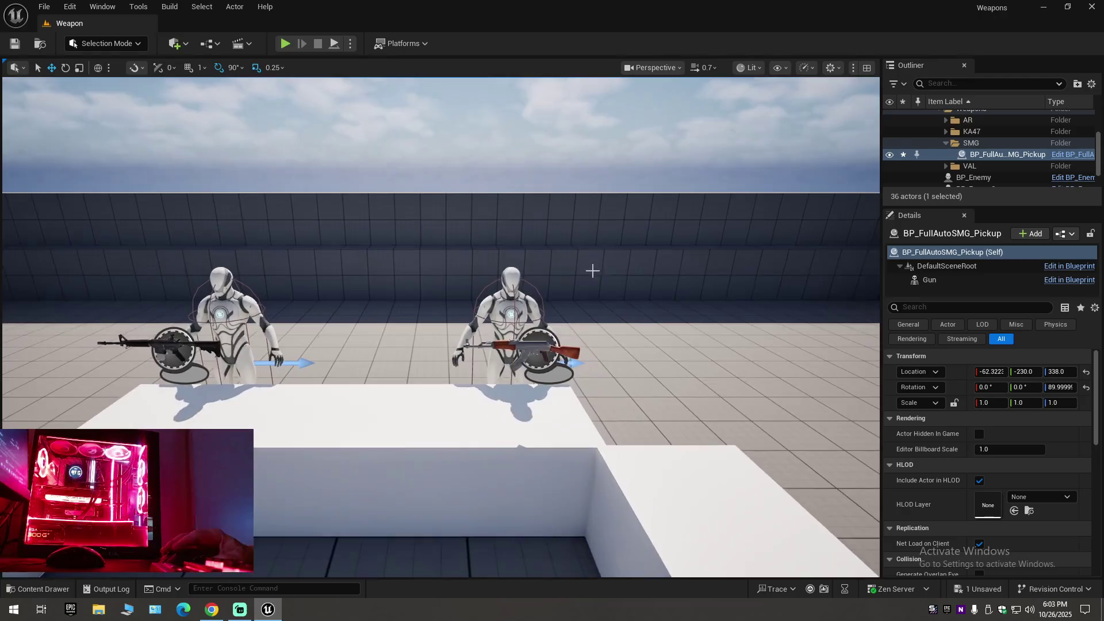
click(526, 348)
drag(527, 348, 462, 373)
key(e)
key(r)
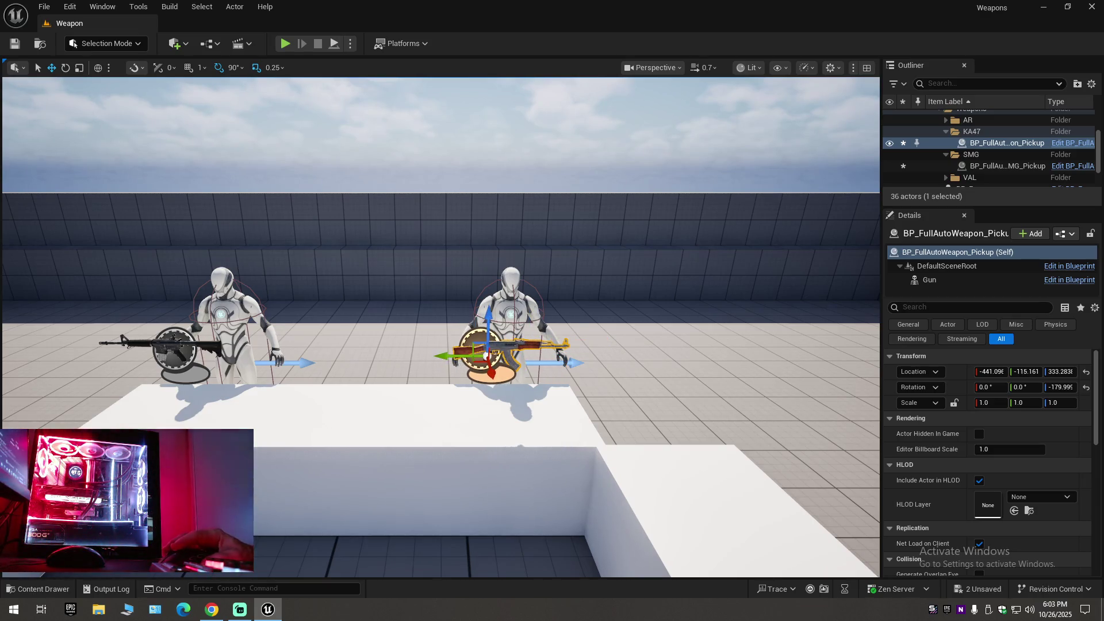
Rotate the AR rifle pickup to -179.99° yaw and move it to Y 133.951.
mouse_move(552, 288)
mouse_down()
mouse_move(529, 294)
mouse_move(546, 271)
mouse_up()
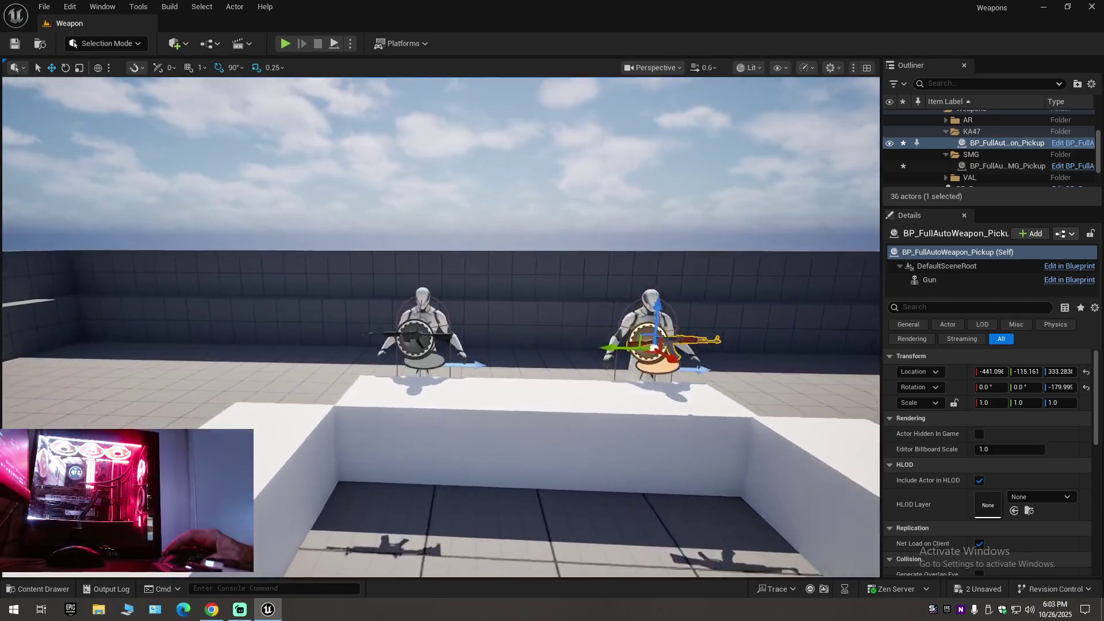
click(406, 337)
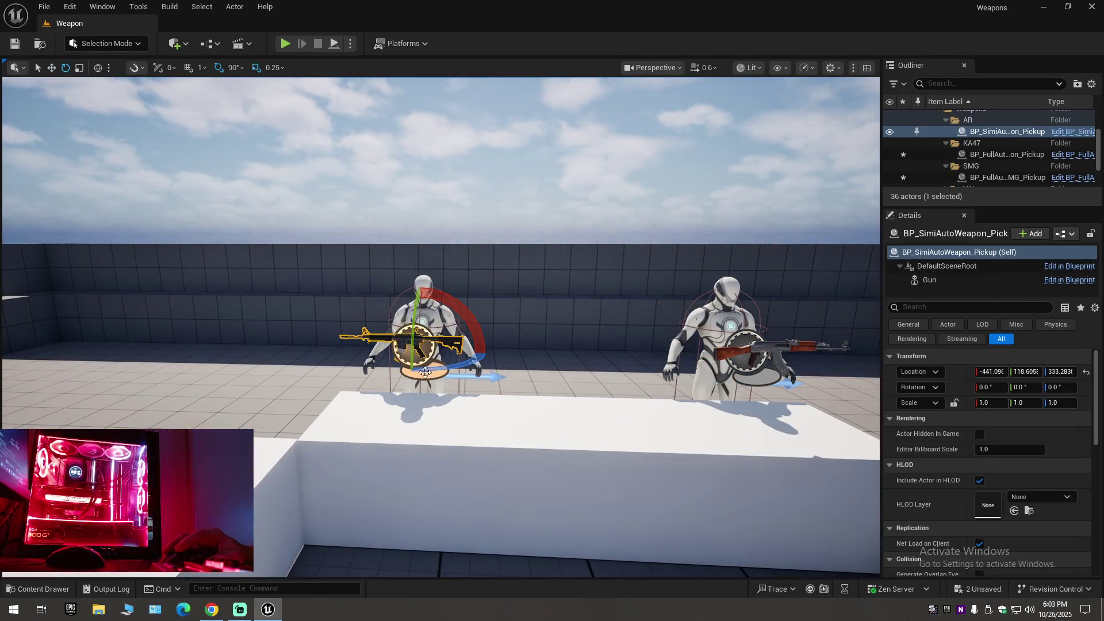
key(ctrl+z)
key(ctrl+z)
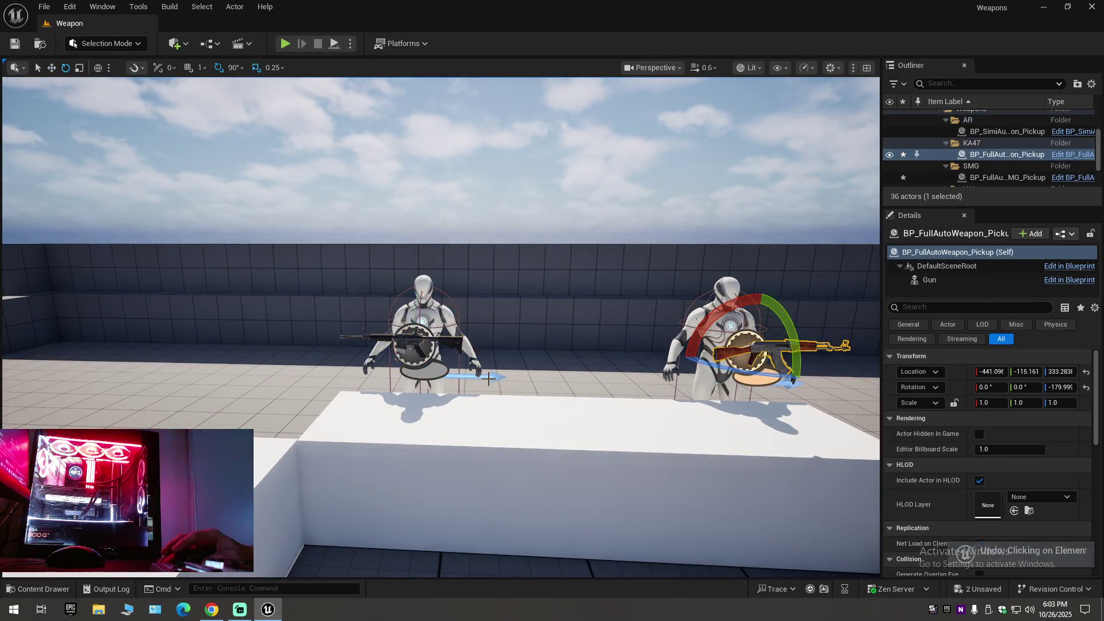
click(409, 340)
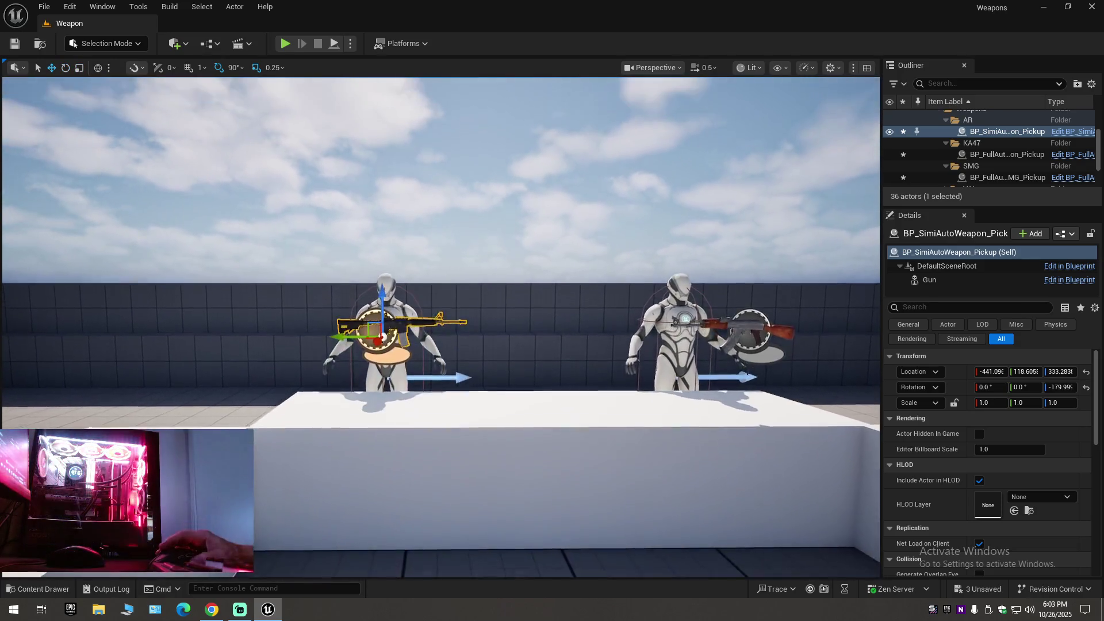
scroll(454, 410, up, 5)
key(e)
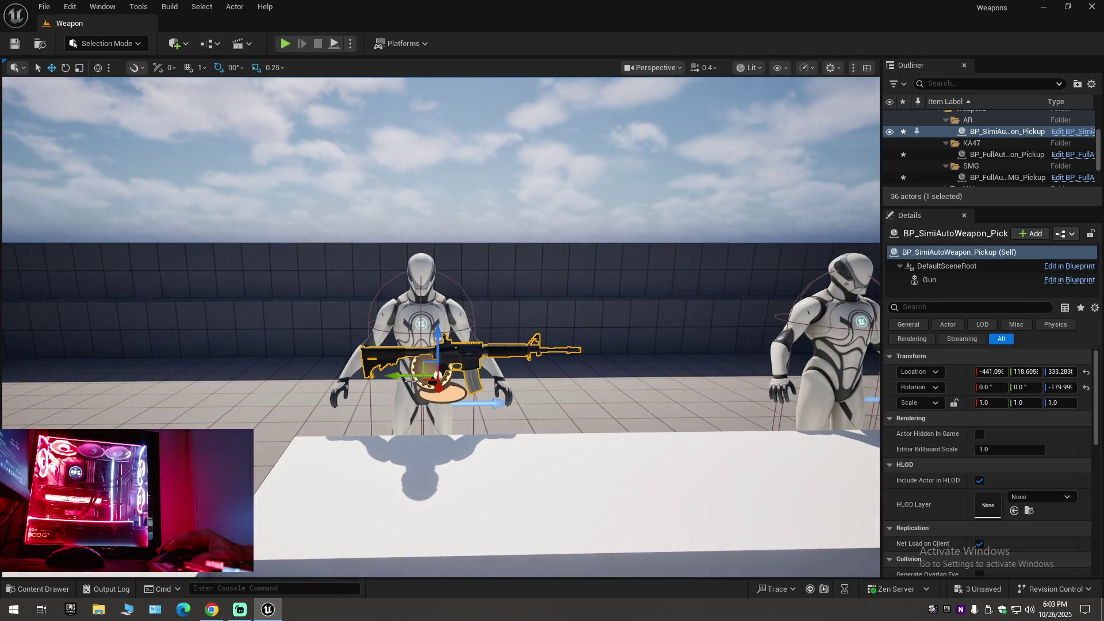
scroll(371, 378, down, 5)
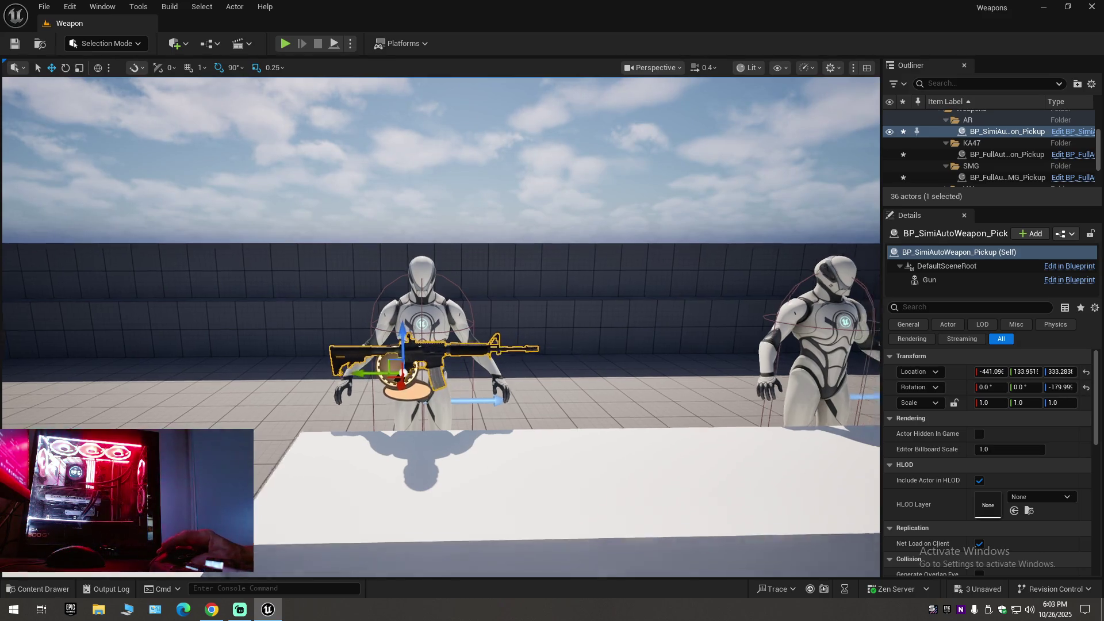
drag(438, 322, 483, 325)
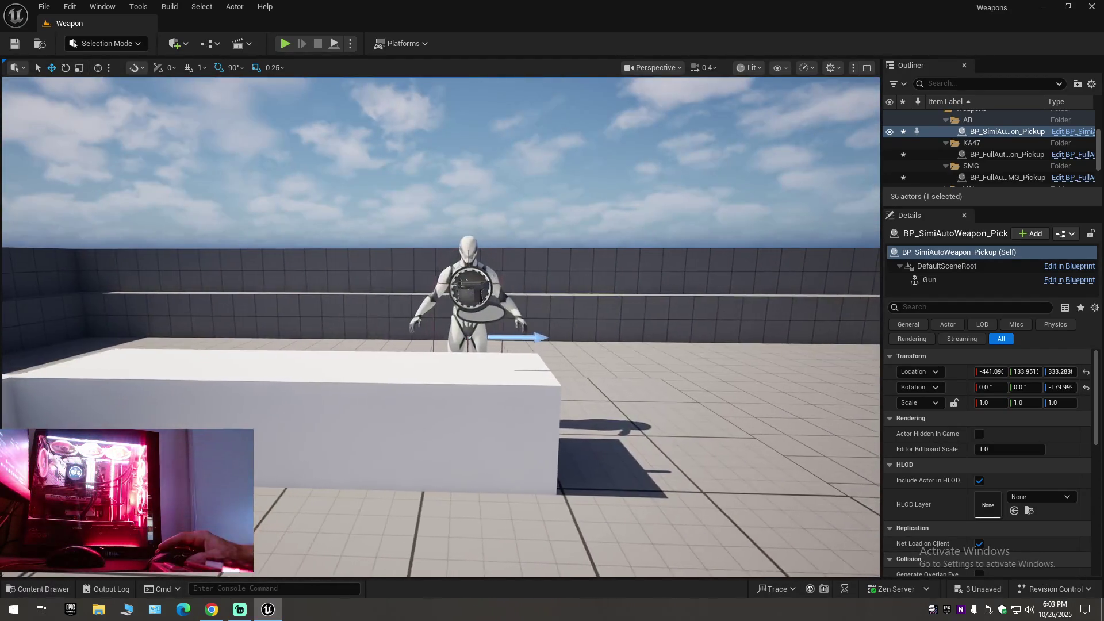
scroll(454, 395, down, 10)
scroll(454, 395, down, 1)
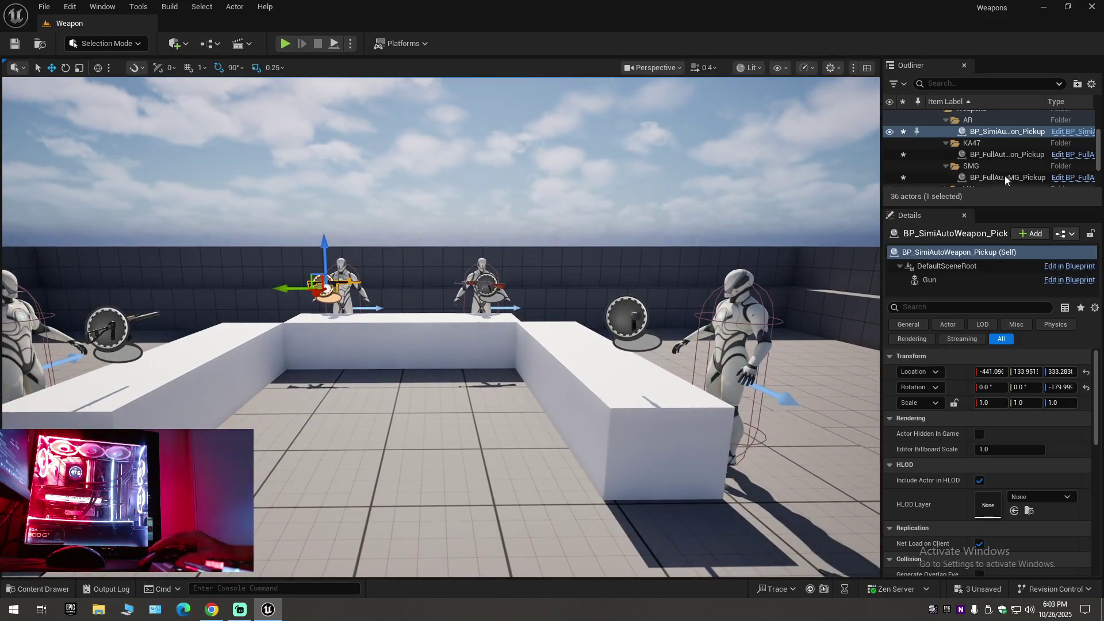
Collapse the Outliner and create a new folder named Mann under Weapon (Editor).
click(1093, 84)
click(949, 141)
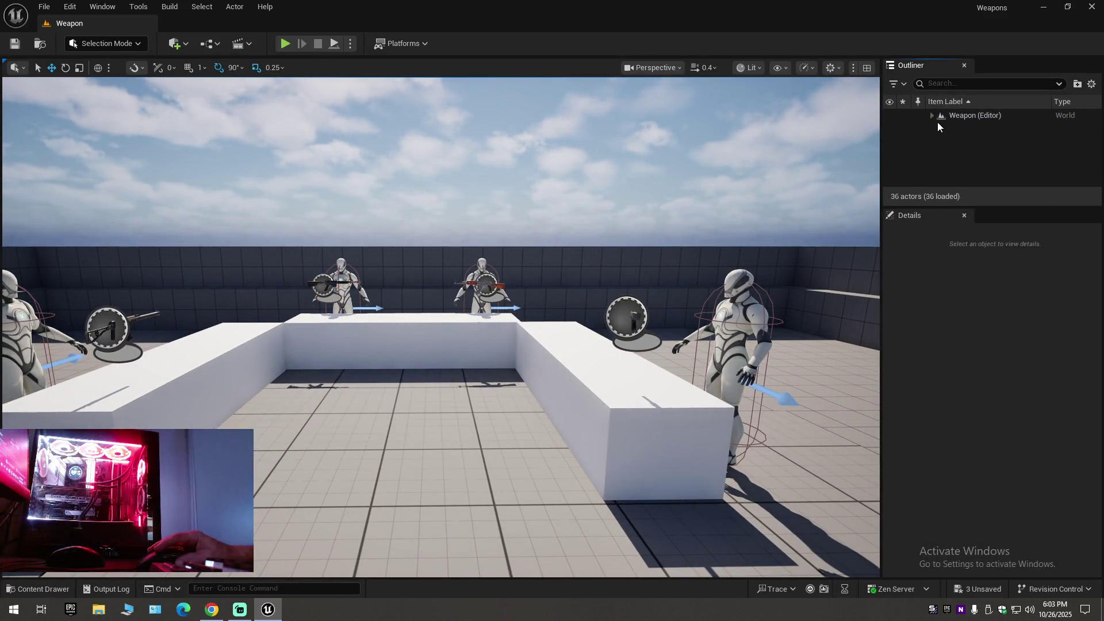
click(932, 115)
scroll(974, 181, down, 1)
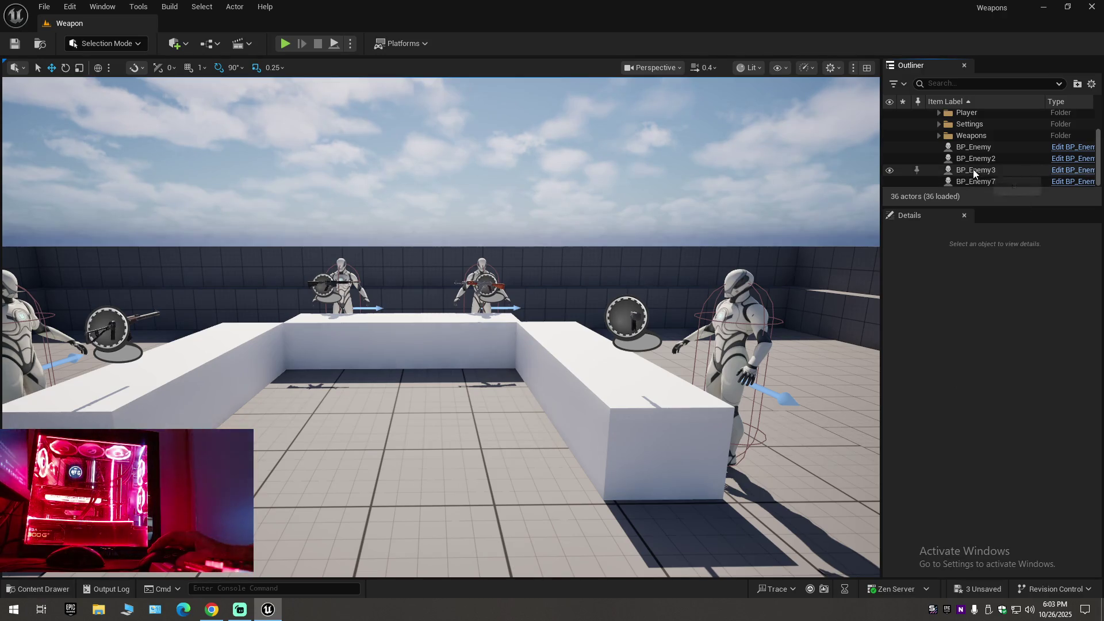
scroll(972, 168, up, 1)
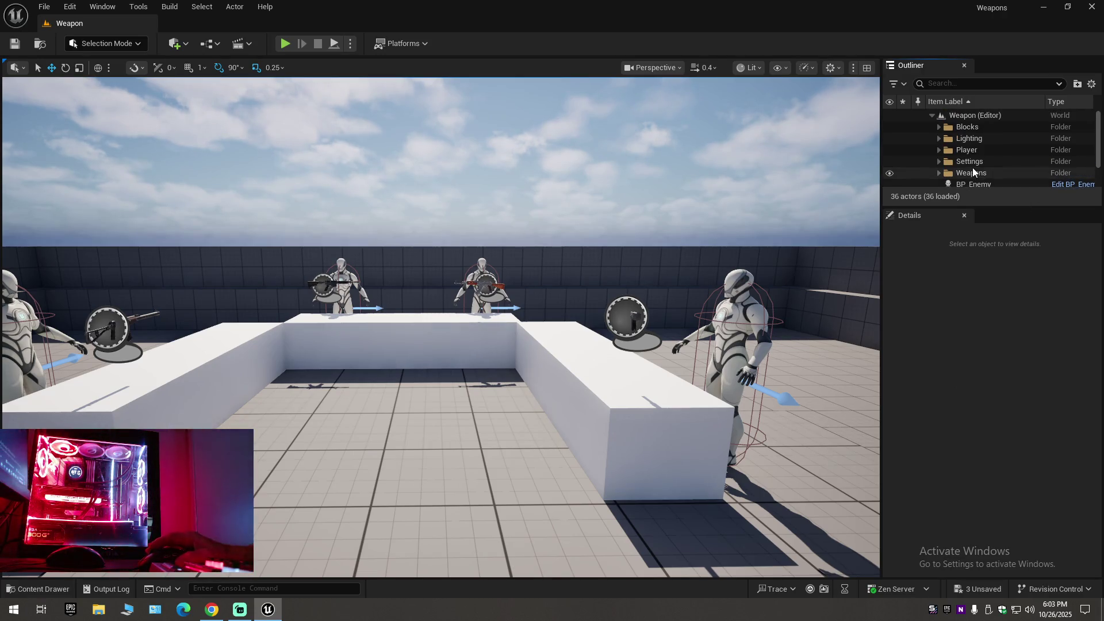
right_click(968, 115)
click(994, 140)
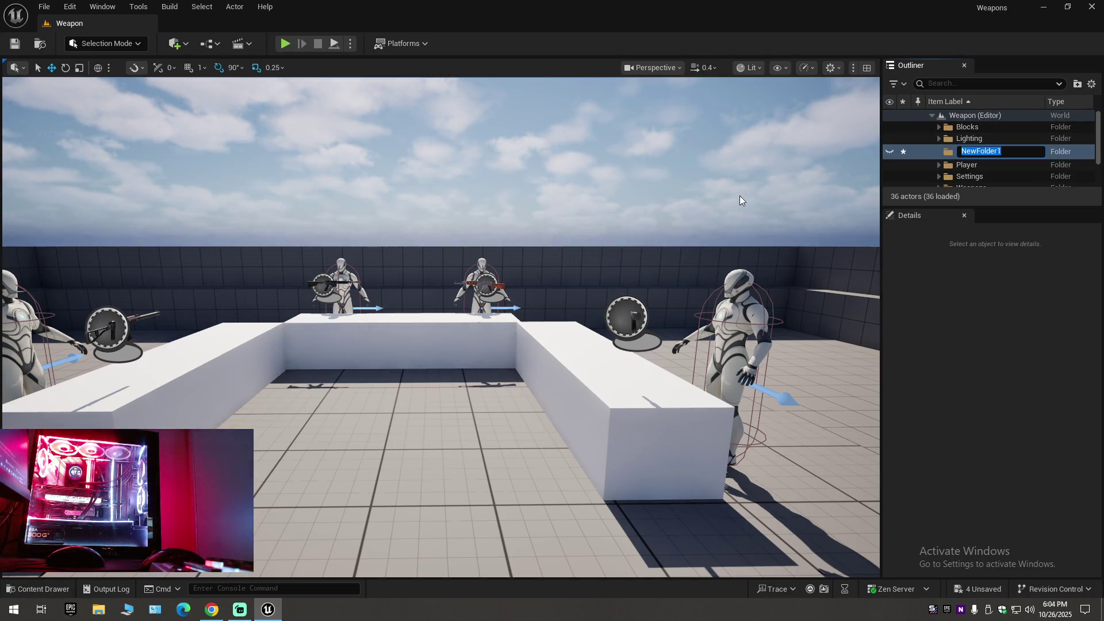
text(Mann)
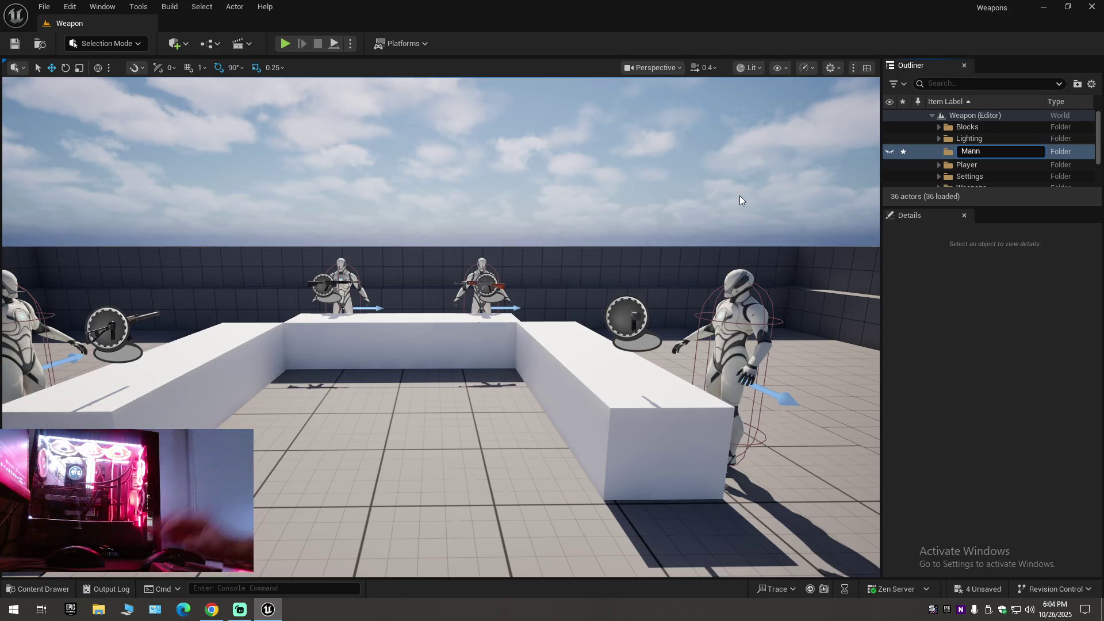
key(Return)
Move BP_Enemy, BP_Enemy2, BP_Enemy3 and BP_Enemy7 into Mann and save the level.
scroll(961, 174, down, 3)
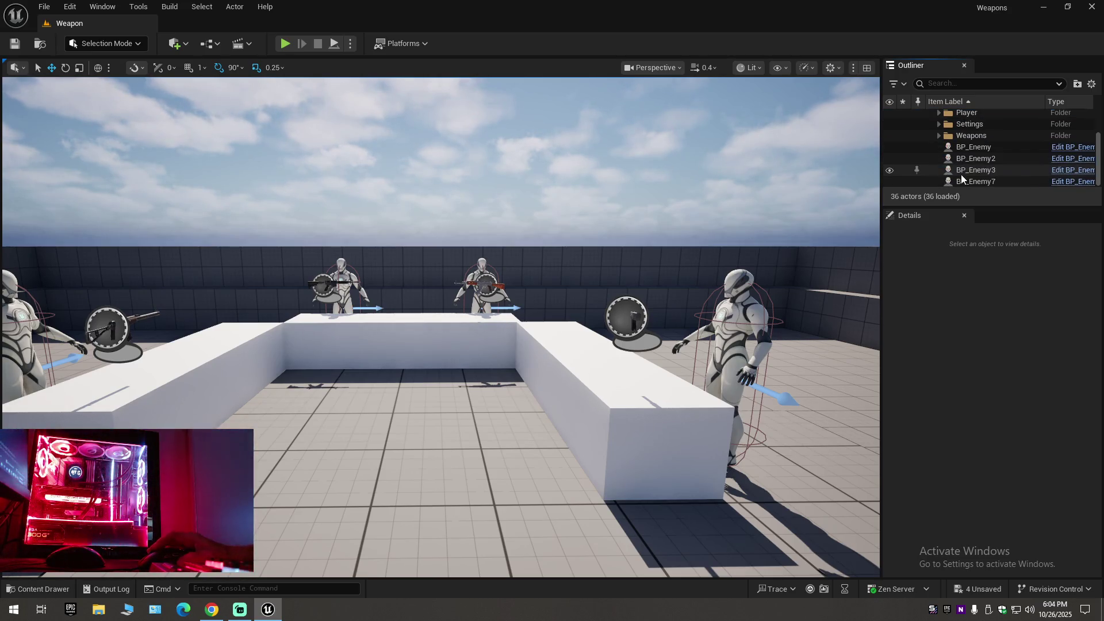
click(971, 181)
shift+click(976, 147)
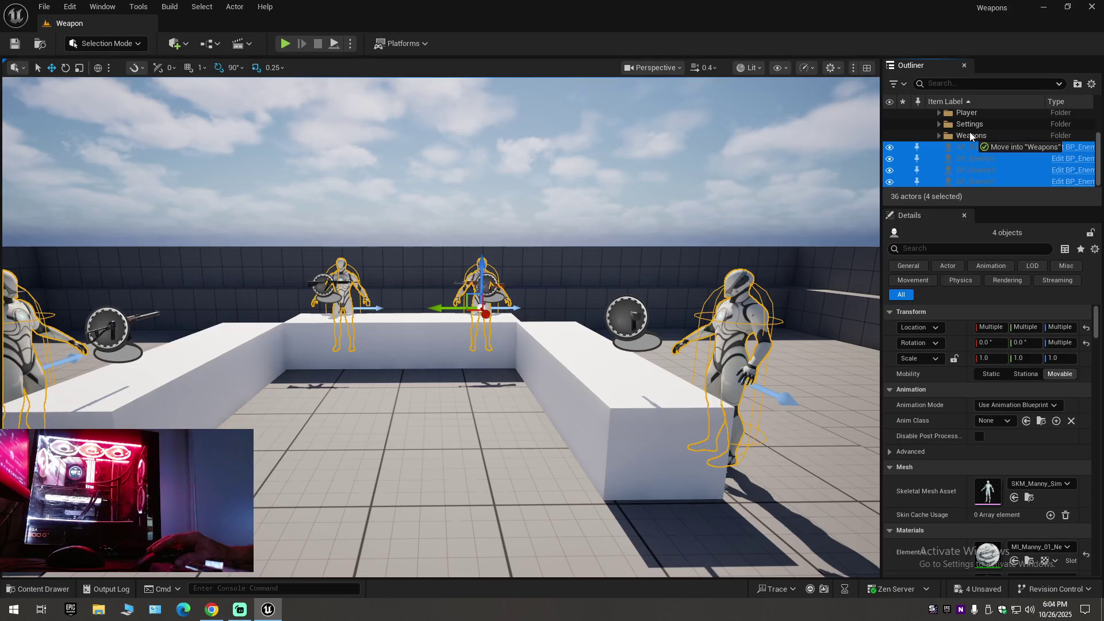
drag(970, 133, 970, 153)
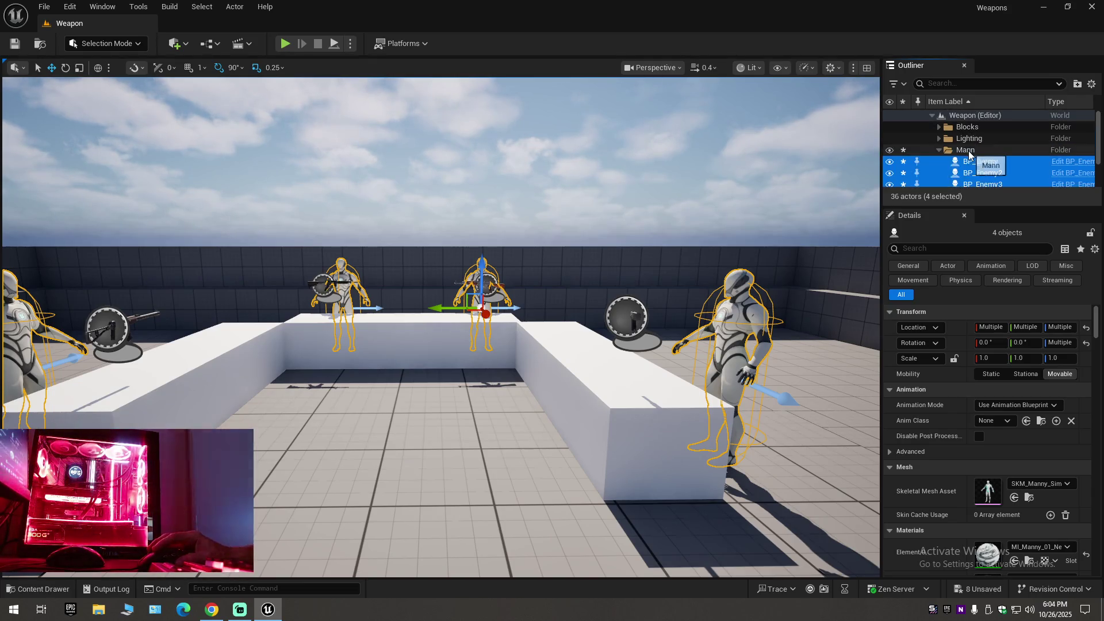
click(1091, 84)
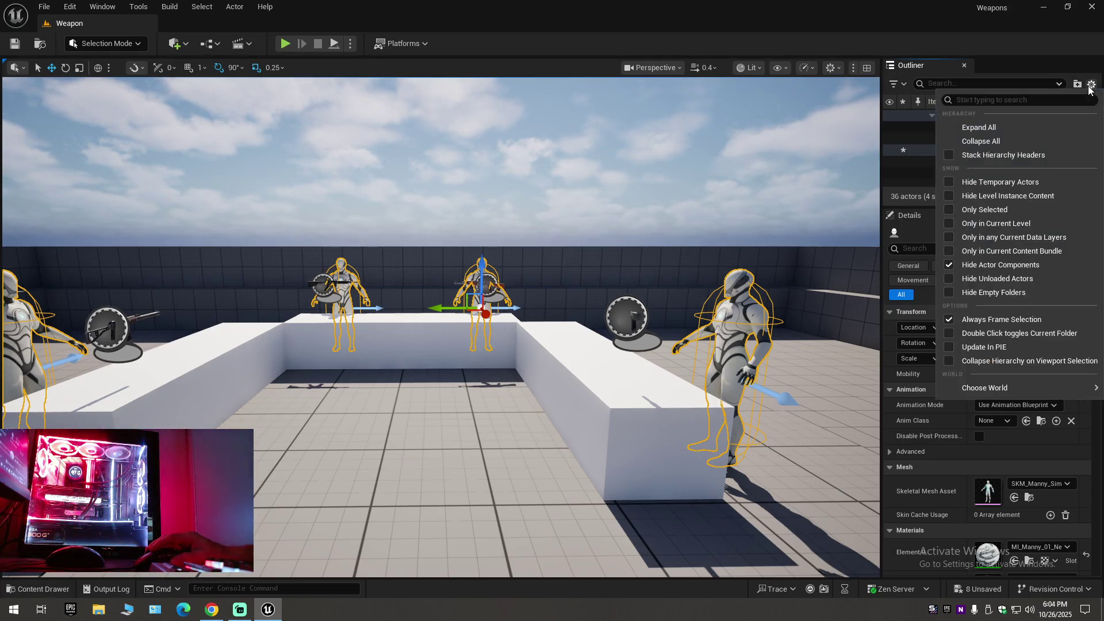
click(1012, 138)
click(931, 115)
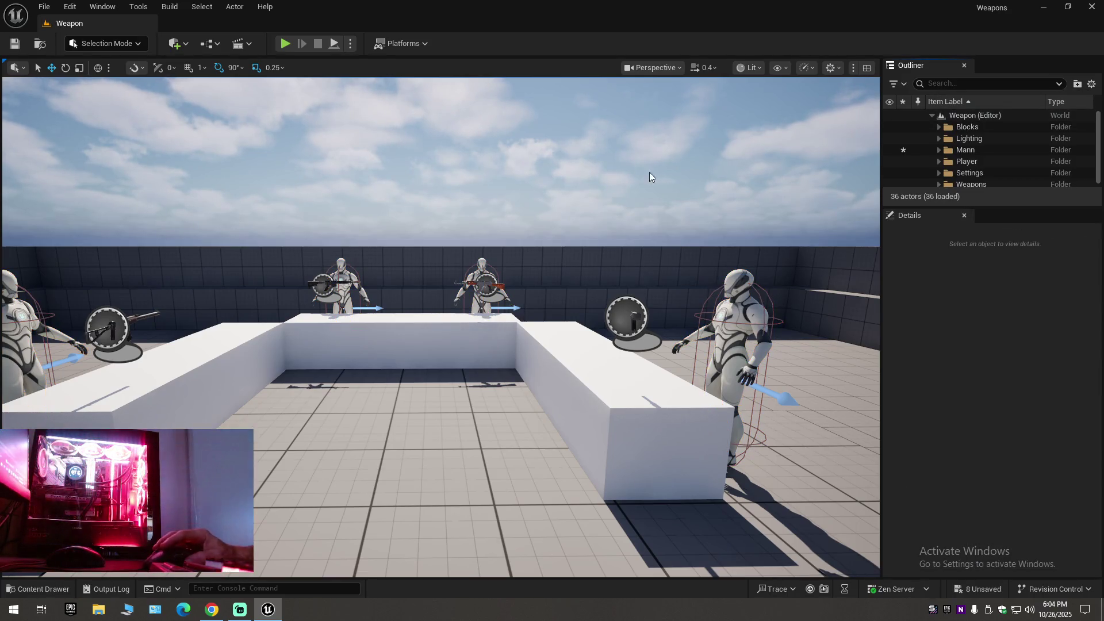
click(15, 43)
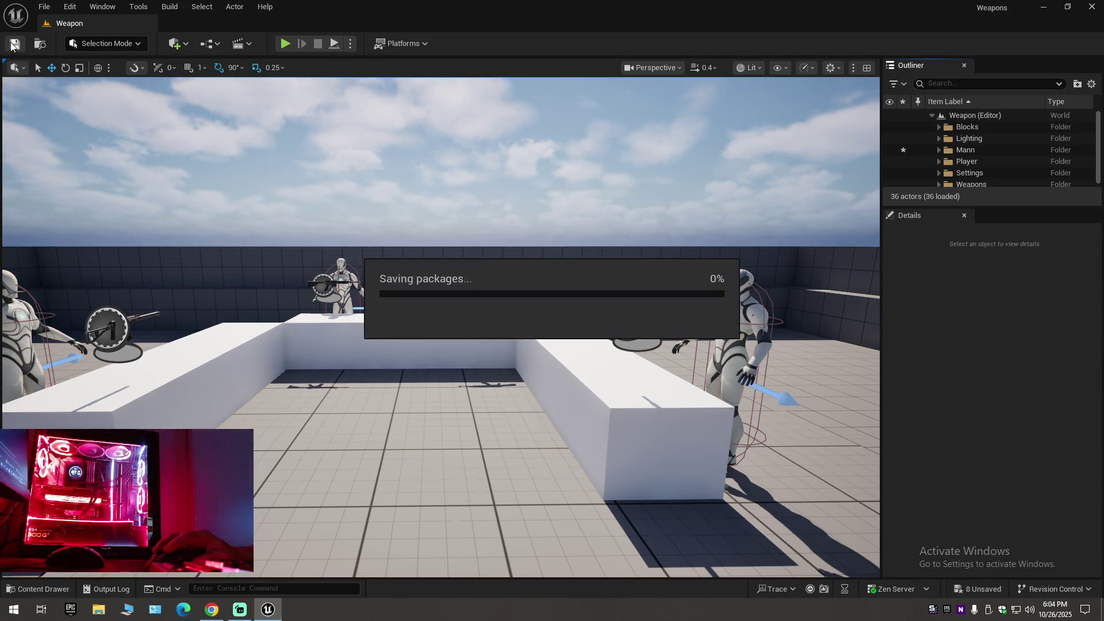
Save Current Level As over the existing Weapon map in Maps, confirming the replacement.
click(44, 6)
click(86, 146)
click(44, 7)
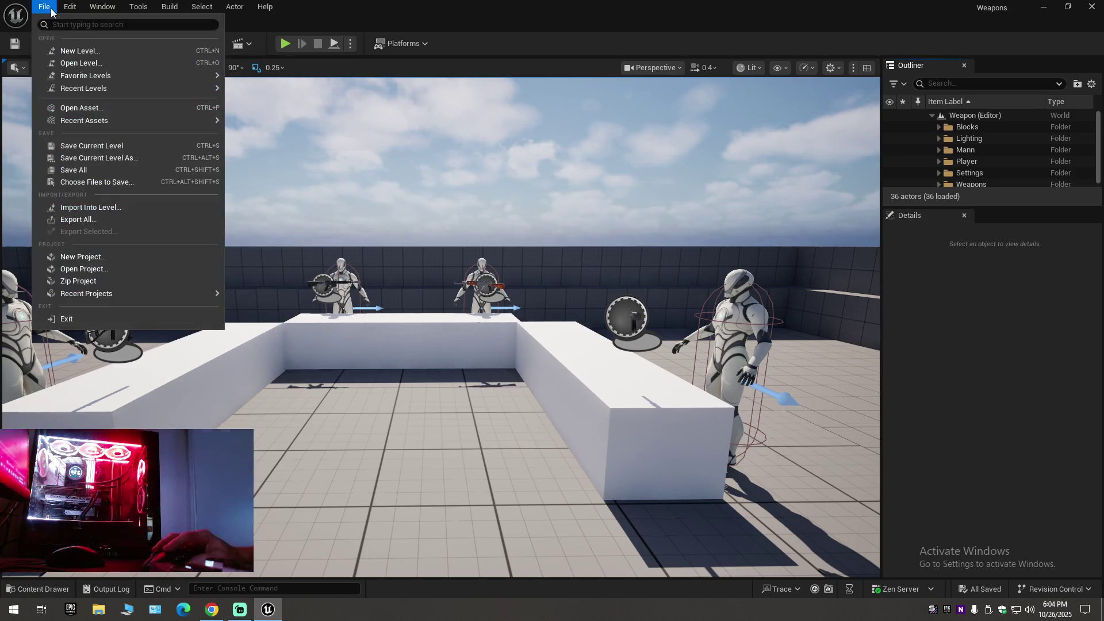
click(81, 158)
click(44, 7)
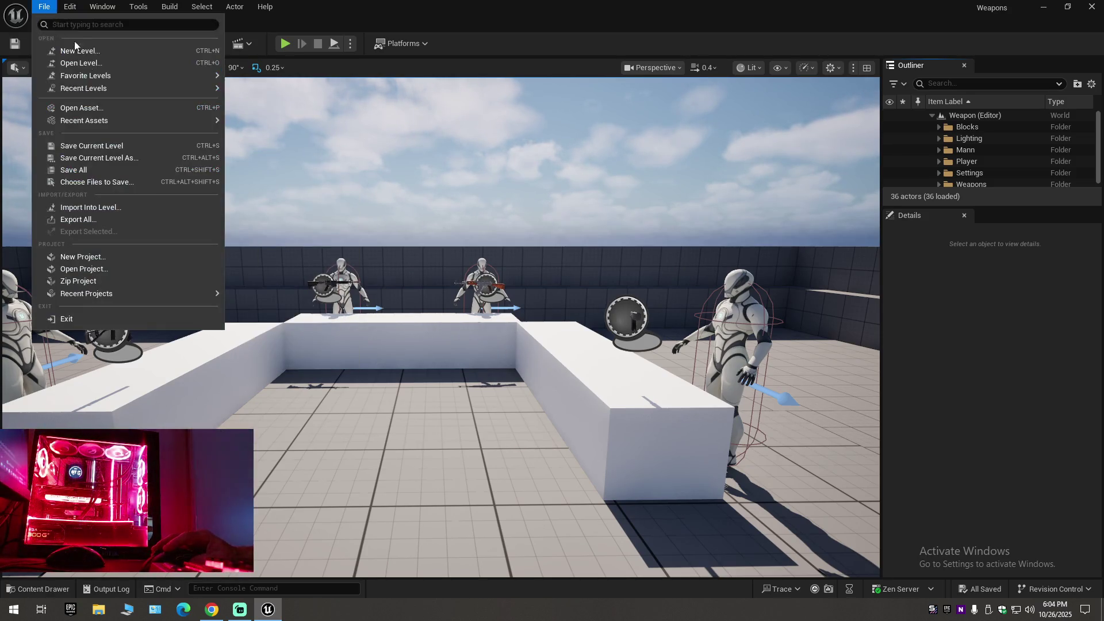
click(81, 159)
double_click(426, 183)
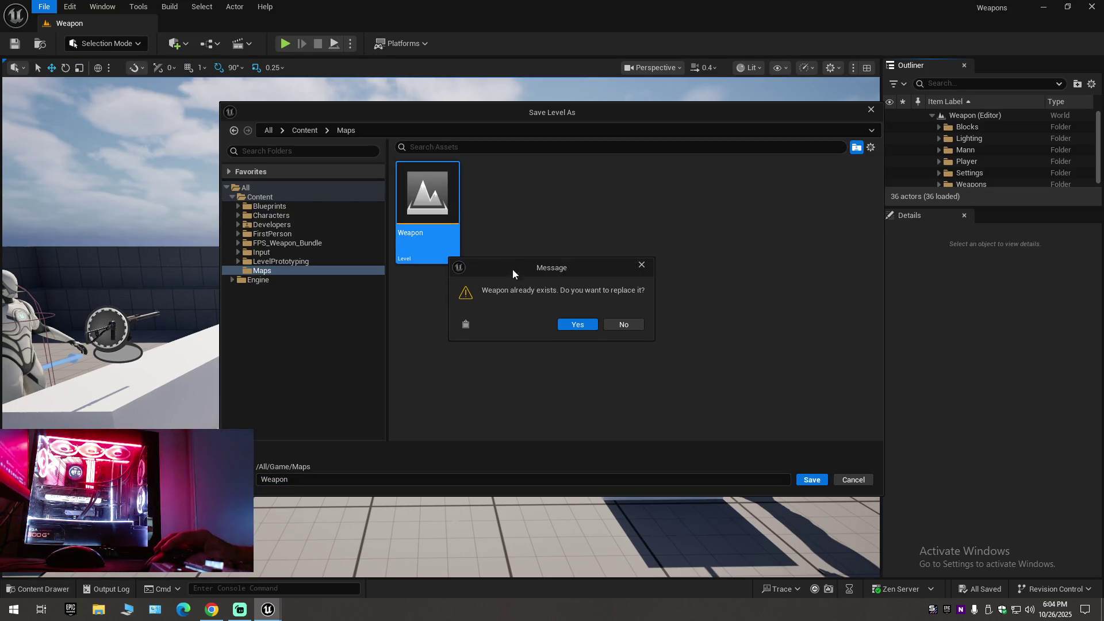
click(577, 324)
Create a new Outliner folder named Delete and move the Mann folder into it.
click(967, 152)
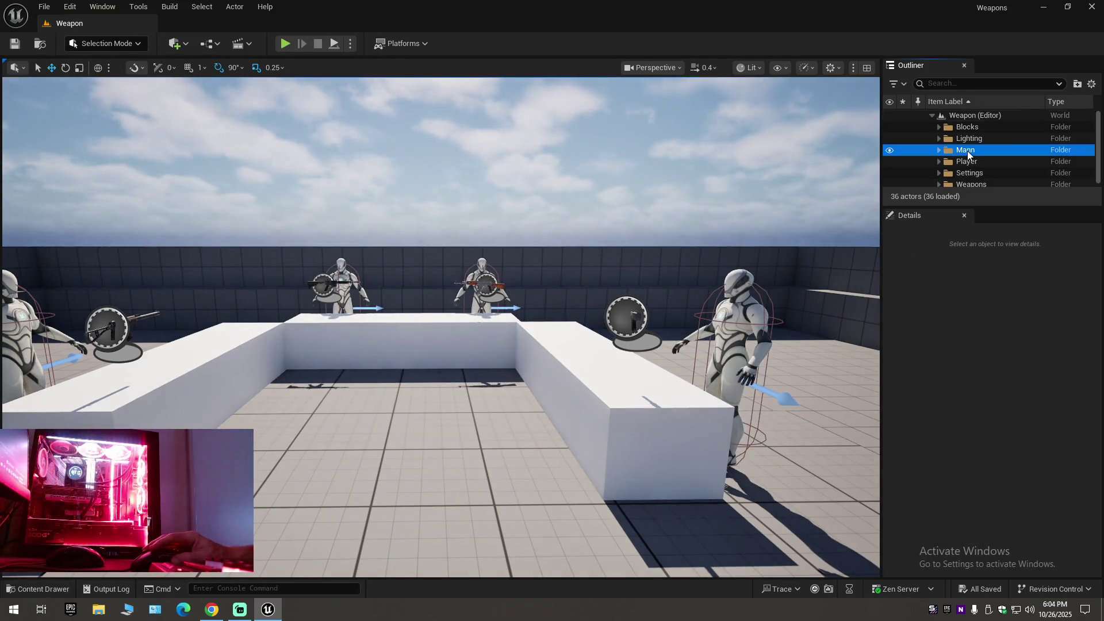
right_click(972, 113)
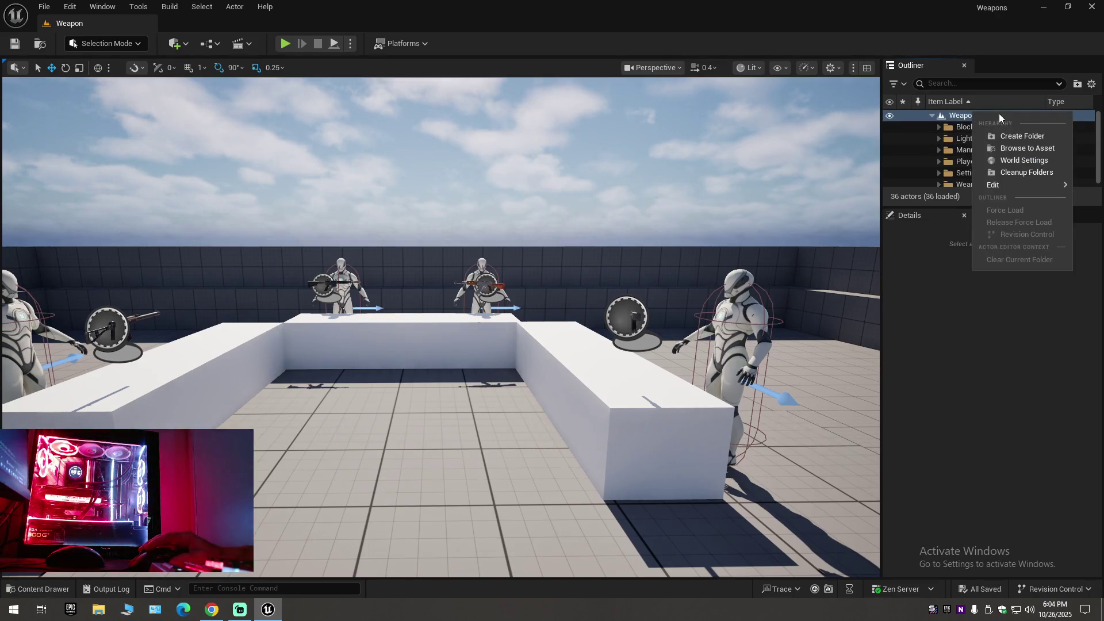
click(1028, 140)
text(D)
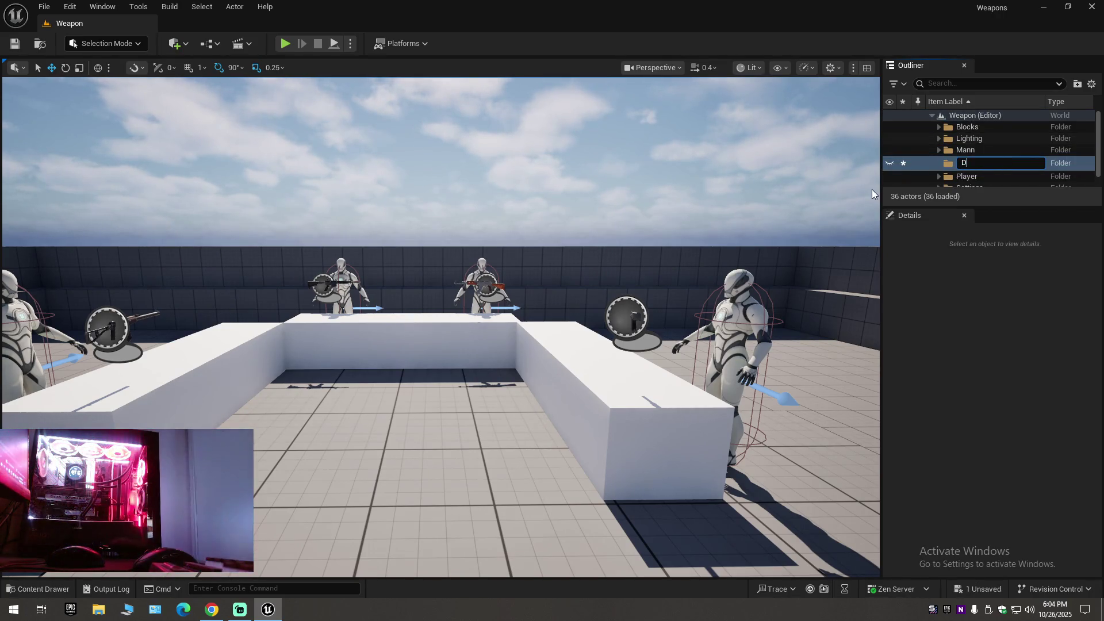
text(el)
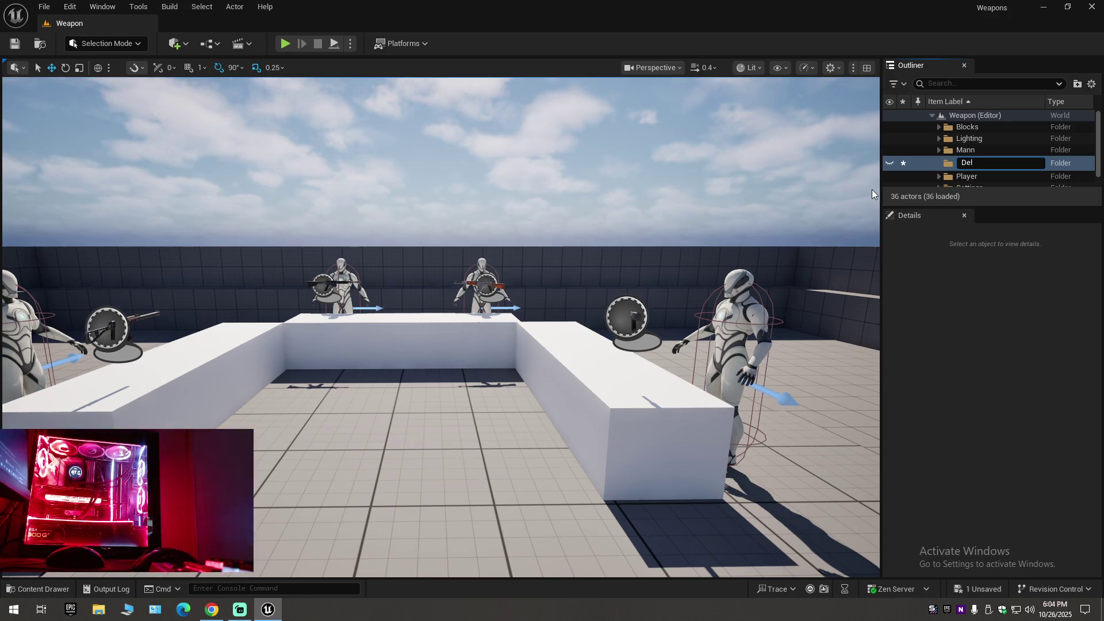
text(ete)
key(Return)
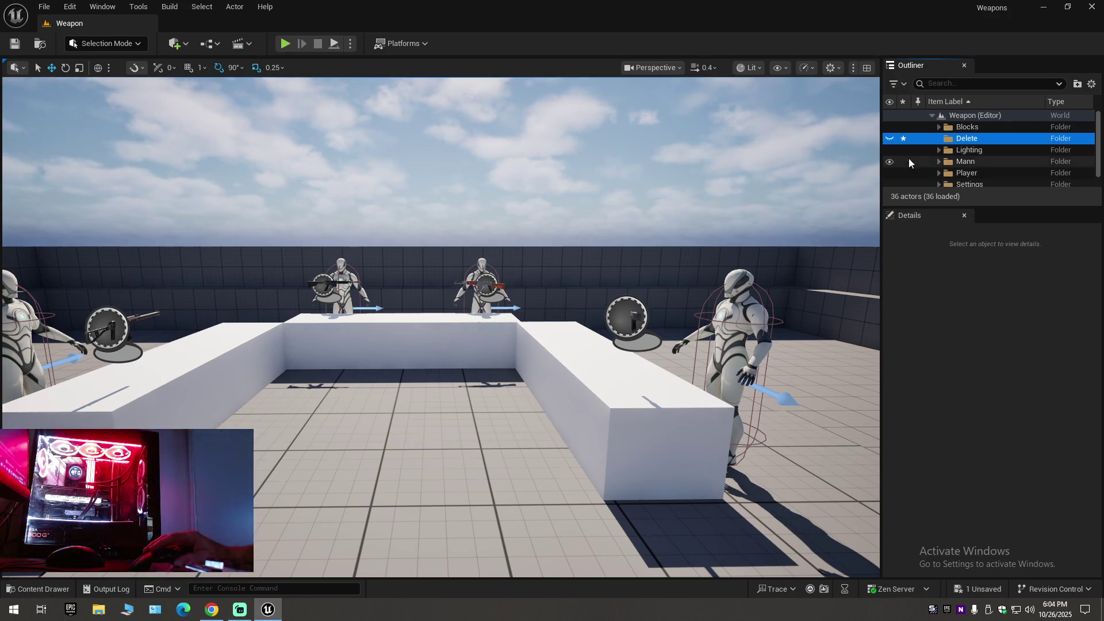
drag(964, 162, 963, 138)
click(944, 149)
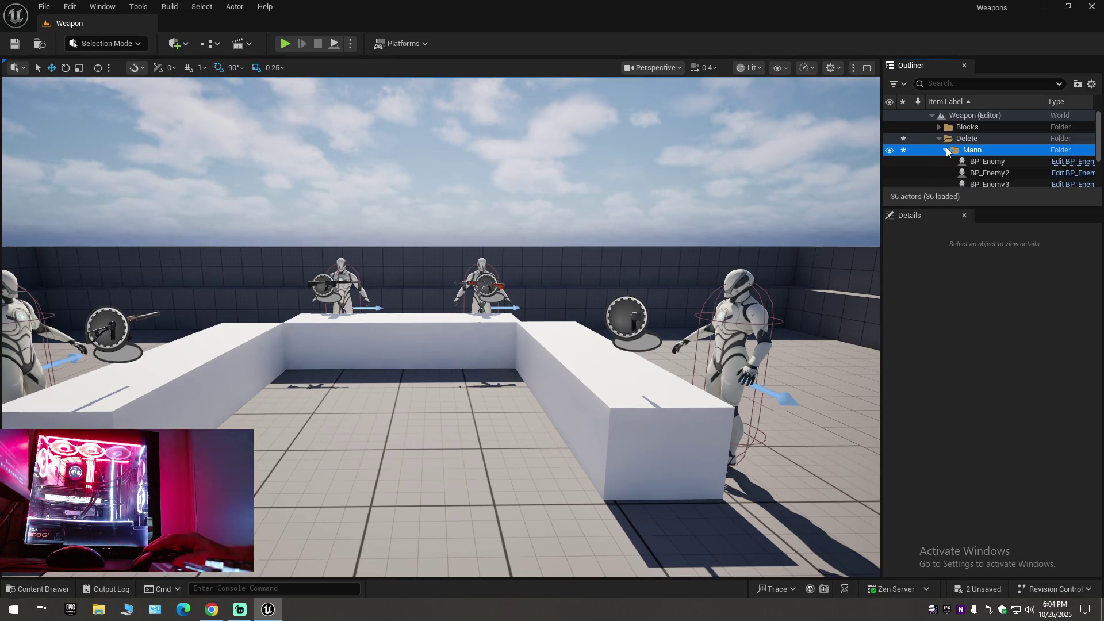
Rename the Mann folder inside Delete to Enemy.
click(1015, 161)
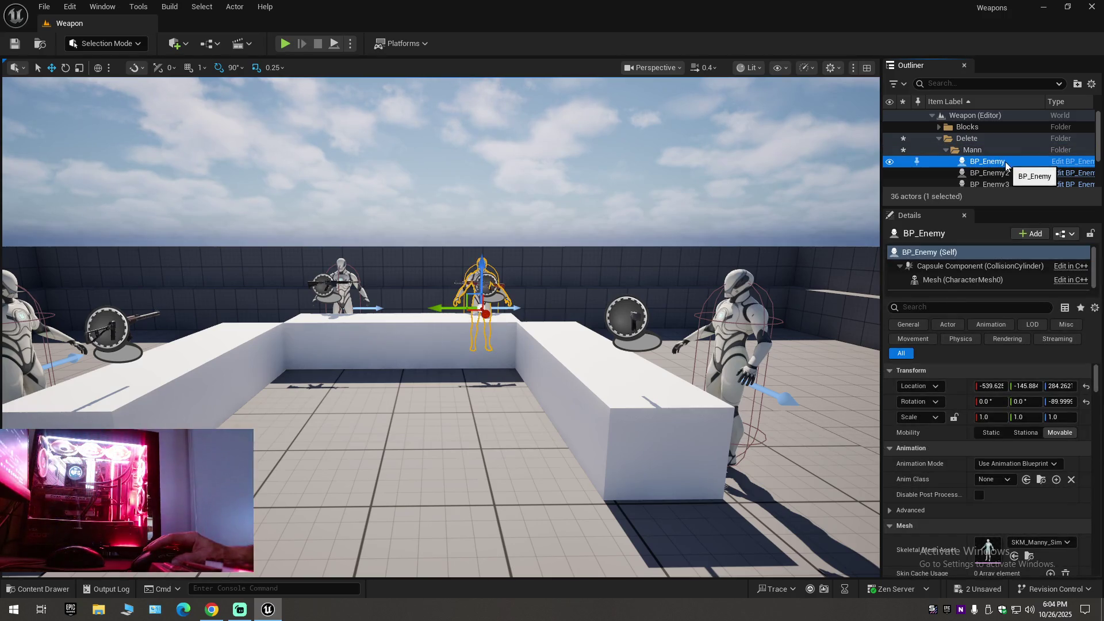
click(1015, 162)
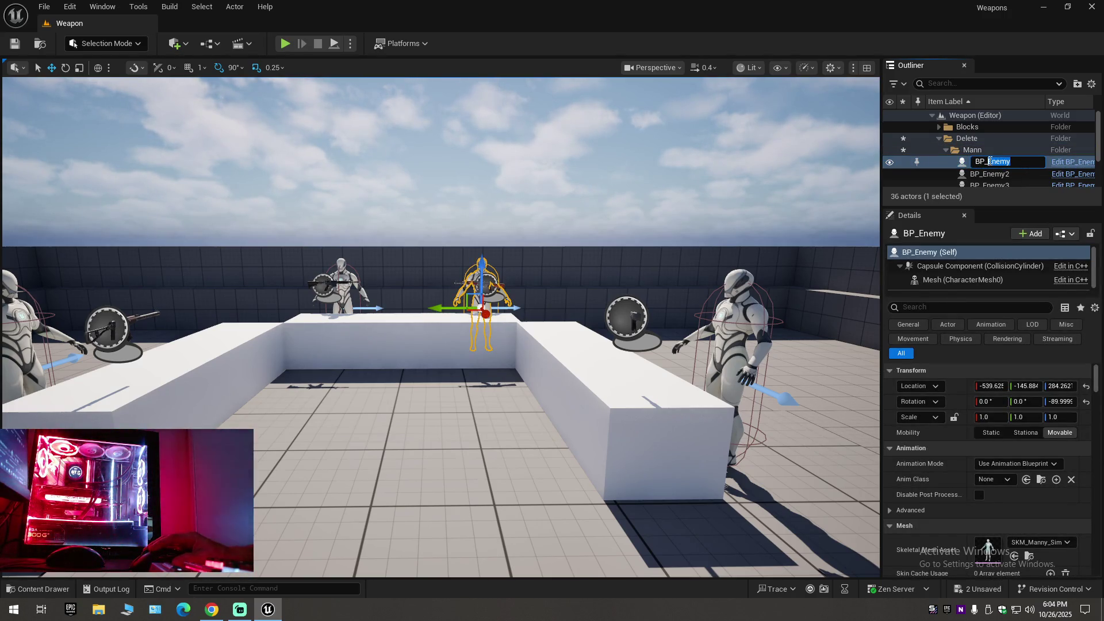
right_click(989, 161)
click(951, 147)
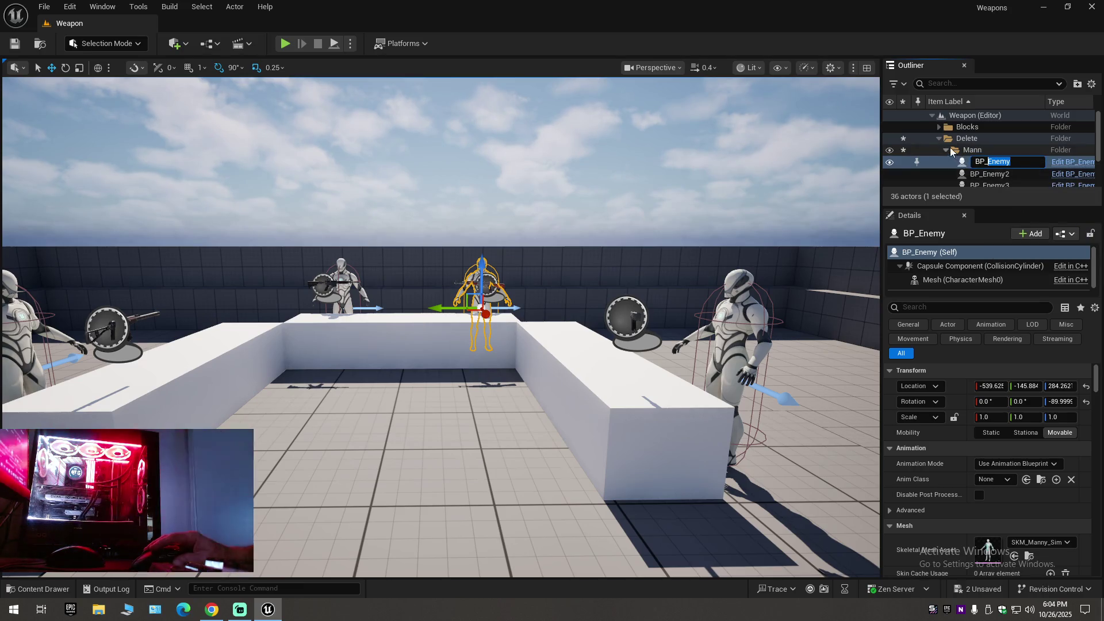
double_click(972, 151)
click(976, 151)
right_click(981, 152)
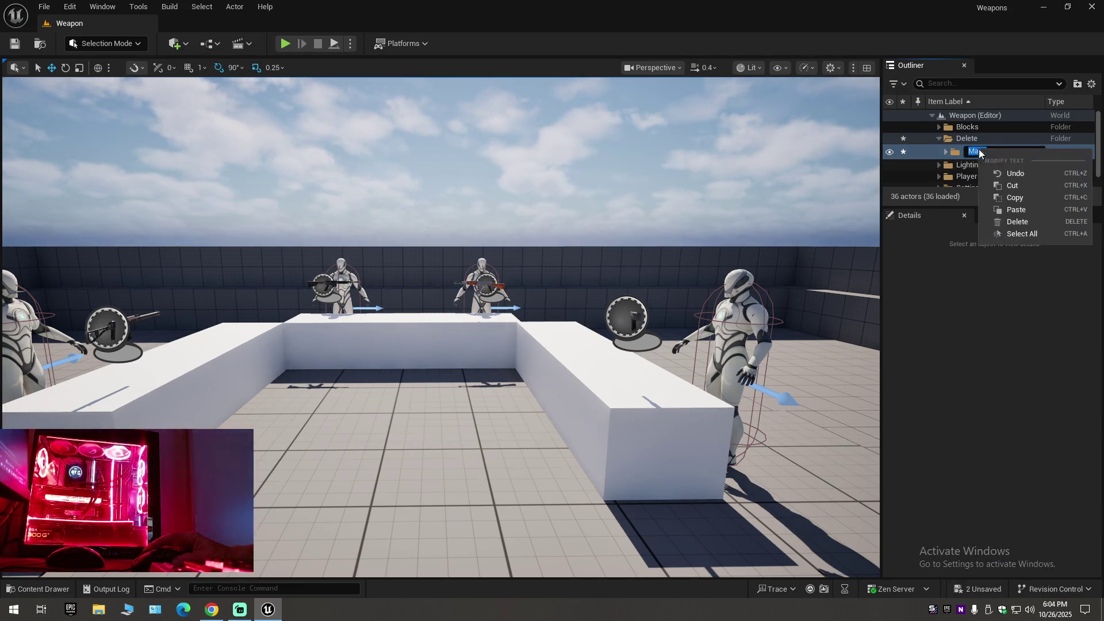
click(1012, 209)
click(940, 153)
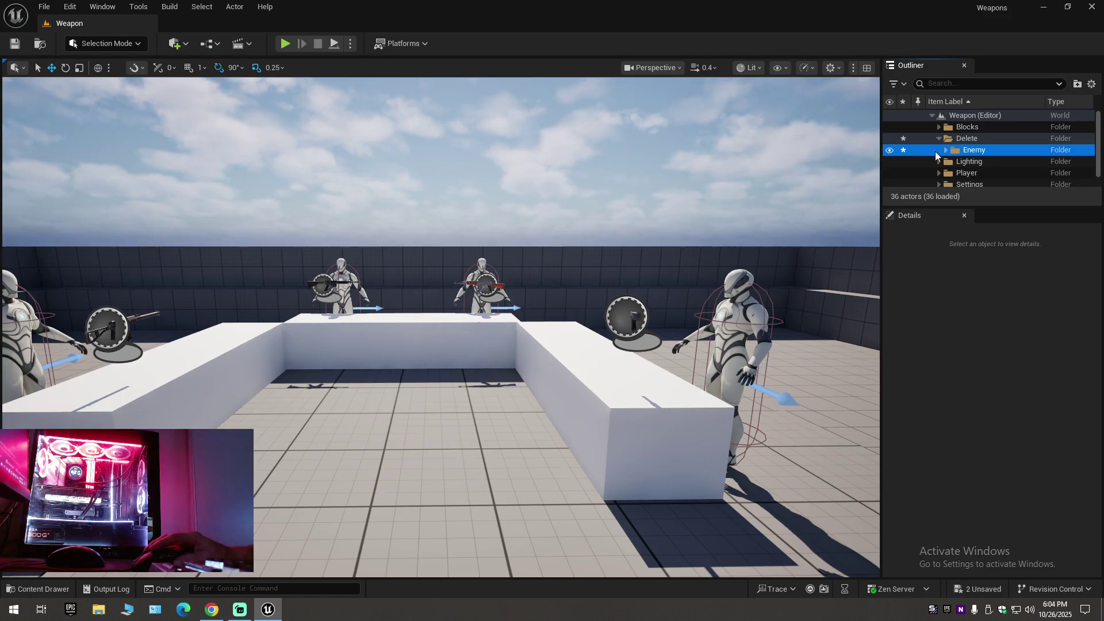
Collapse the Outliner tree, then expand Delete to confirm Enemy and its actors sit inside.
click(940, 139)
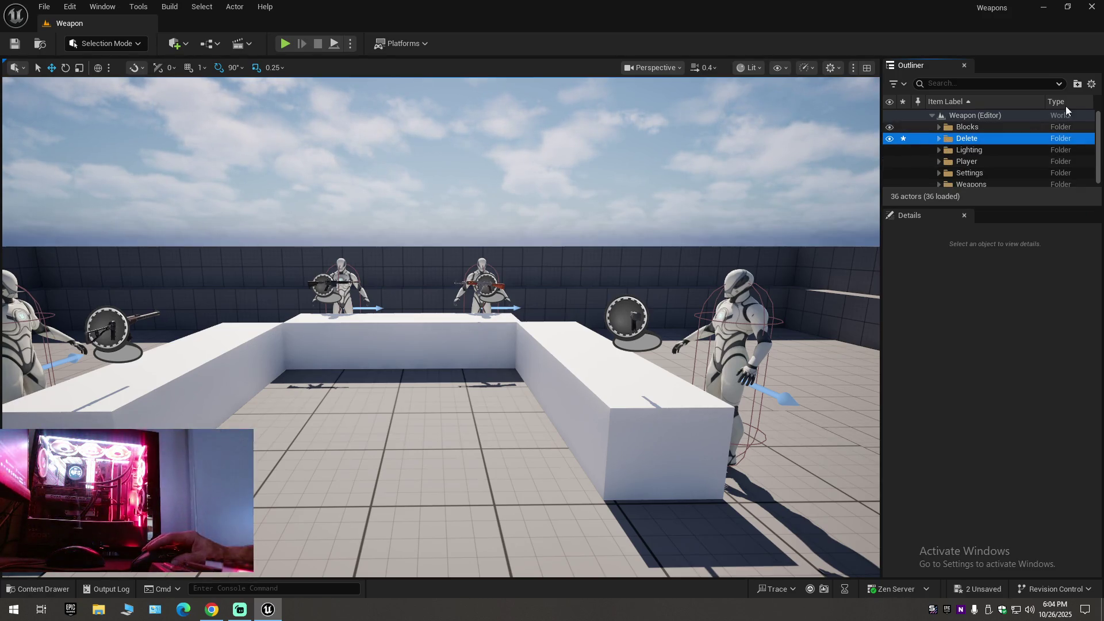
click(1092, 84)
click(1004, 142)
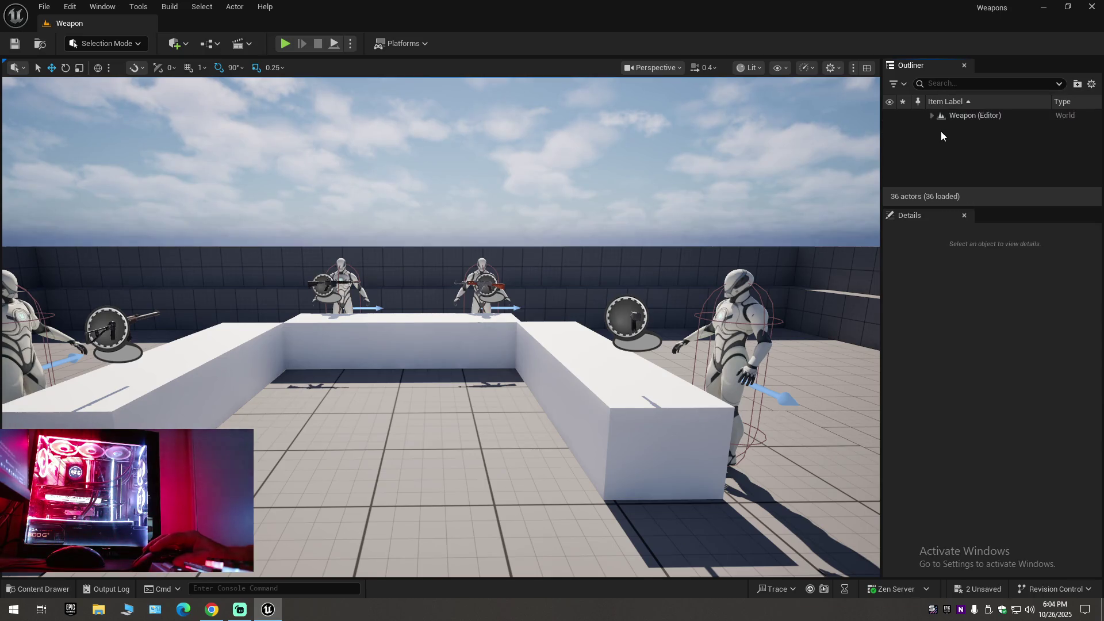
click(932, 115)
click(939, 138)
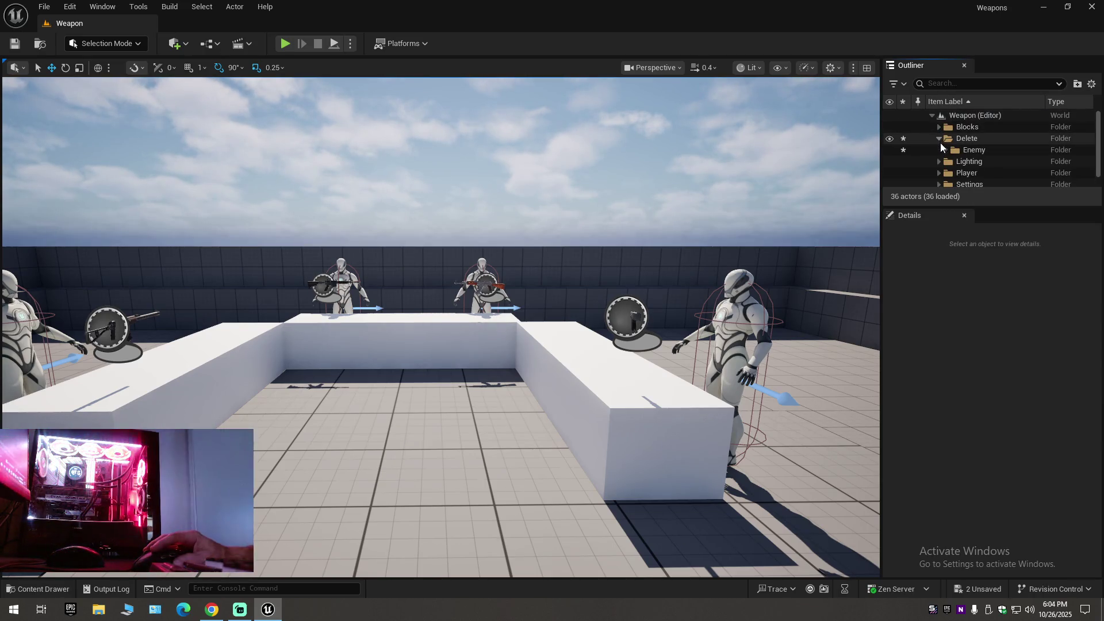
click(946, 150)
click(940, 138)
Enlarge the Outliner to fit every folder and reframe the viewport on all enemies.
scroll(977, 178, down, 1)
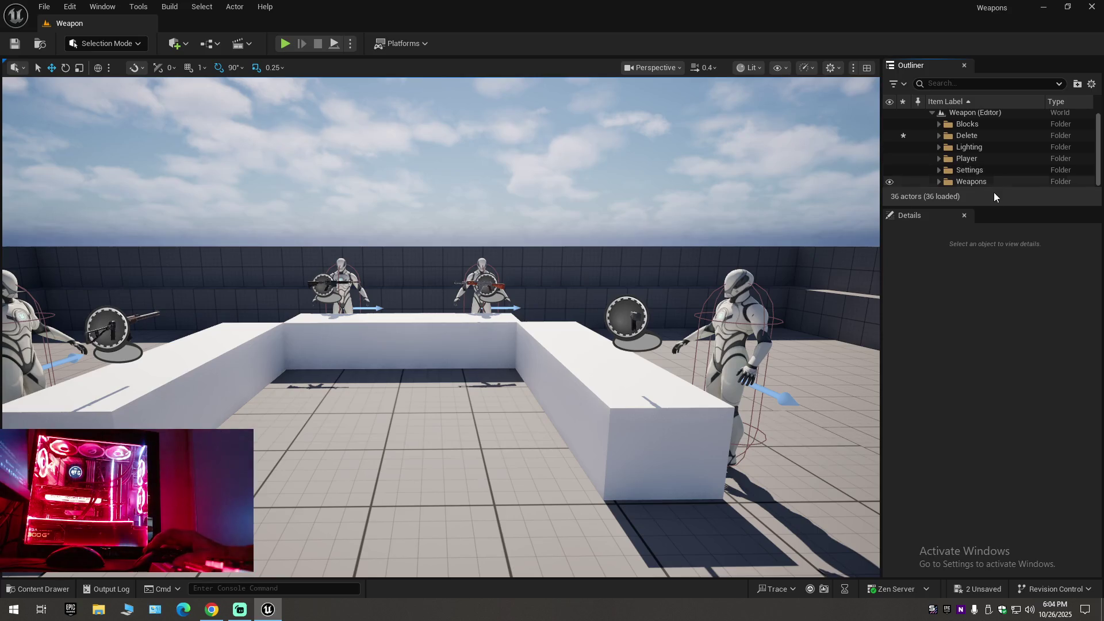
drag(996, 207, 997, 237)
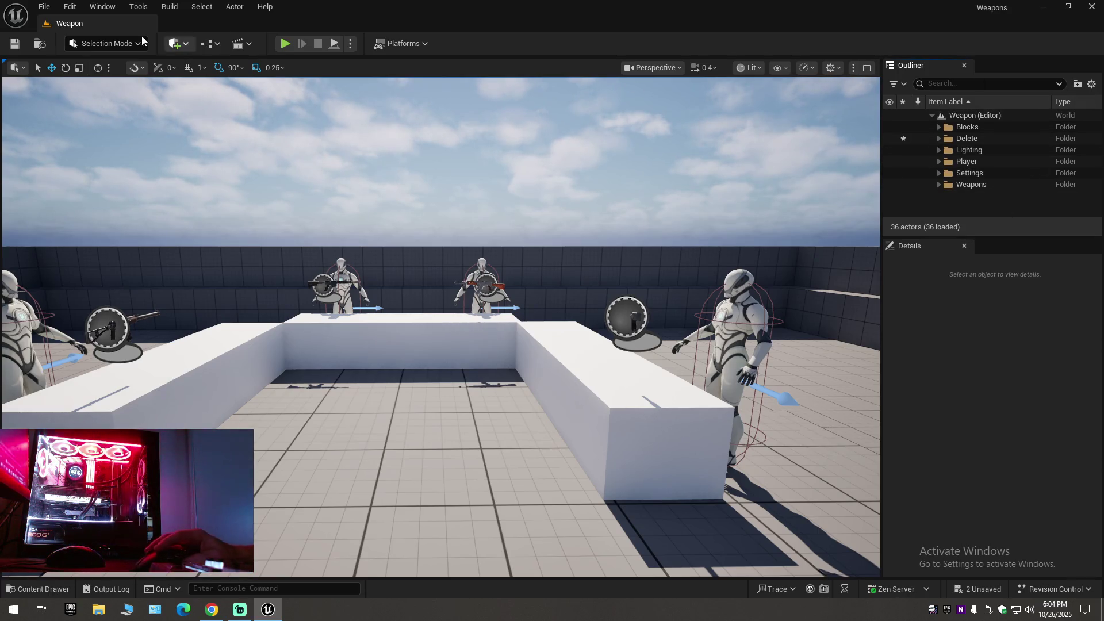
click(1092, 85)
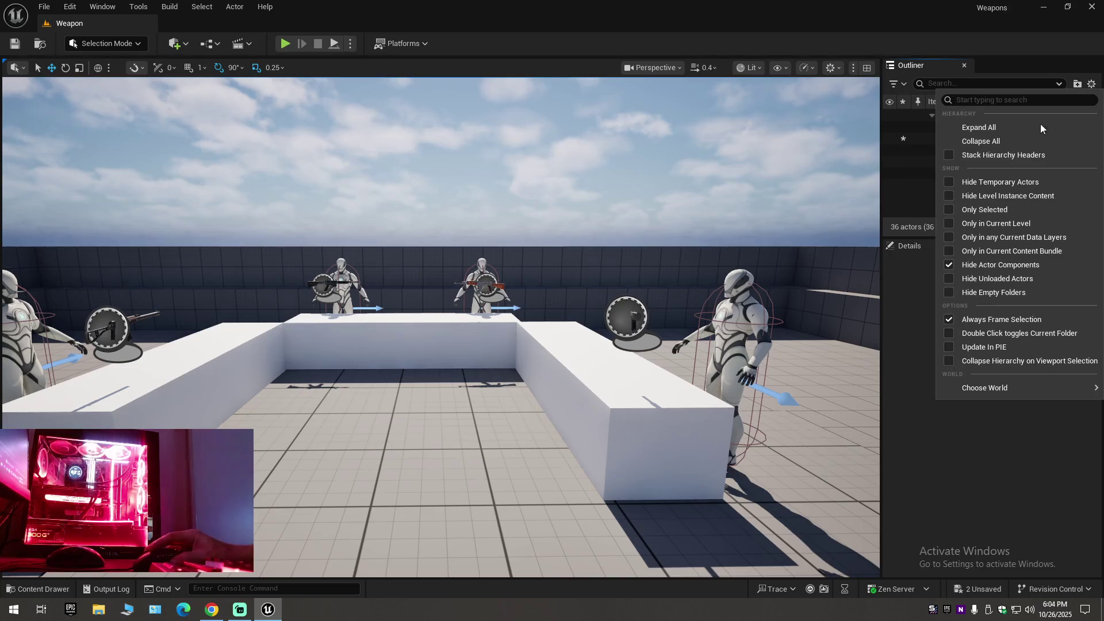
click(1007, 142)
click(933, 116)
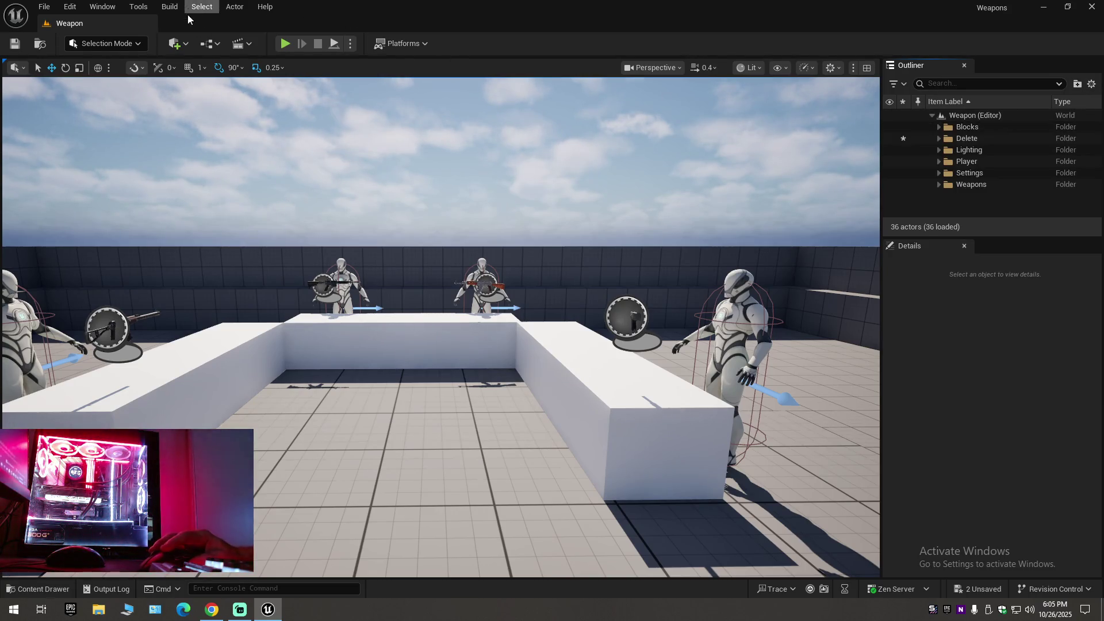
drag(495, 174, 471, 207)
drag(460, 144, 452, 138)
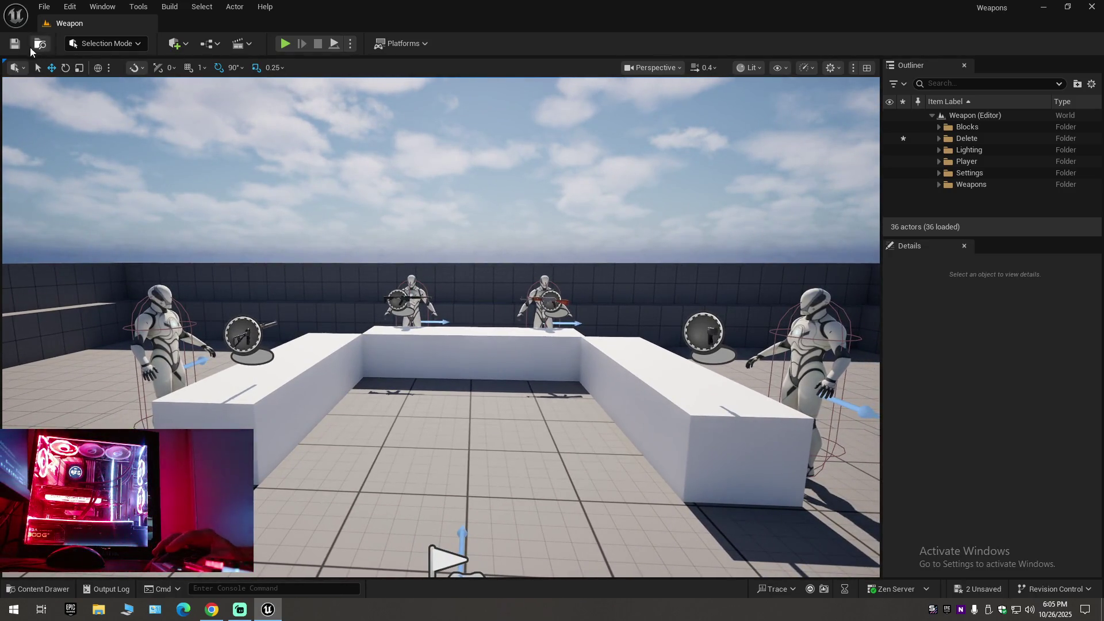
Save the current level as Weapon, replacing the existing Weapon map.
click(16, 44)
click(44, 6)
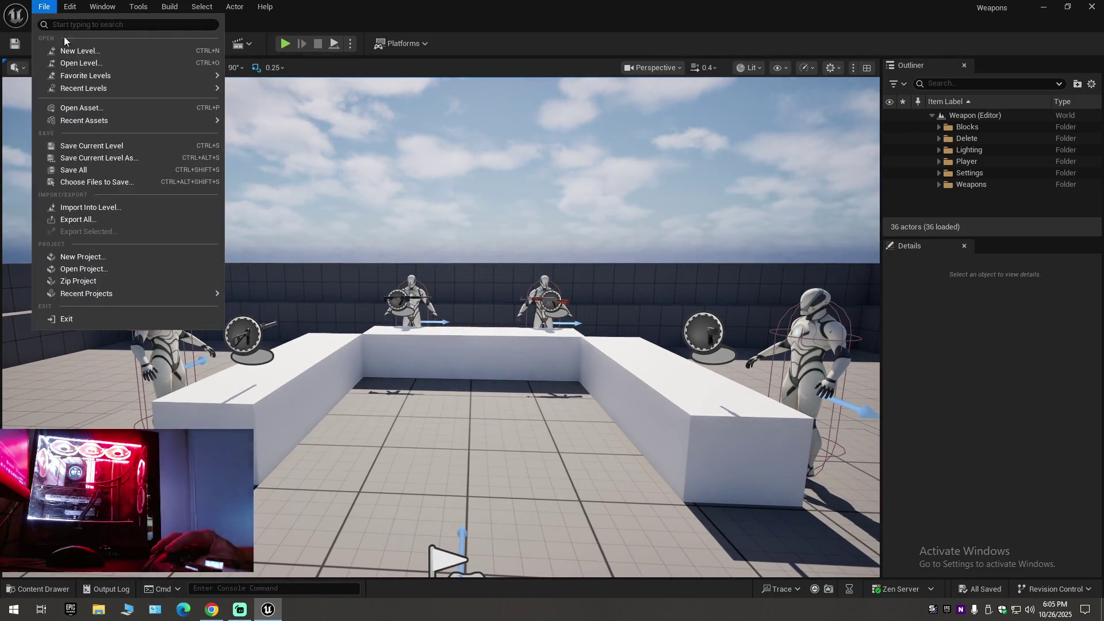
click(99, 146)
click(43, 7)
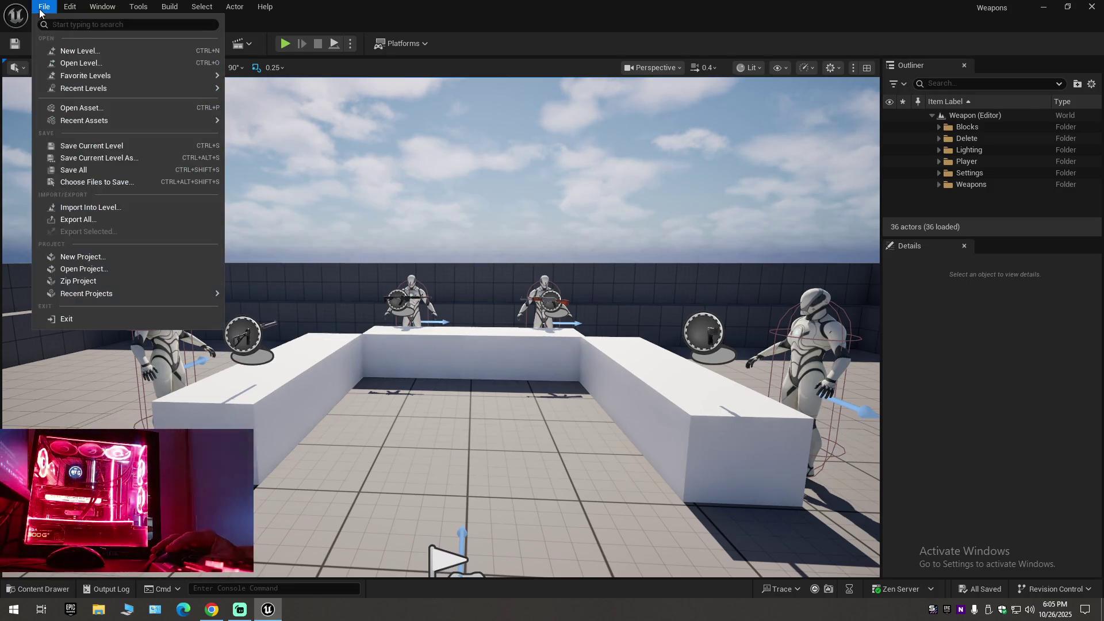
click(92, 170)
click(44, 6)
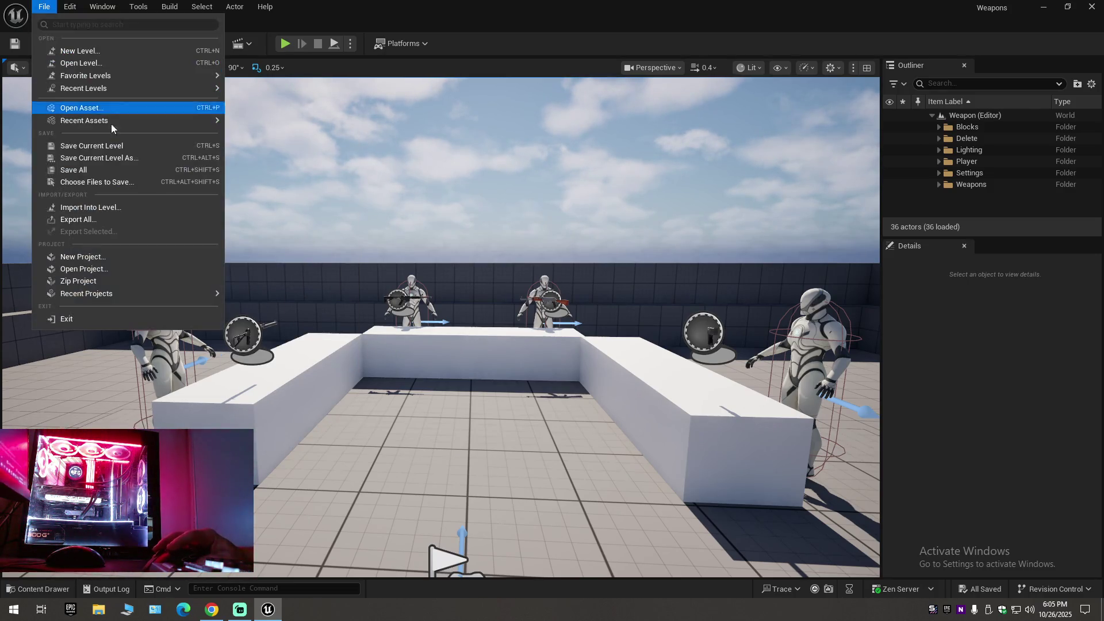
click(110, 158)
double_click(454, 195)
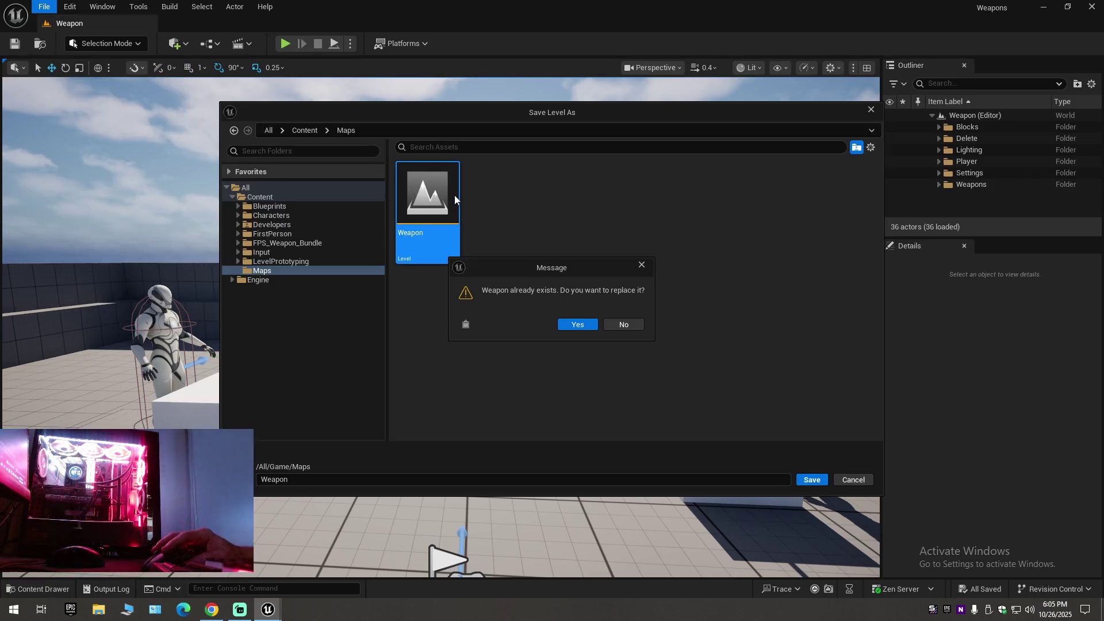
click(576, 325)
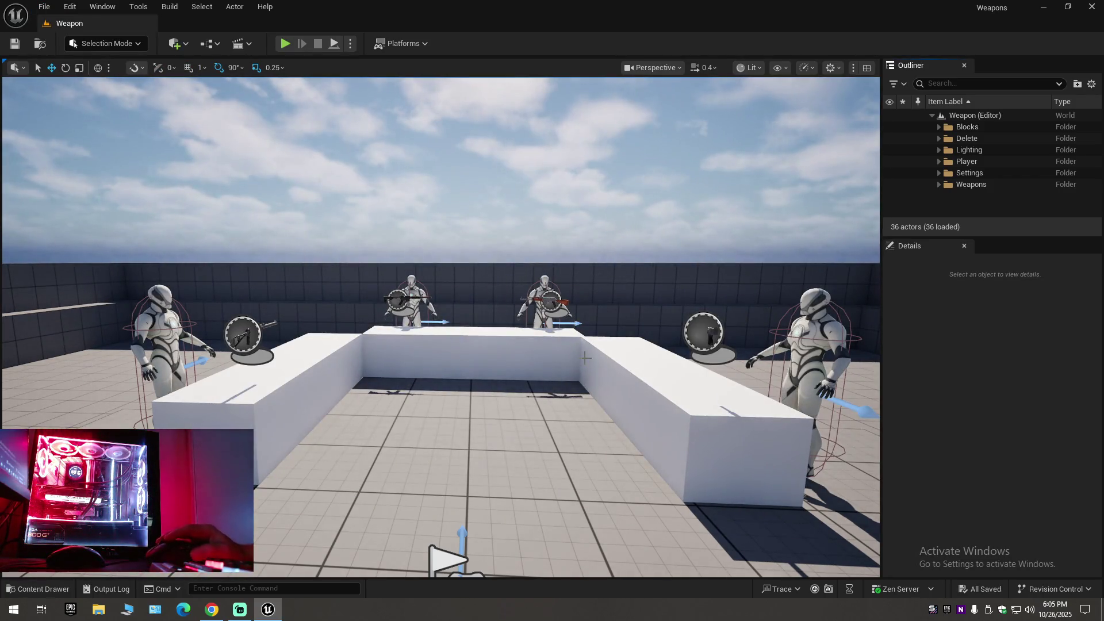
Close the Unreal Editor, exit fullscreen video and minimize the browser to the desktop.
click(1097, 13)
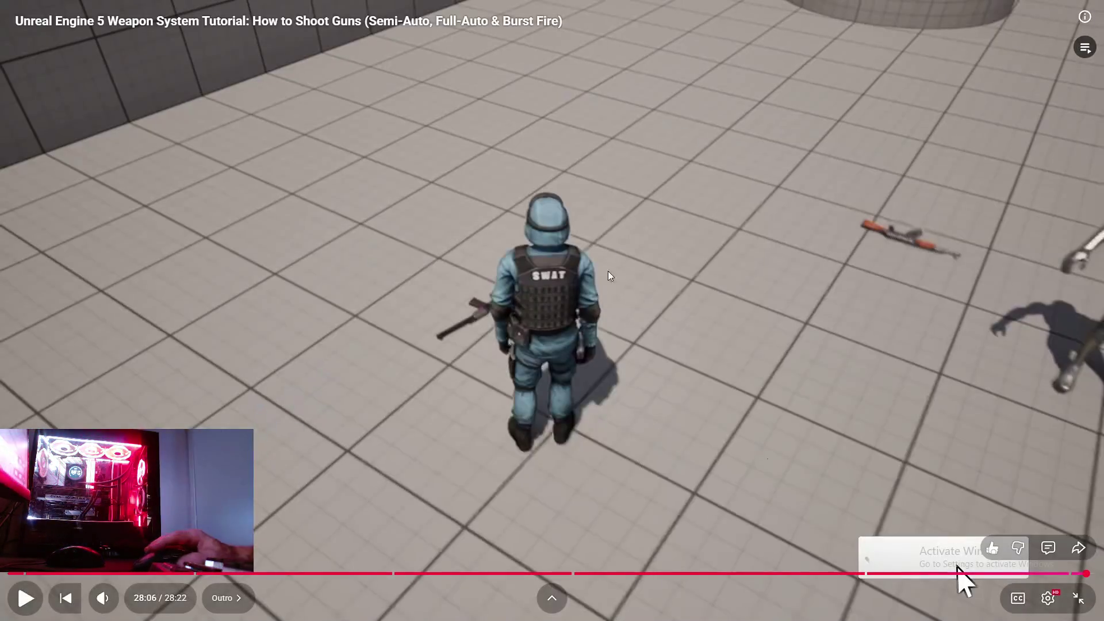
key(Escape)
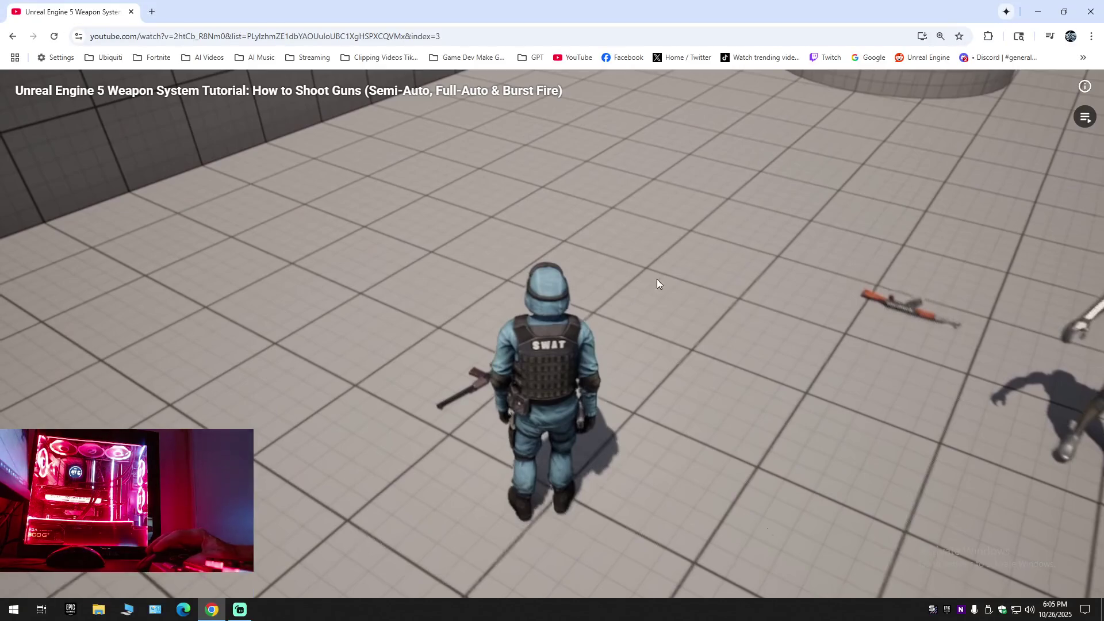
key(super+d)
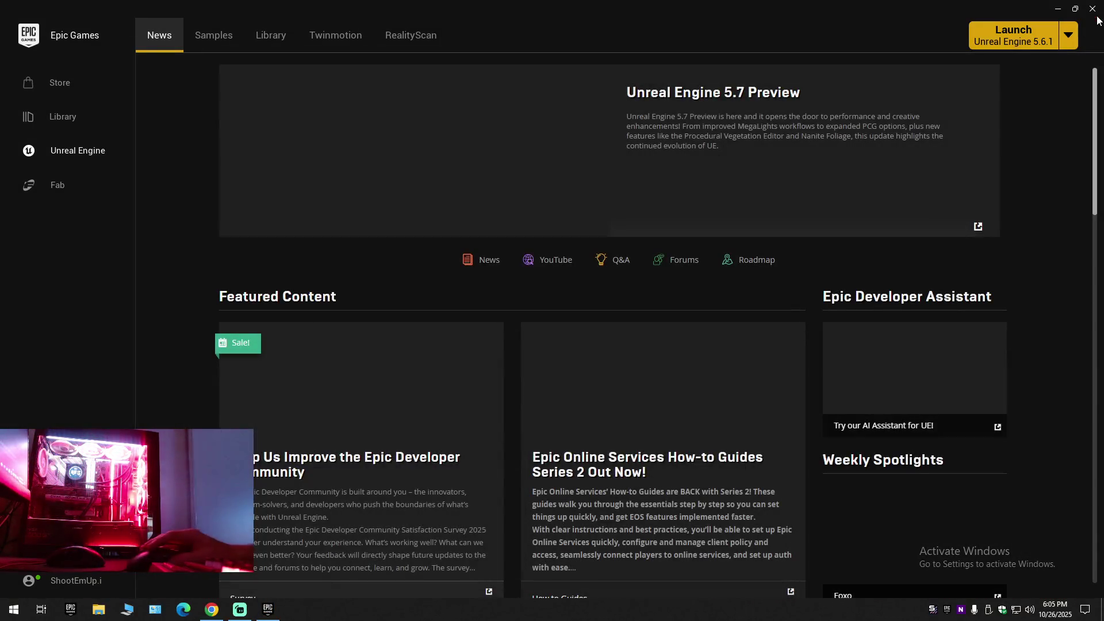
Close the Epic Games Launcher and open D:\Unreal Engine\Projects in File Explorer.
click(1092, 9)
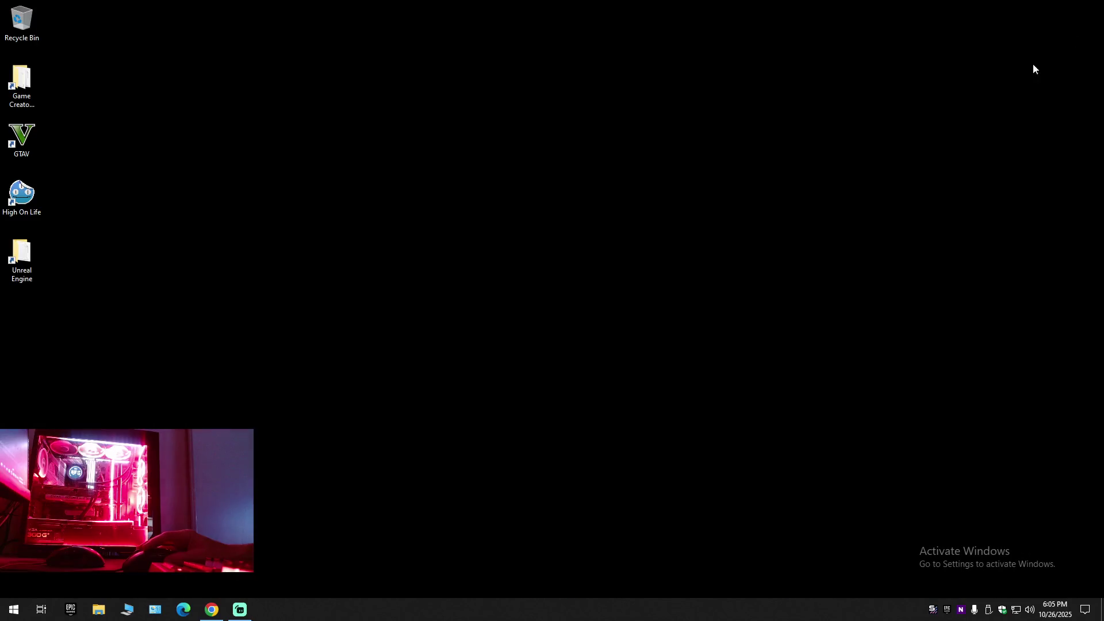
click(98, 610)
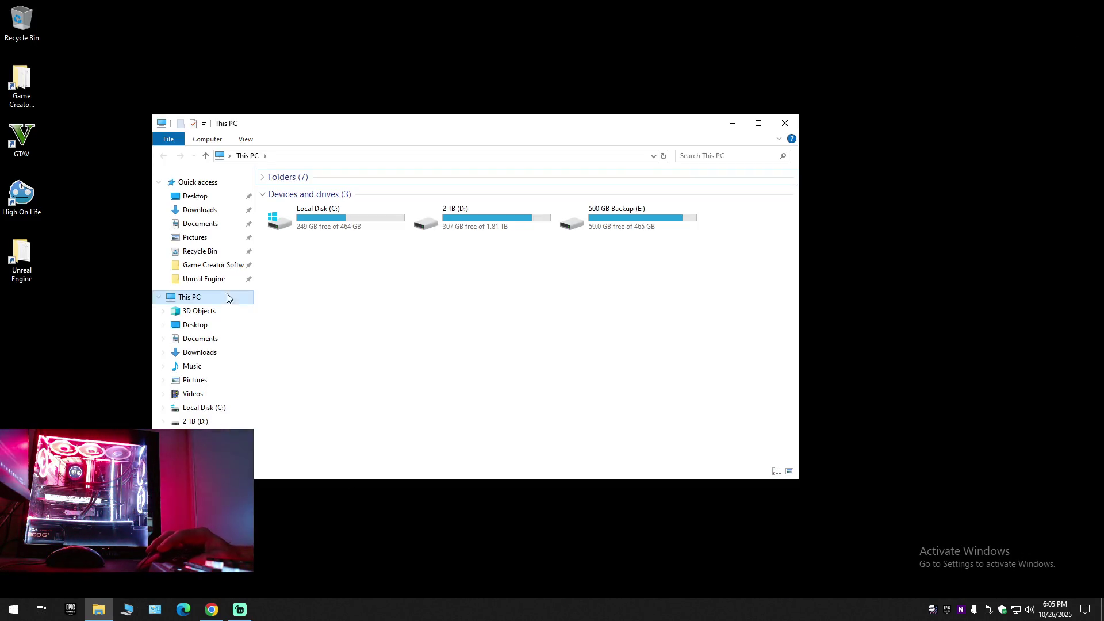
click(203, 279)
double_click(290, 215)
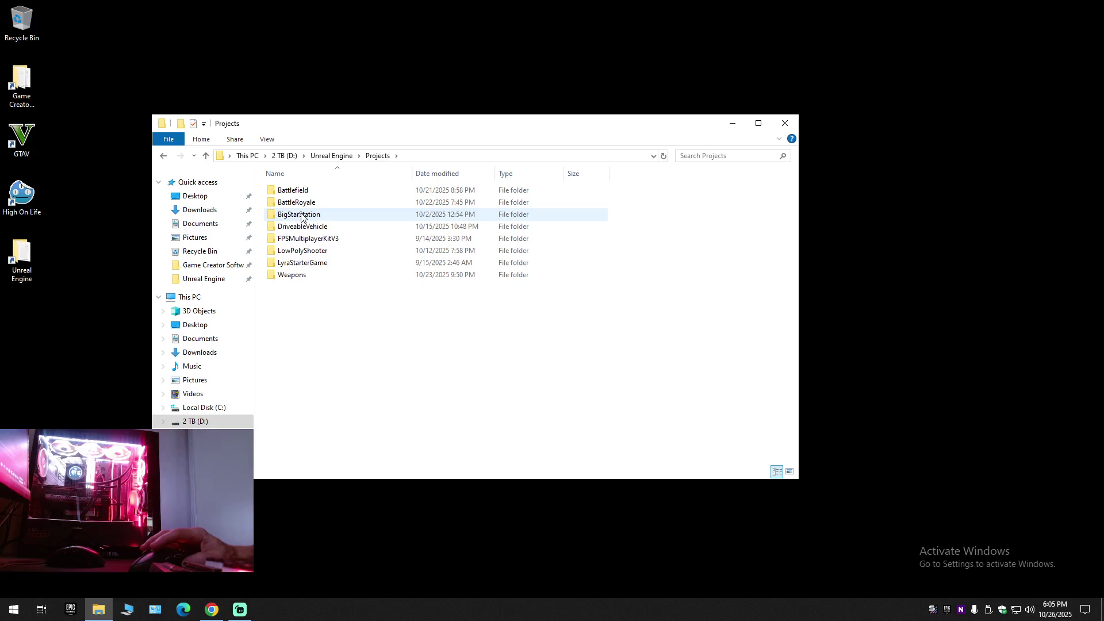
Copy the Weapons project folder and go up to the Unreal Engine folder.
click(293, 276)
right_click(292, 277)
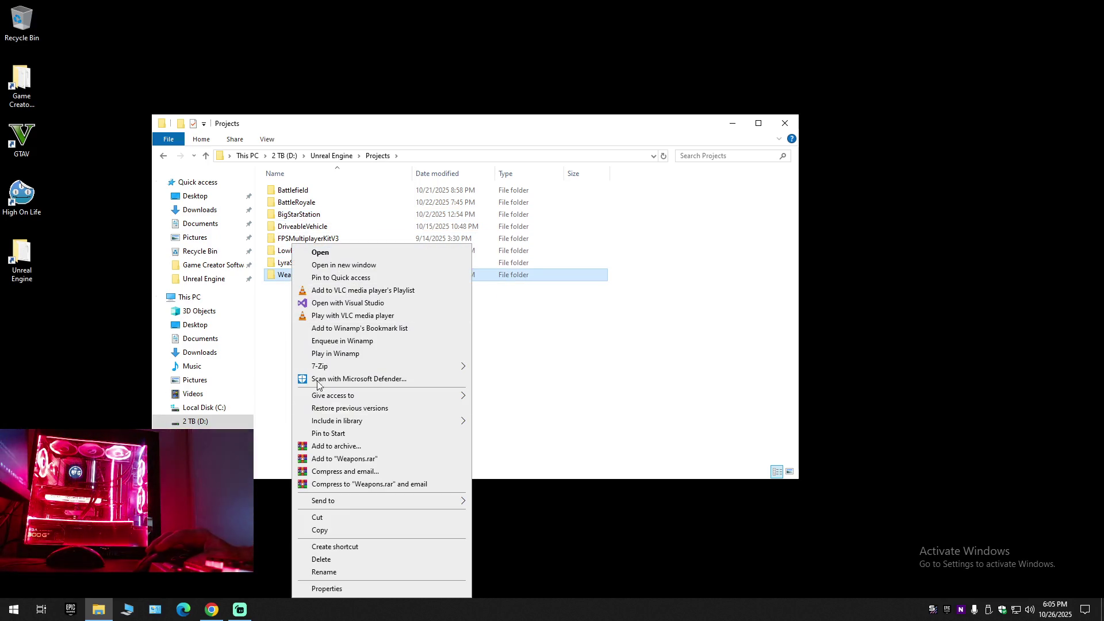
click(321, 532)
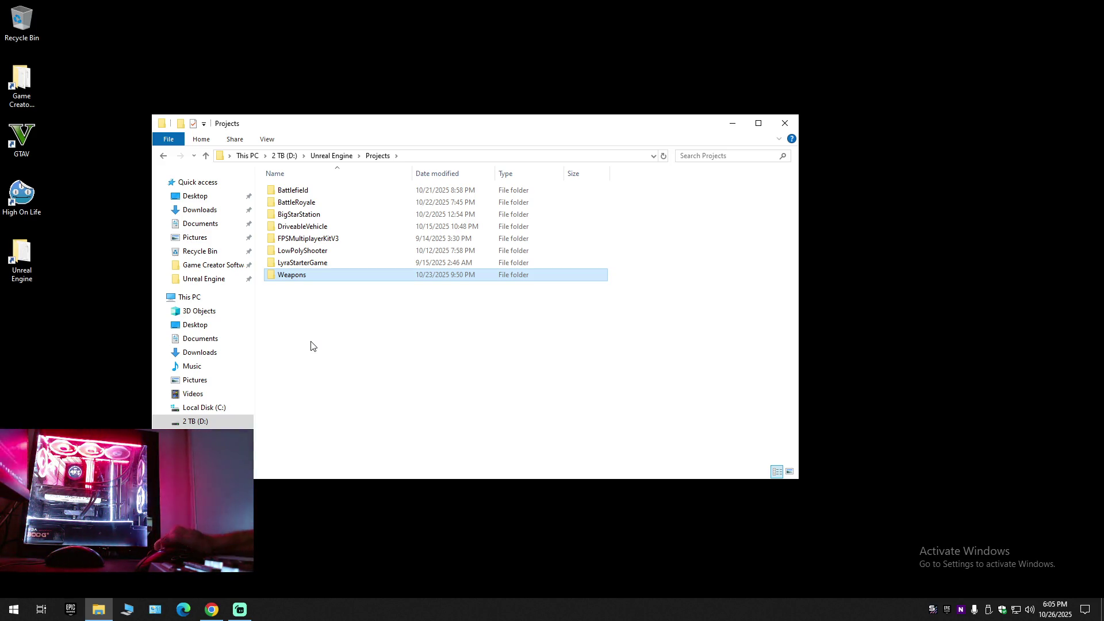
right_click(294, 270)
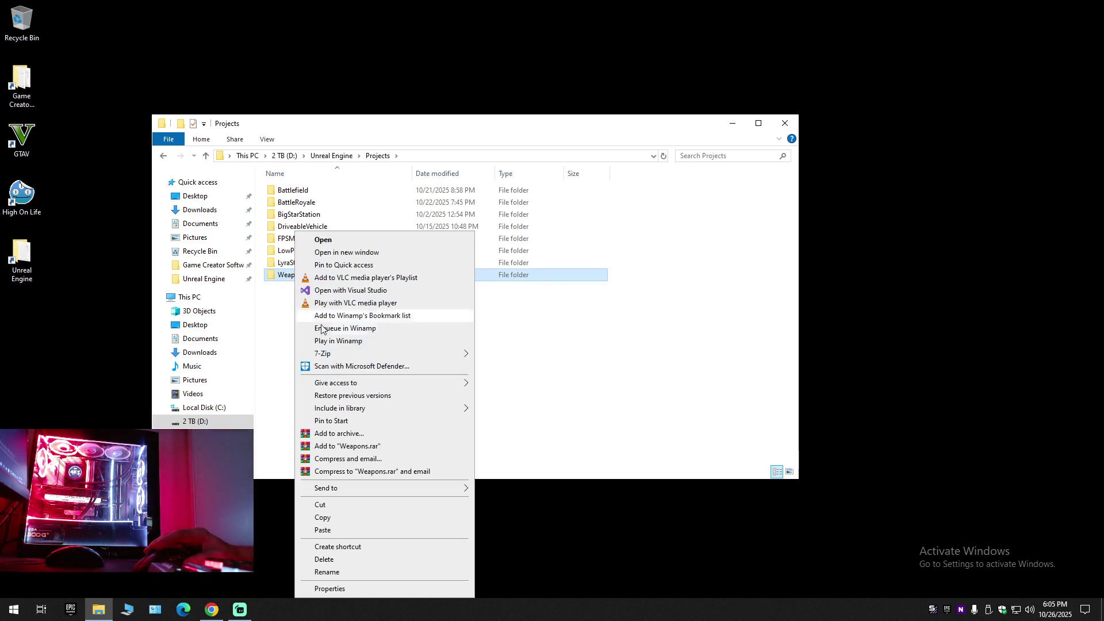
click(315, 519)
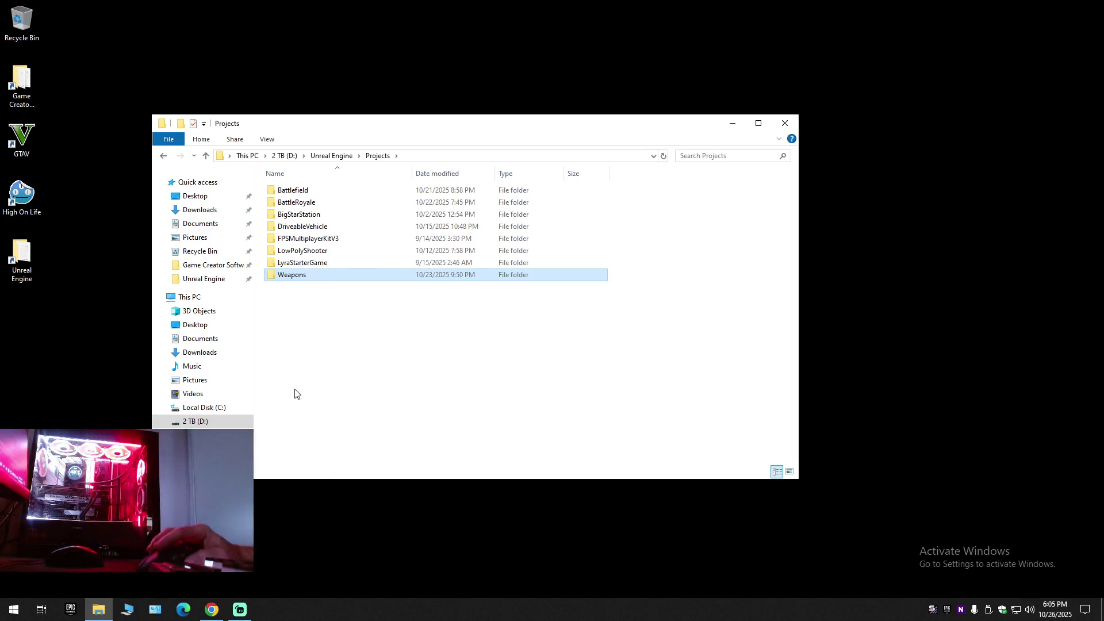
key(alt+Up)
In BackUps\Project Backups, delete the old Weapons backup to the Recycle Bin.
double_click(296, 190)
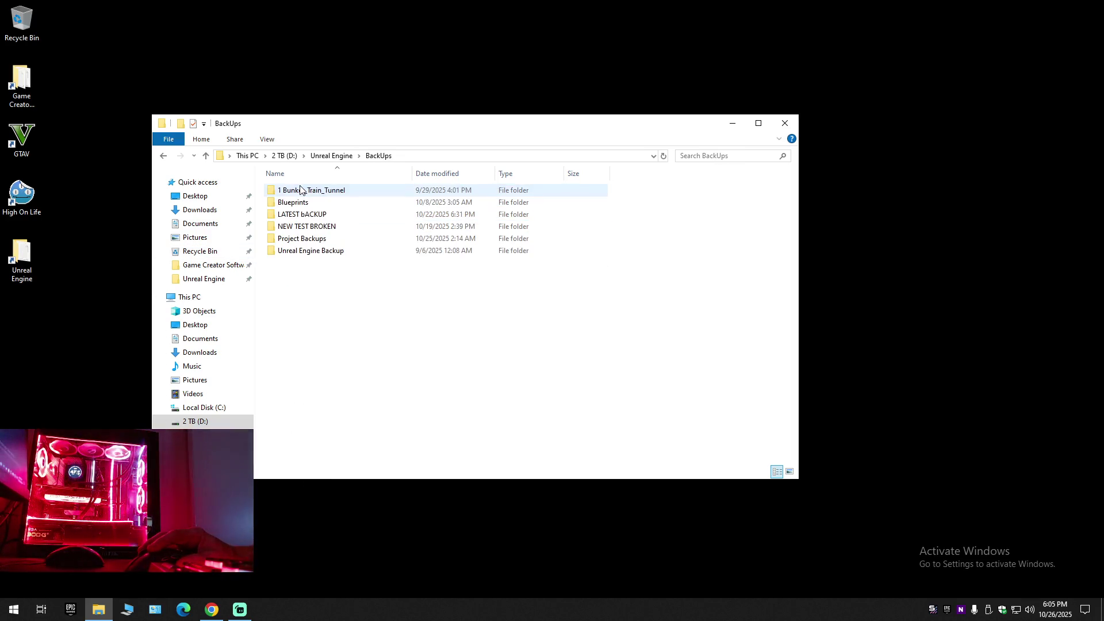
double_click(302, 239)
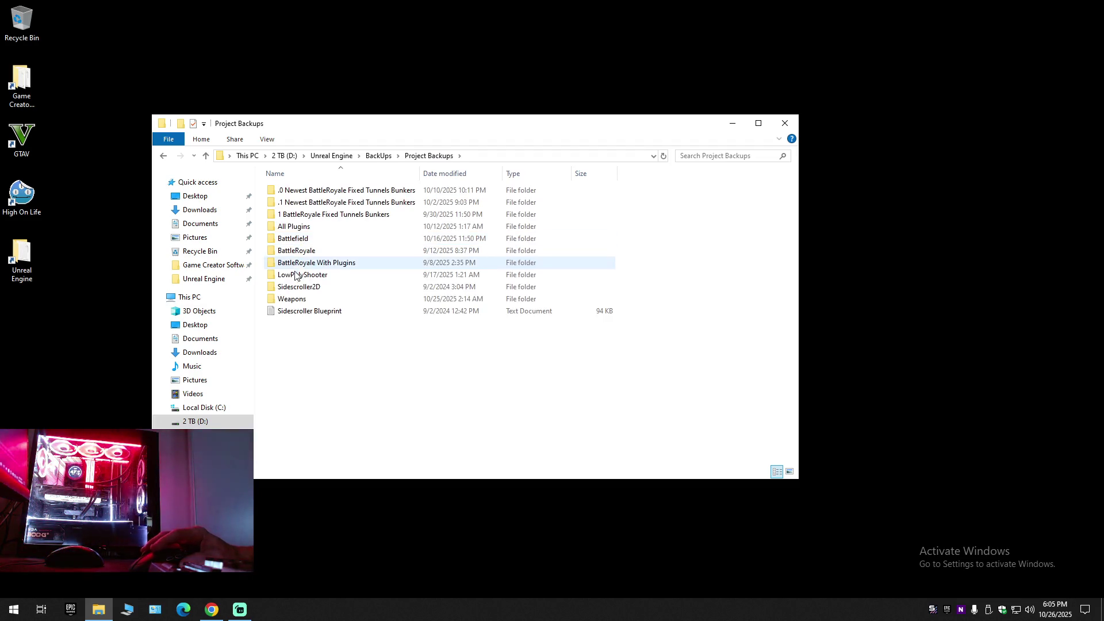
right_click(292, 304)
click(396, 560)
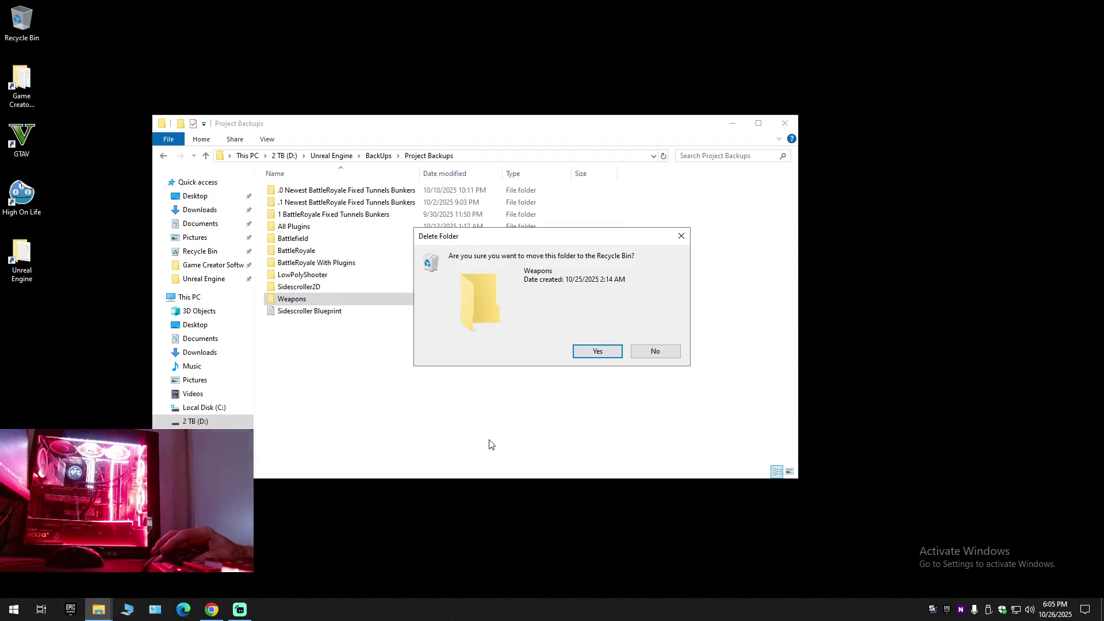
click(598, 352)
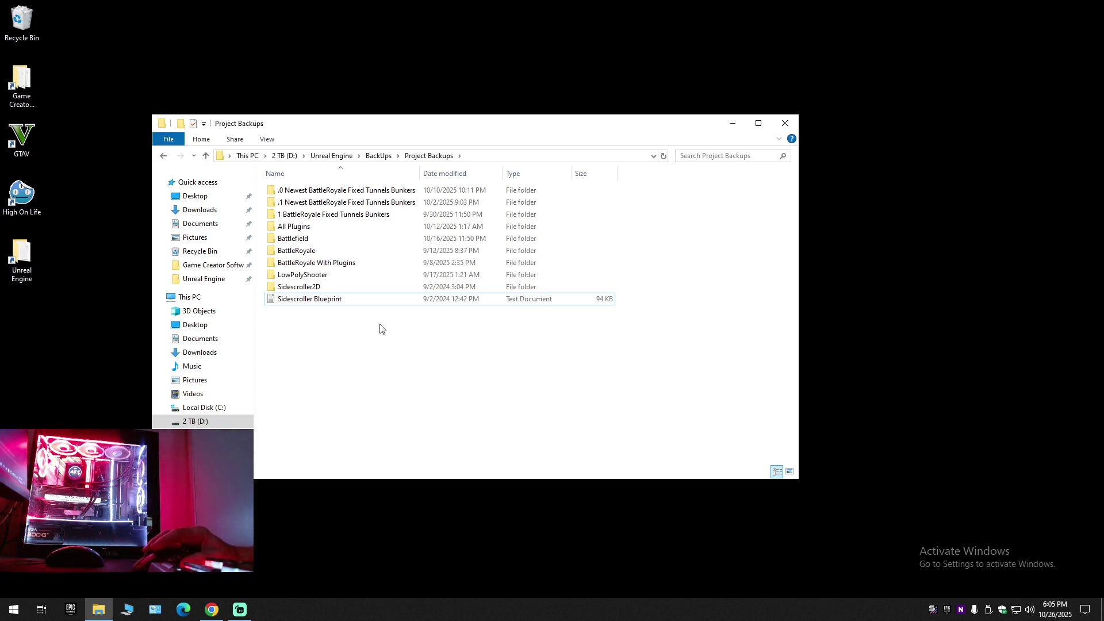
Paste the fresh Weapons copy and check its size in Properties (416 MB).
right_click(351, 366)
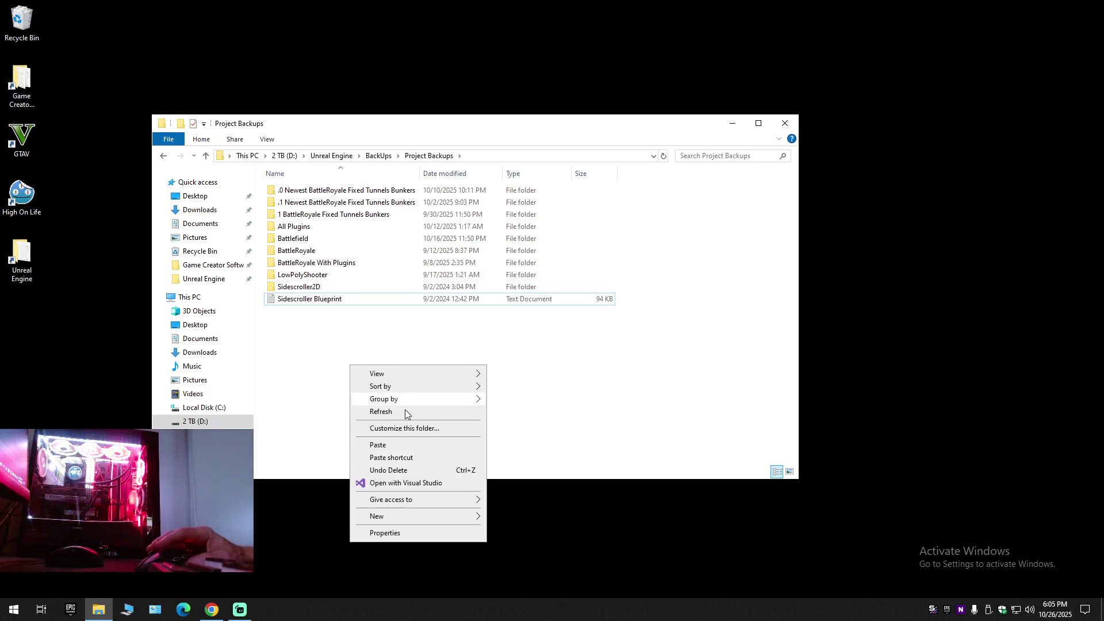
click(405, 446)
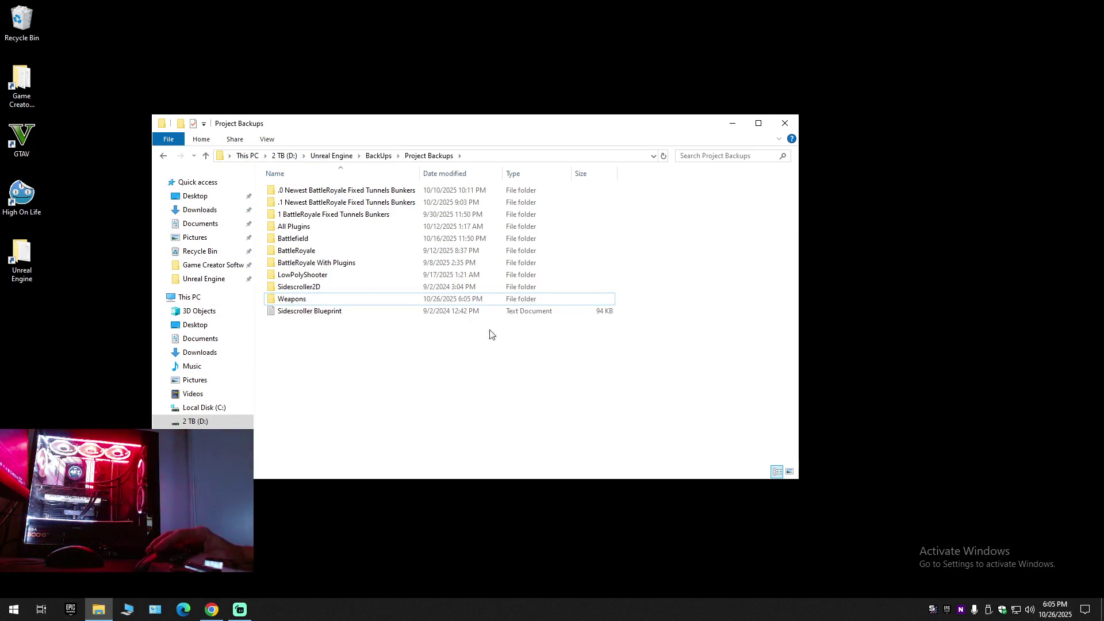
right_click(294, 299)
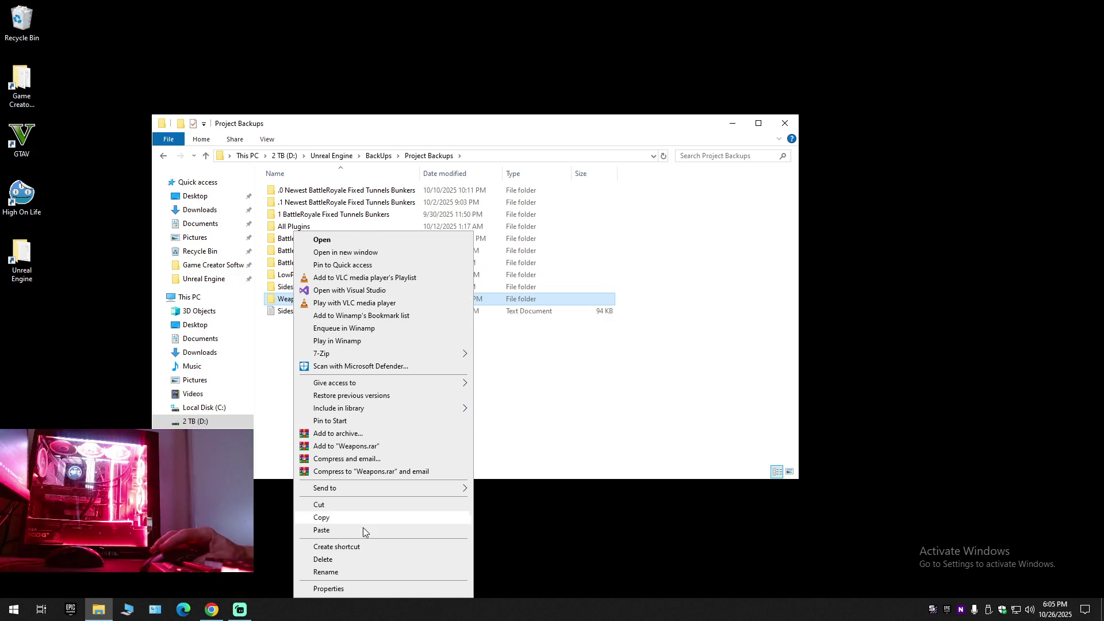
click(355, 589)
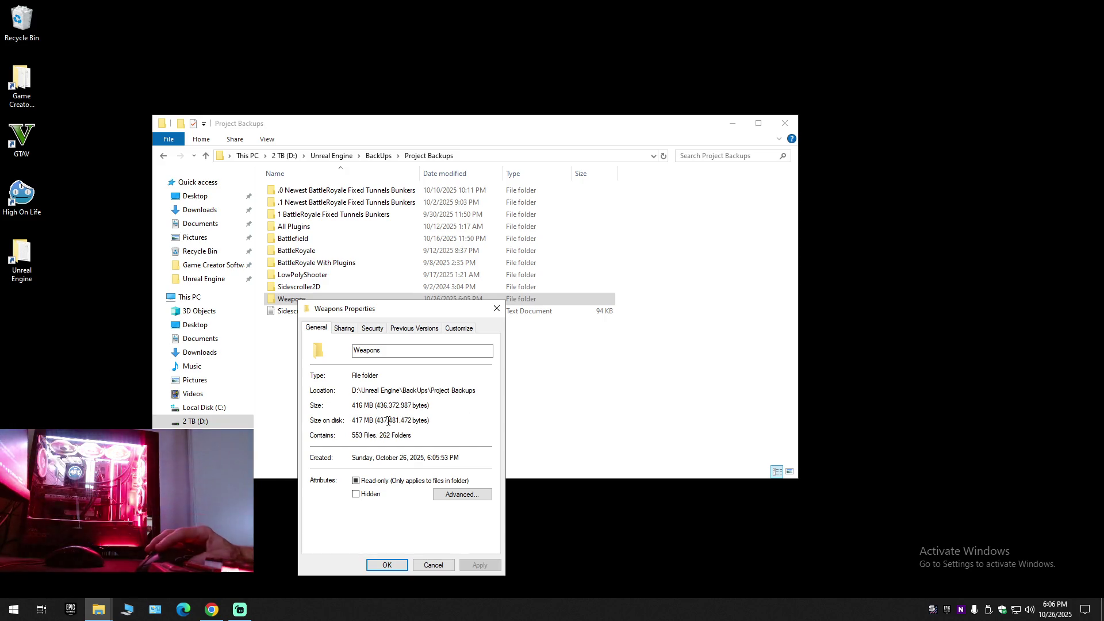
Open All Plugins and check the TEST folder's size in Properties (677 MB).
click(495, 309)
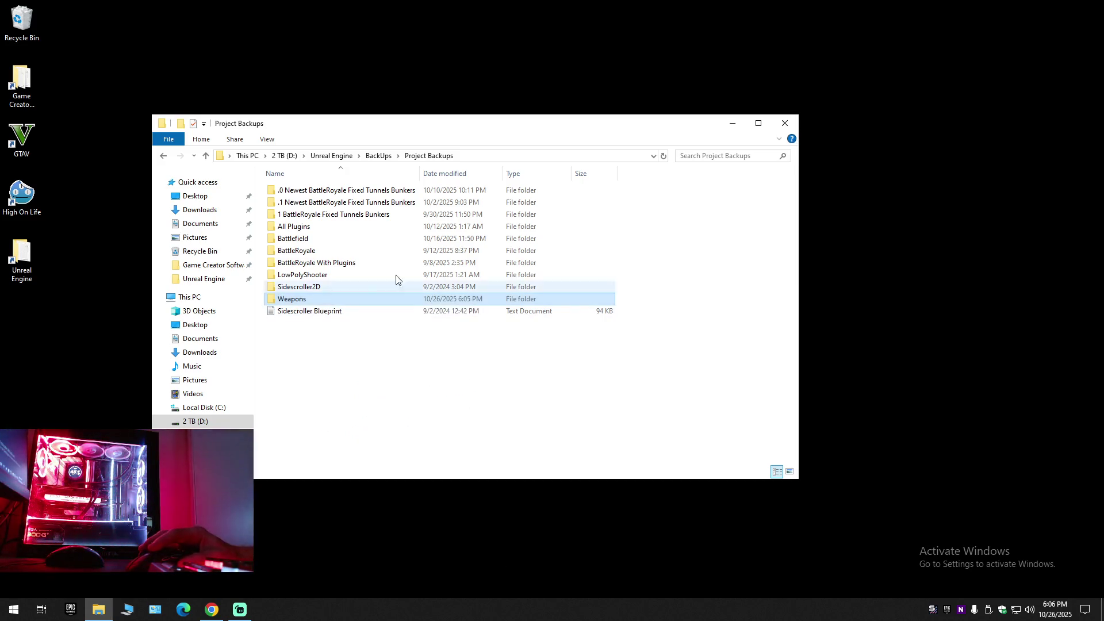
right_click(300, 226)
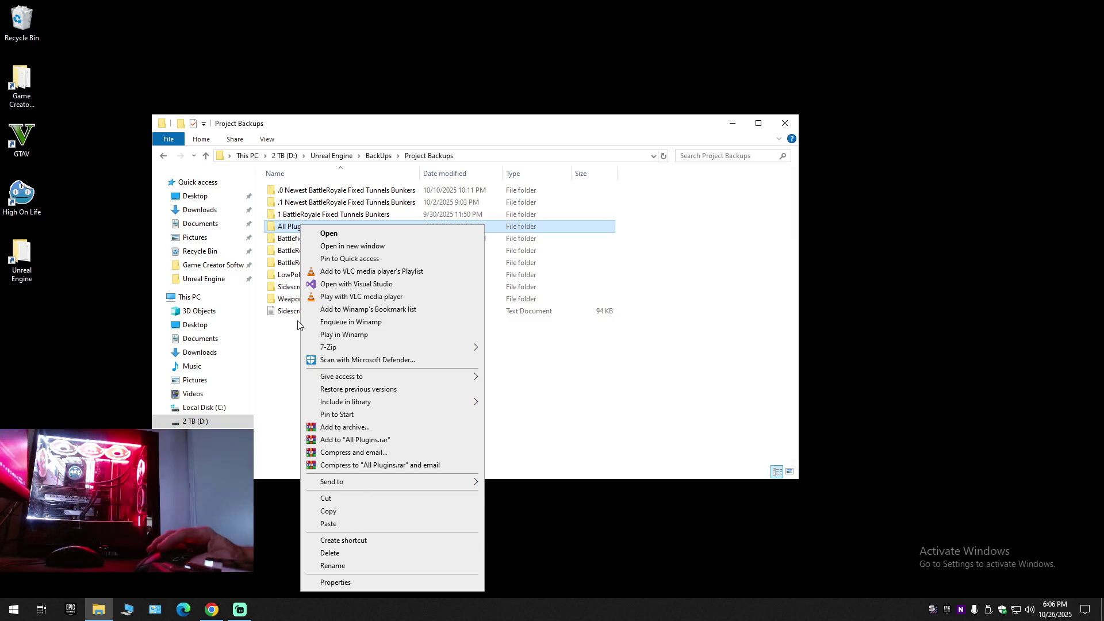
click(328, 233)
right_click(289, 190)
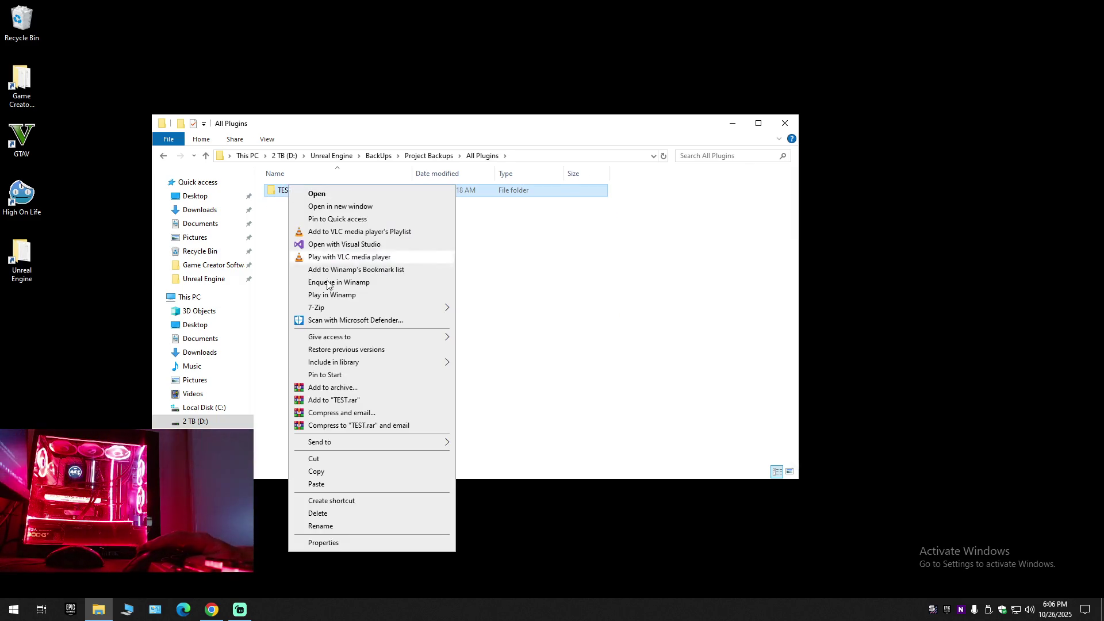
click(328, 543)
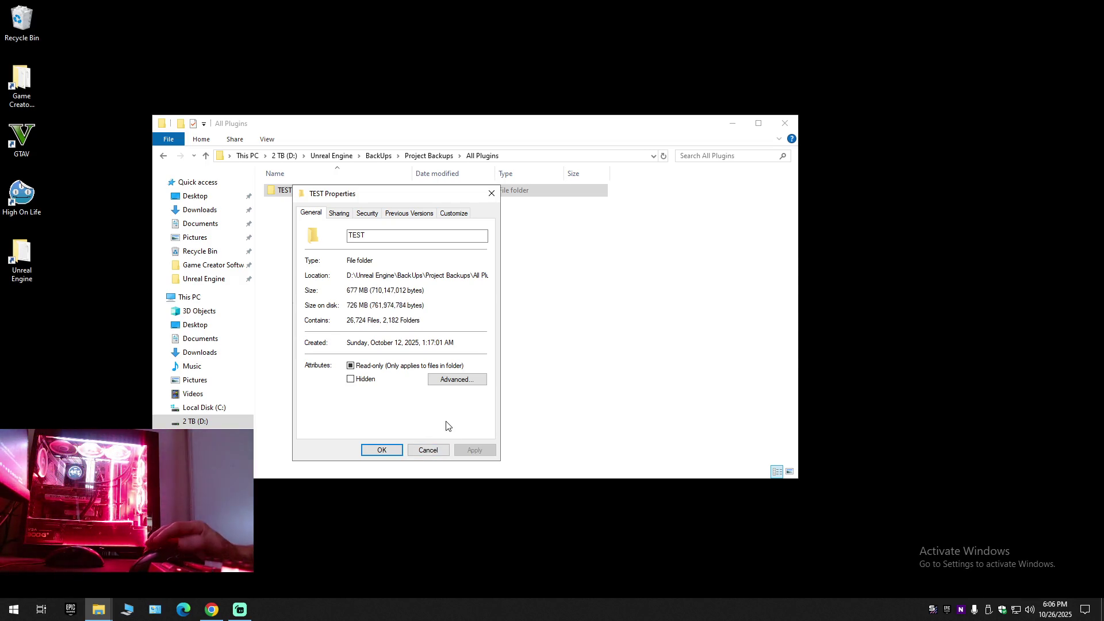
click(492, 197)
Browse into TEST\Content, then close File Explorer.
double_click(280, 195)
double_click(286, 202)
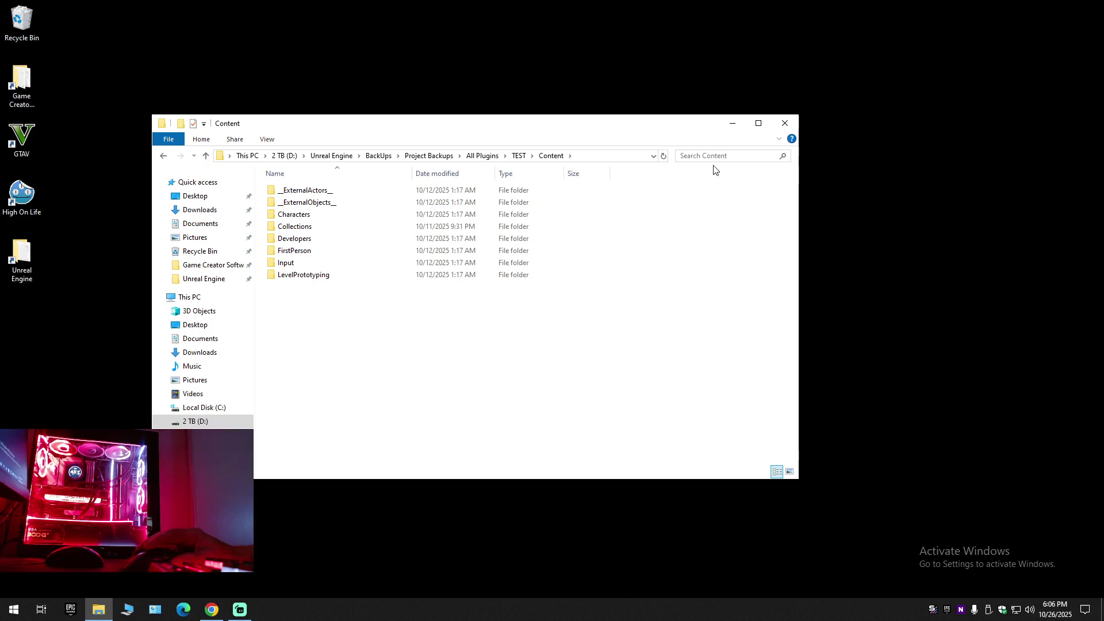
click(783, 124)
Empty the Recycle Bin, permanently deleting the old Weapons backup.
right_click(2, 11)
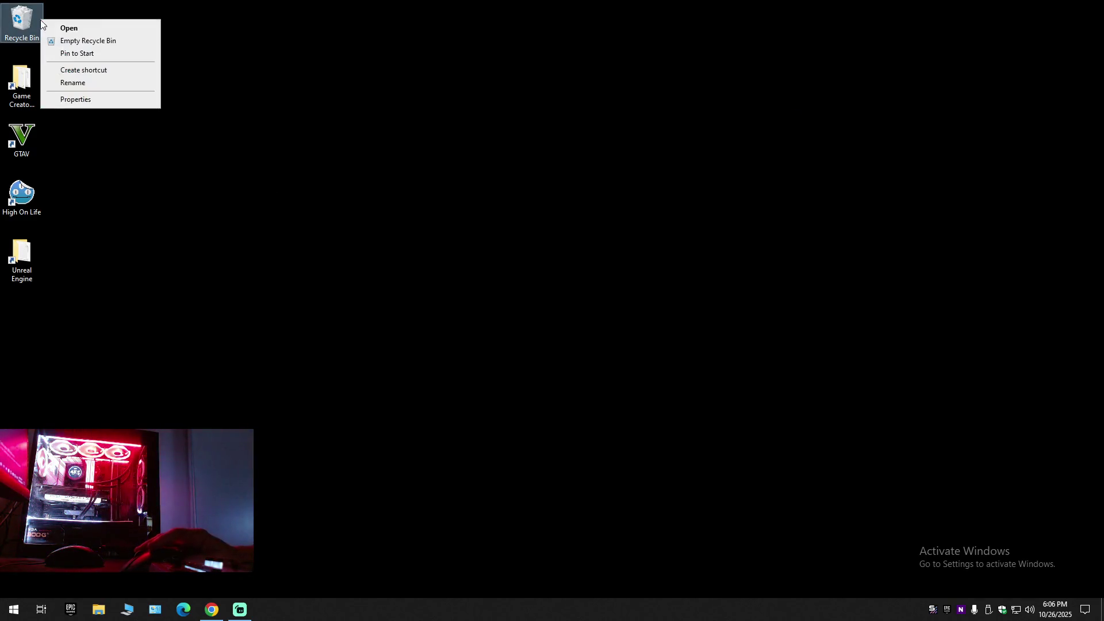
click(64, 42)
click(588, 350)
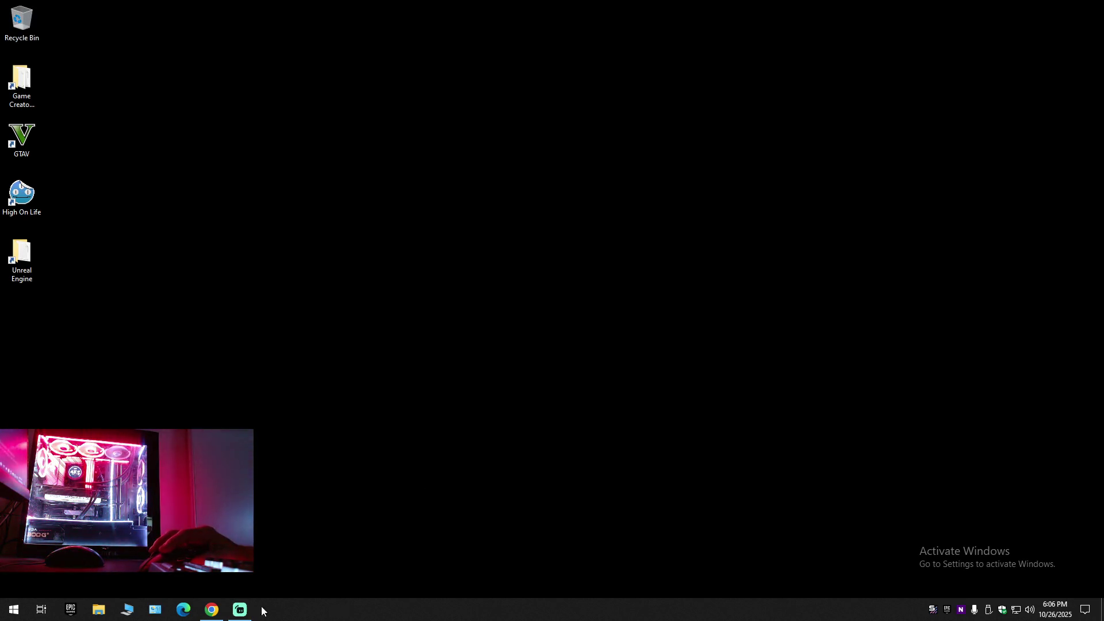
Launch the Weapons project from the Epic Games Launcher Library.
click(948, 612)
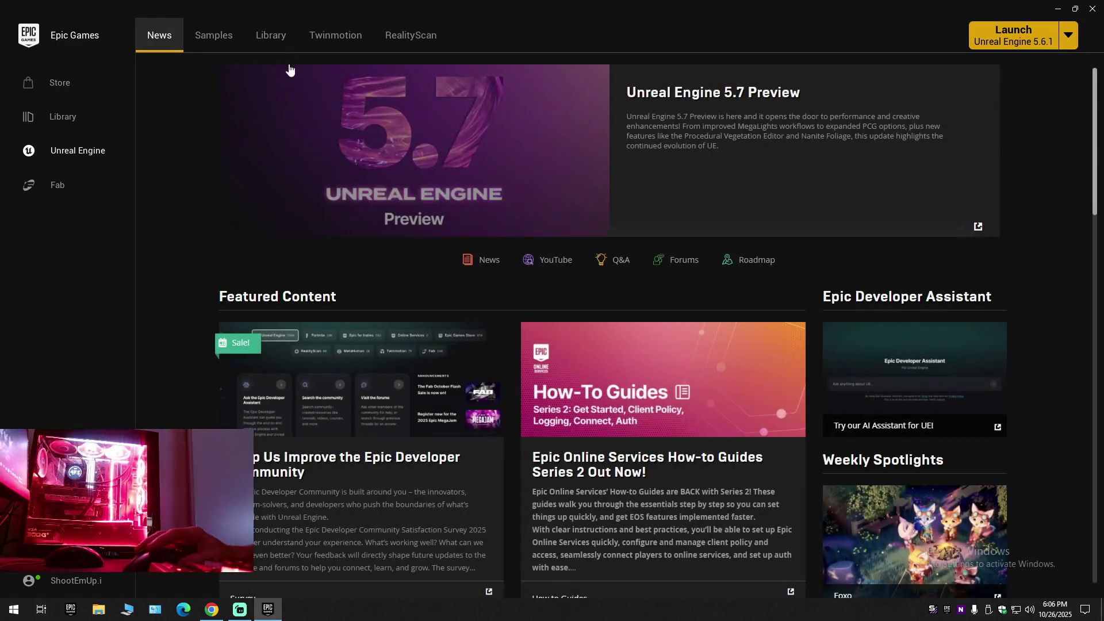
click(274, 46)
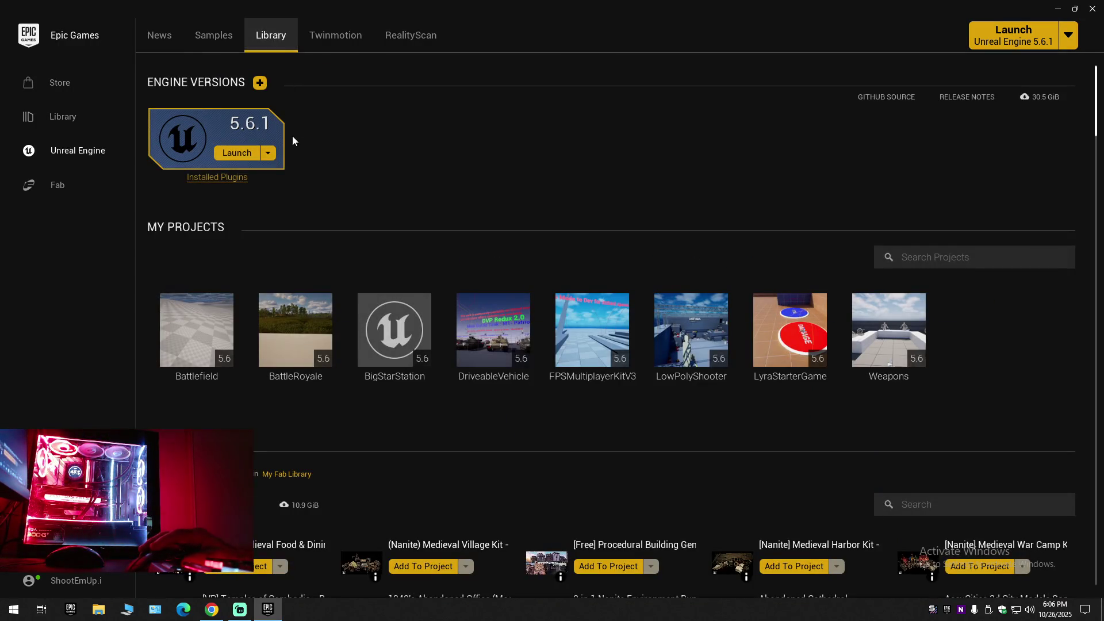
double_click(895, 356)
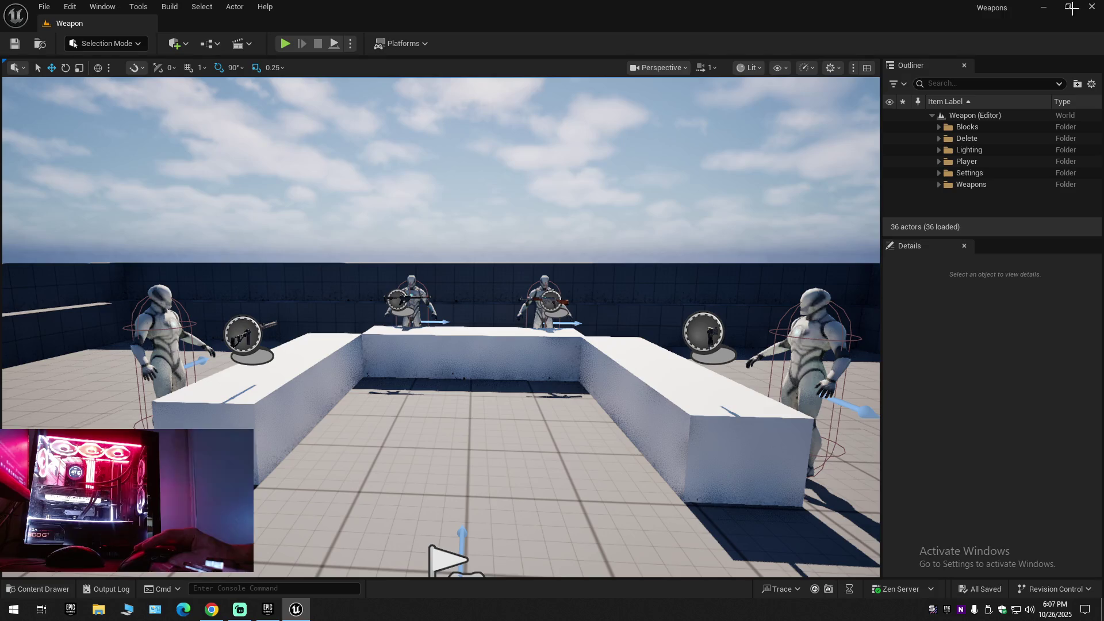
right_click(856, 77)
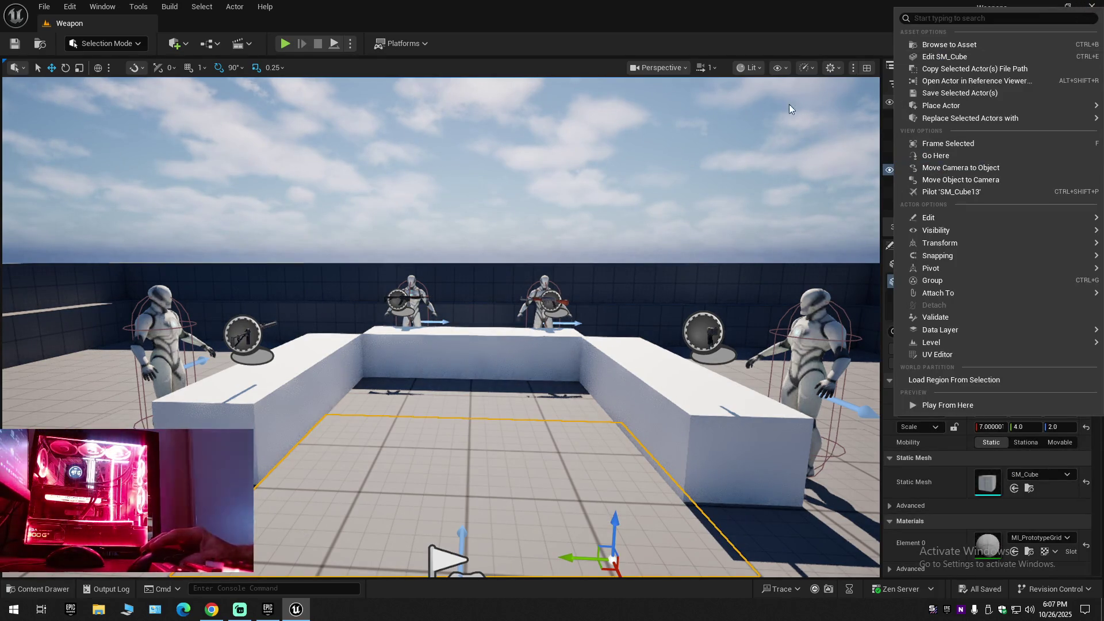
click(812, 10)
click(1091, 83)
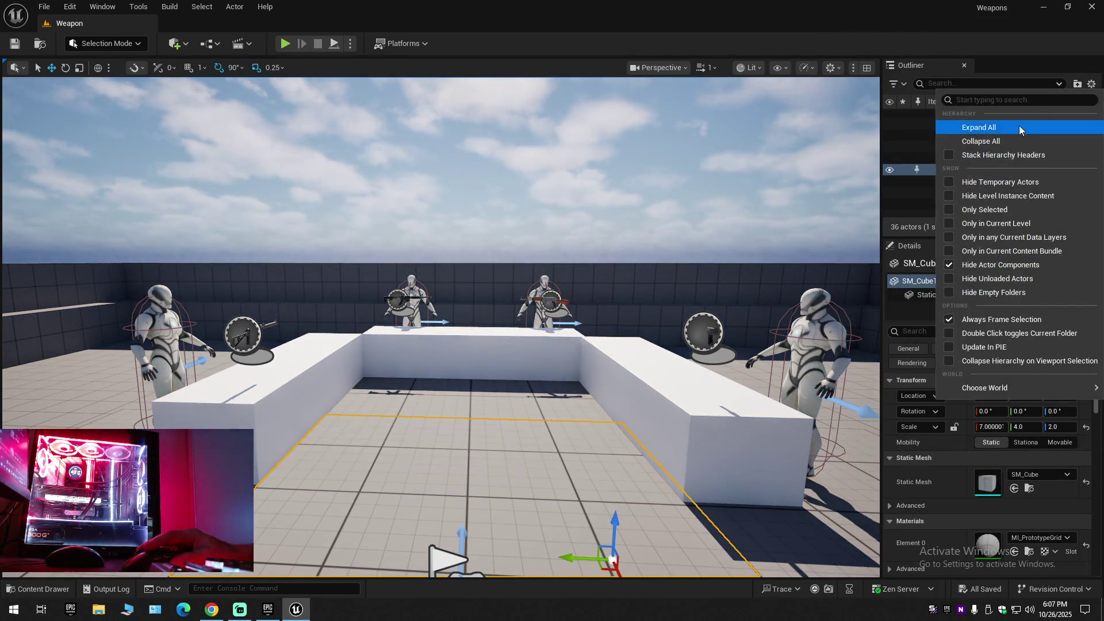
click(1006, 138)
click(931, 115)
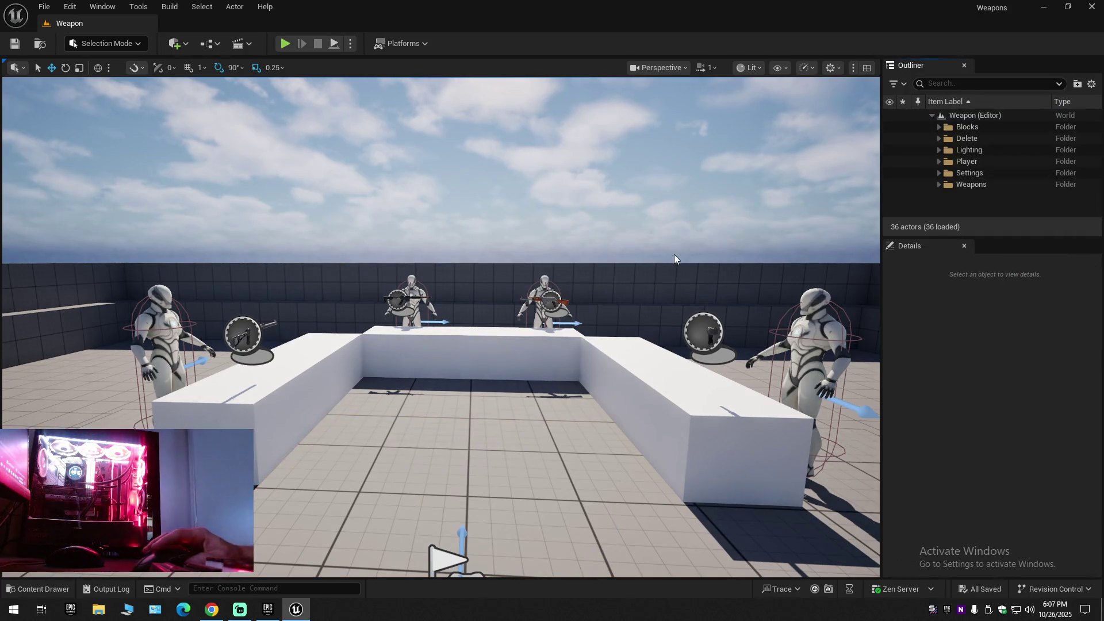
drag(674, 254, 604, 259)
scroll(441, 327, down, 1)
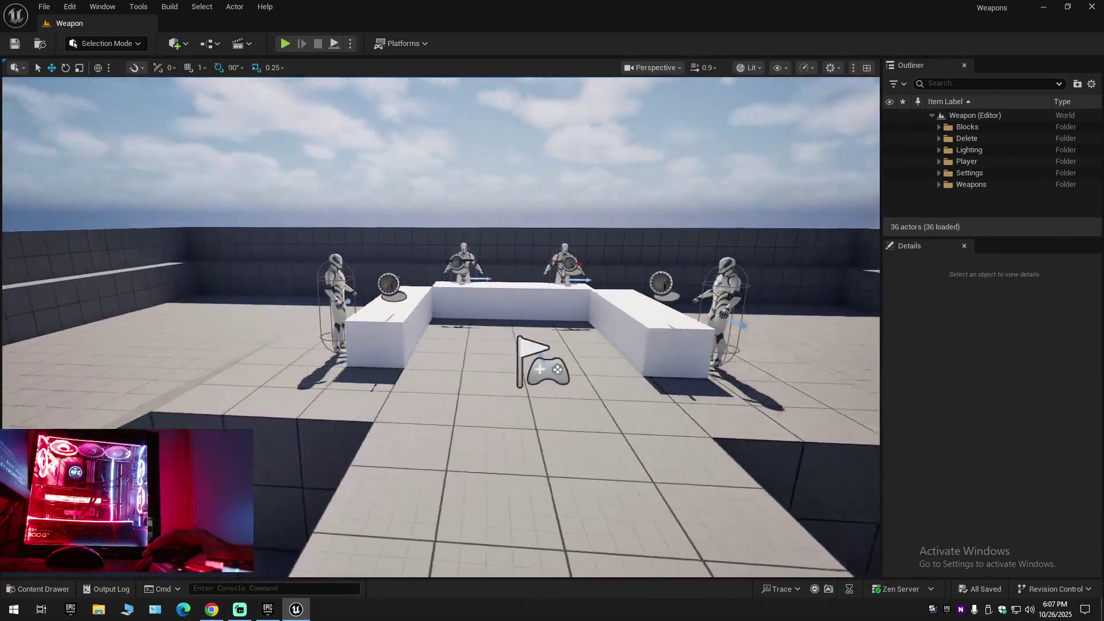
key(s)
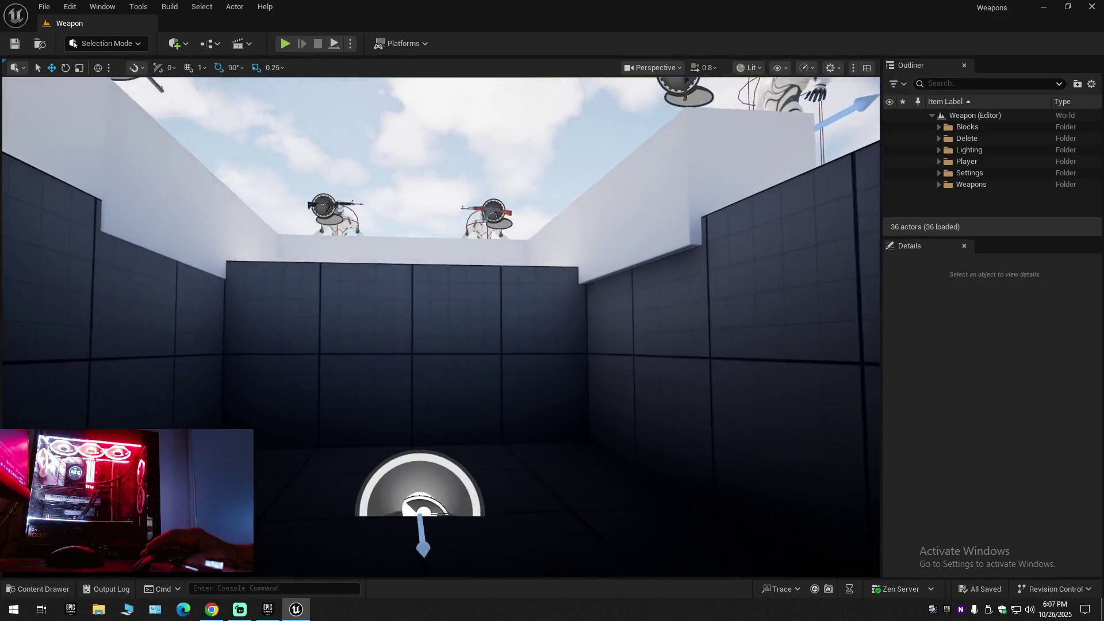
key(s)
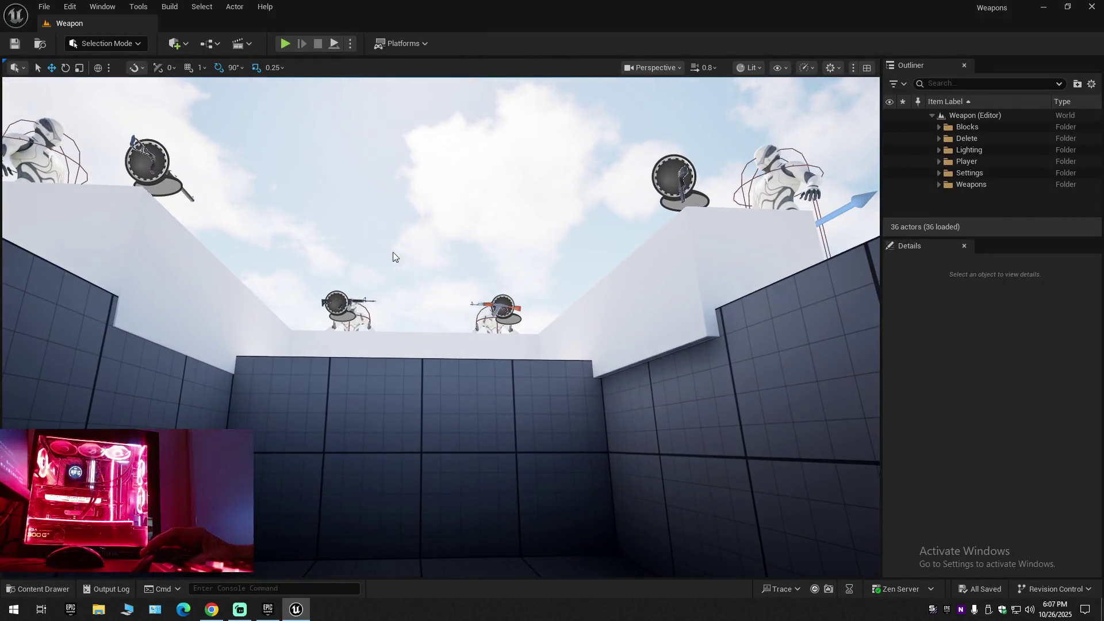
key(s)
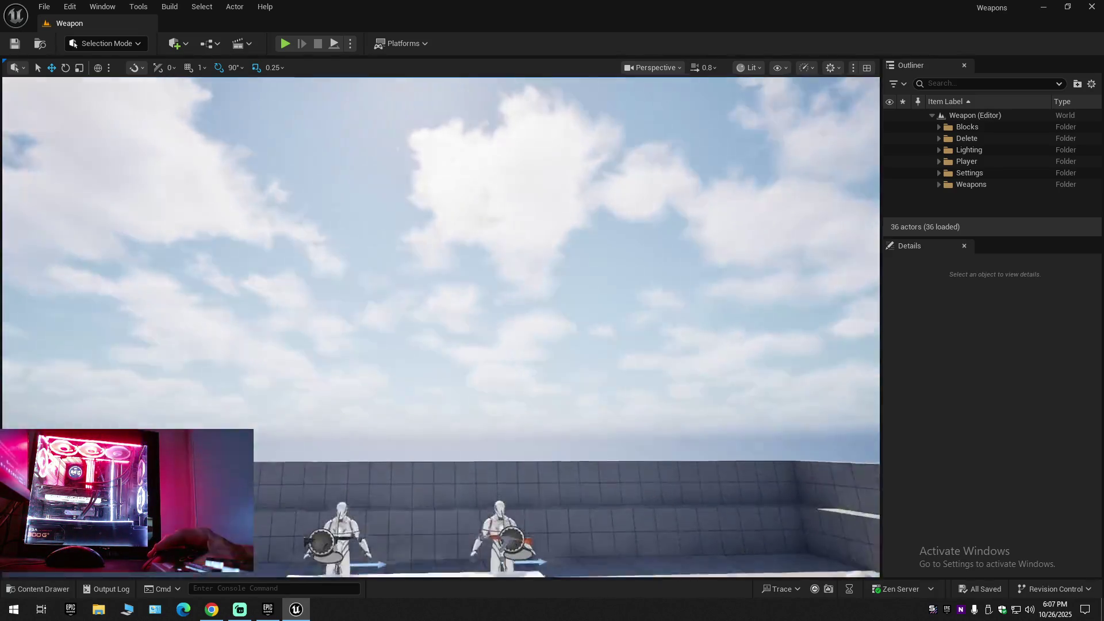
key(w)
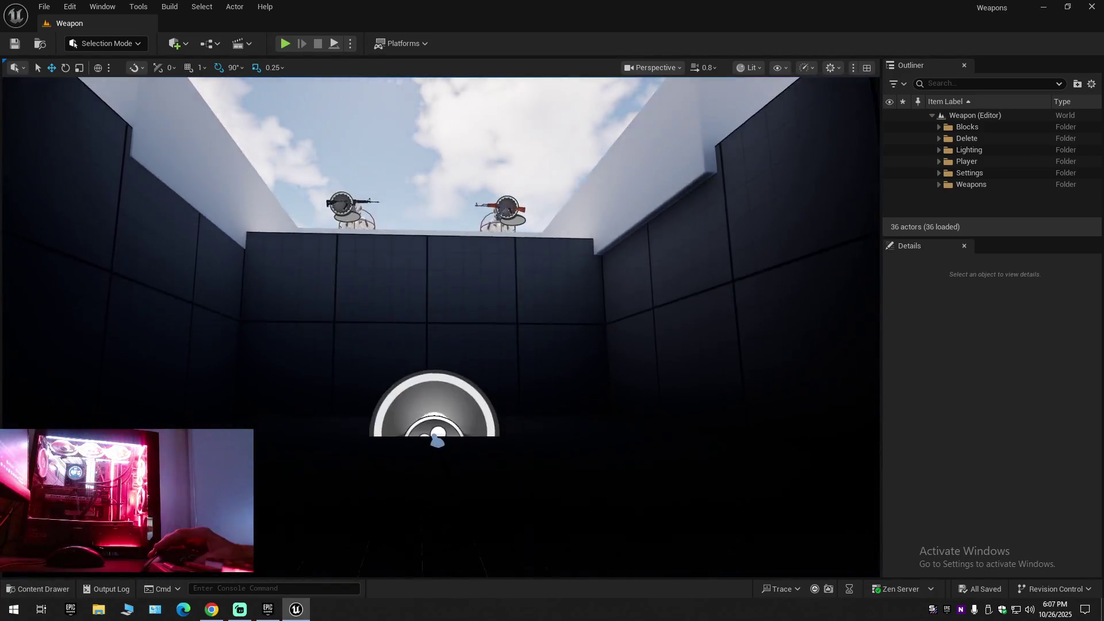
scroll(440, 326, down, 1)
key(w)
scroll(514, 401, down, 1)
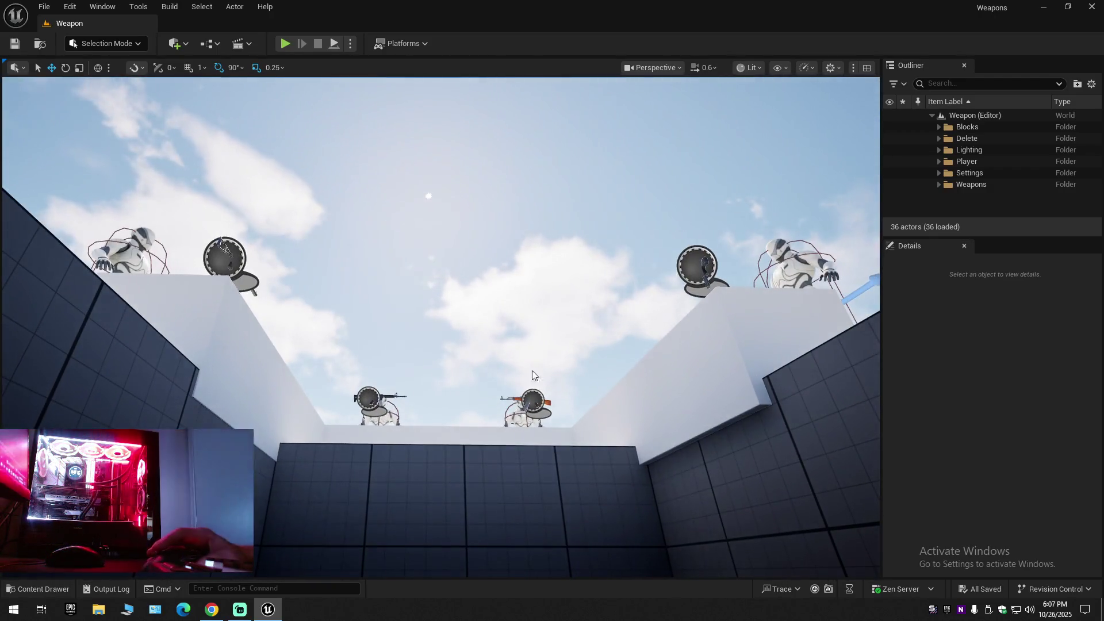
key(e)
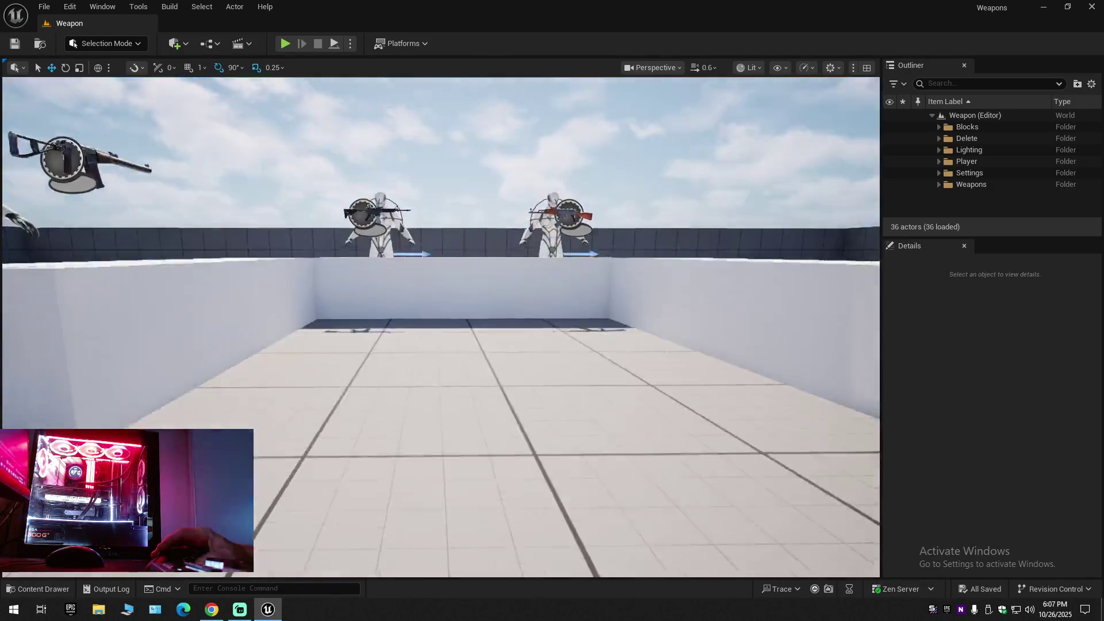
key(s)
key(w)
scroll(440, 326, down, 2)
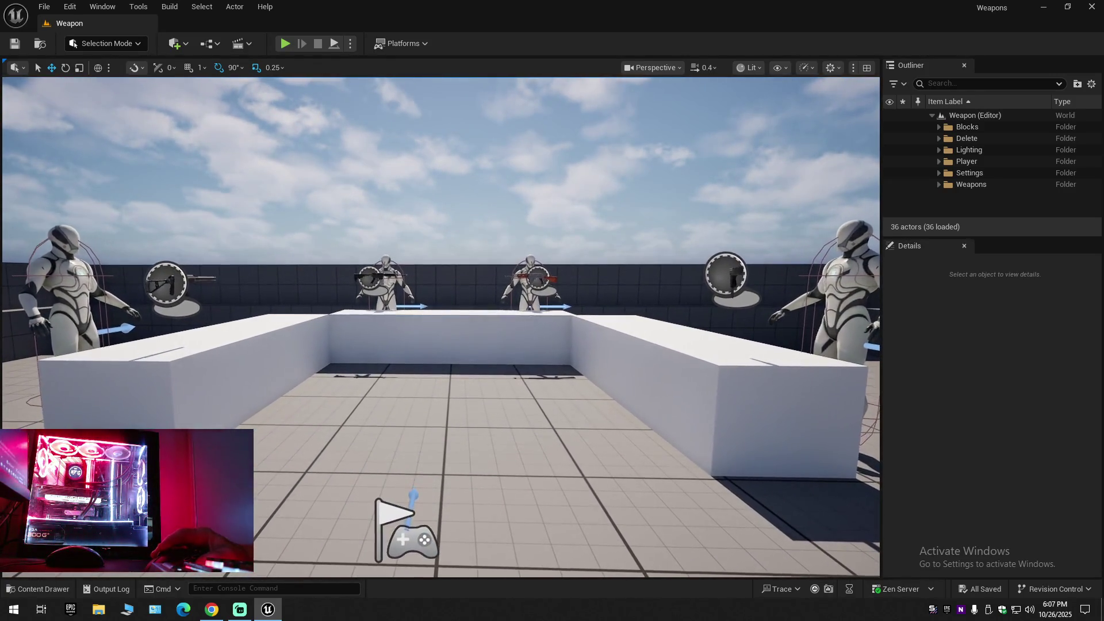
key(w)
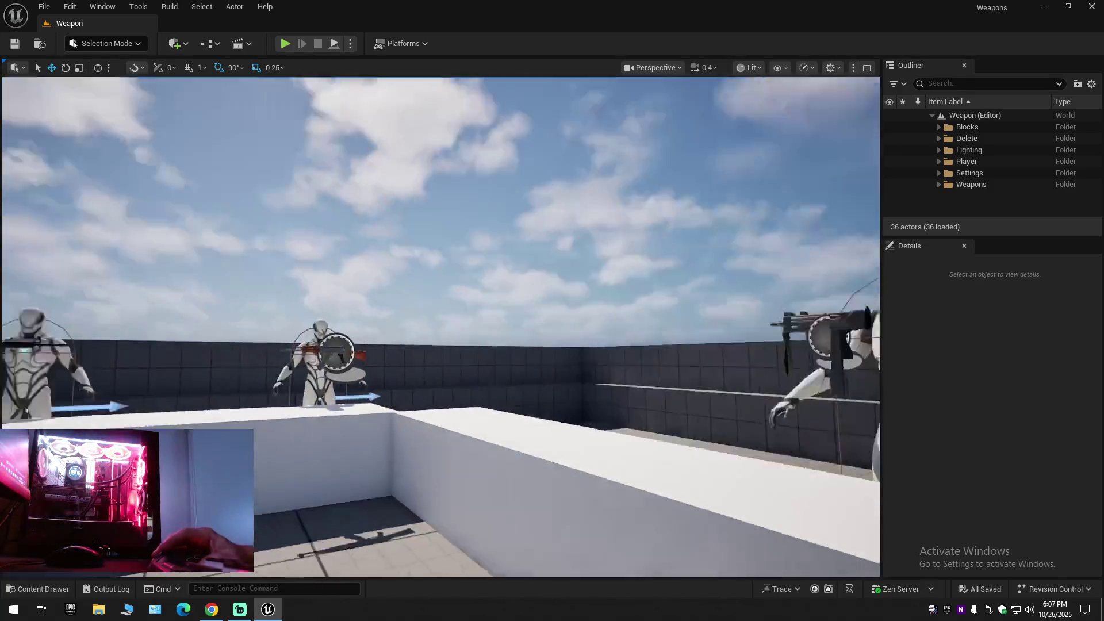
key(w)
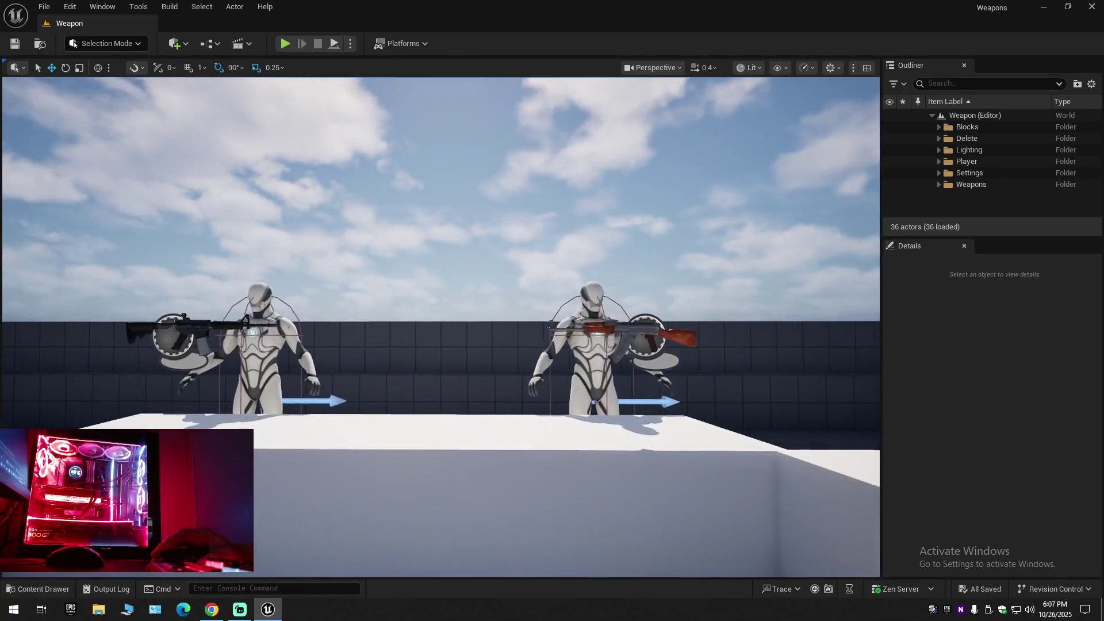
key(s)
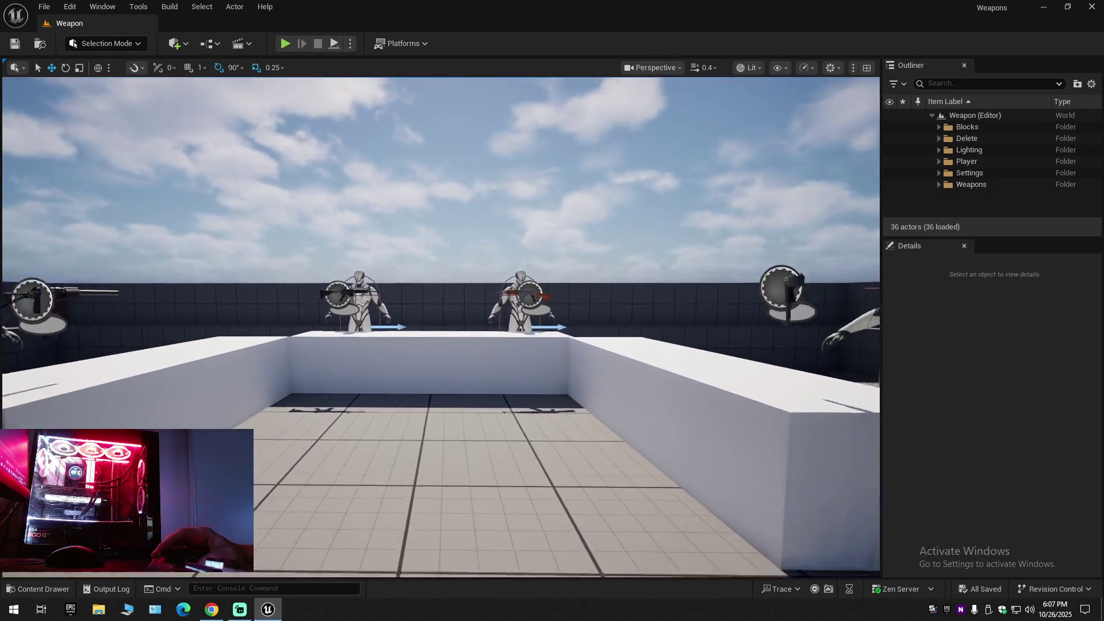
key(w)
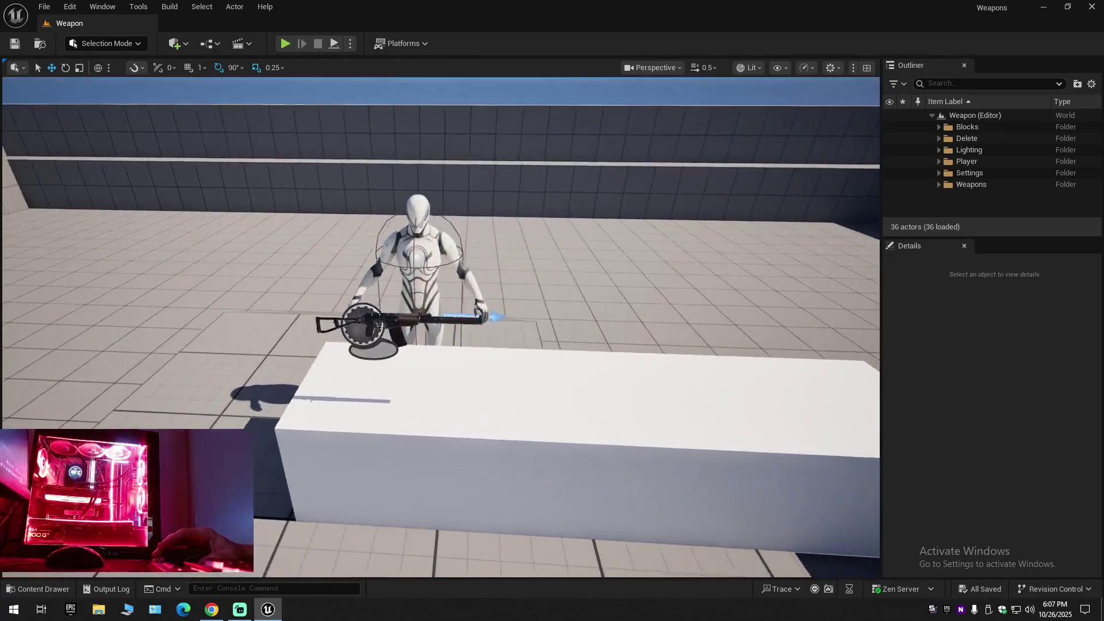
Frame dummy BP_Enemy3 with its rifle pickup, undoing an accidental move.
click(404, 301)
ctrl+click(395, 331)
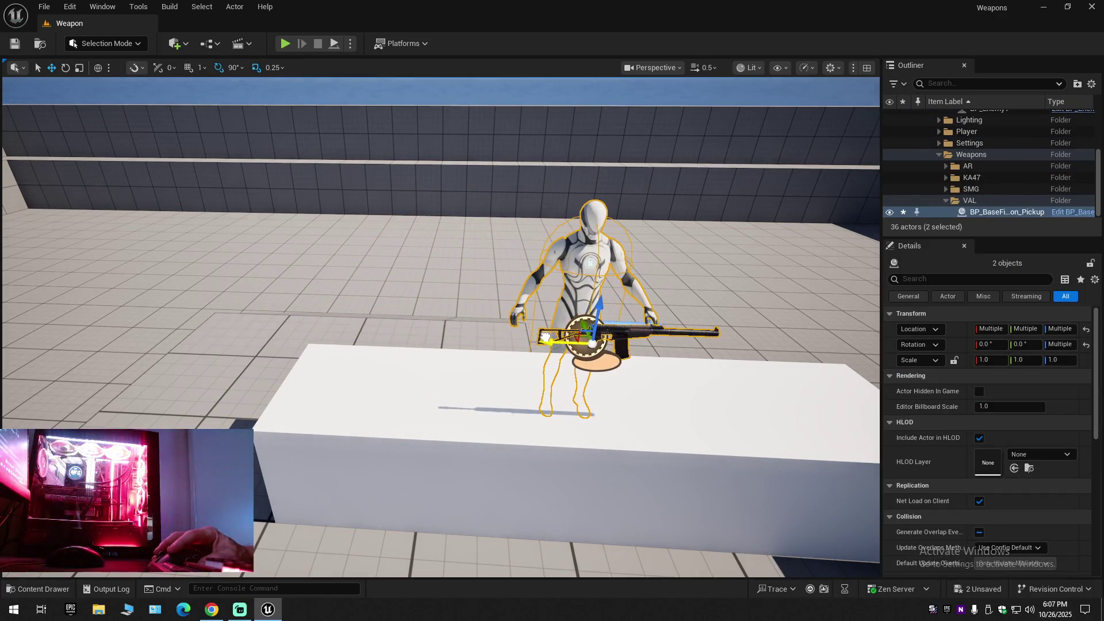
key(w)
key(f)
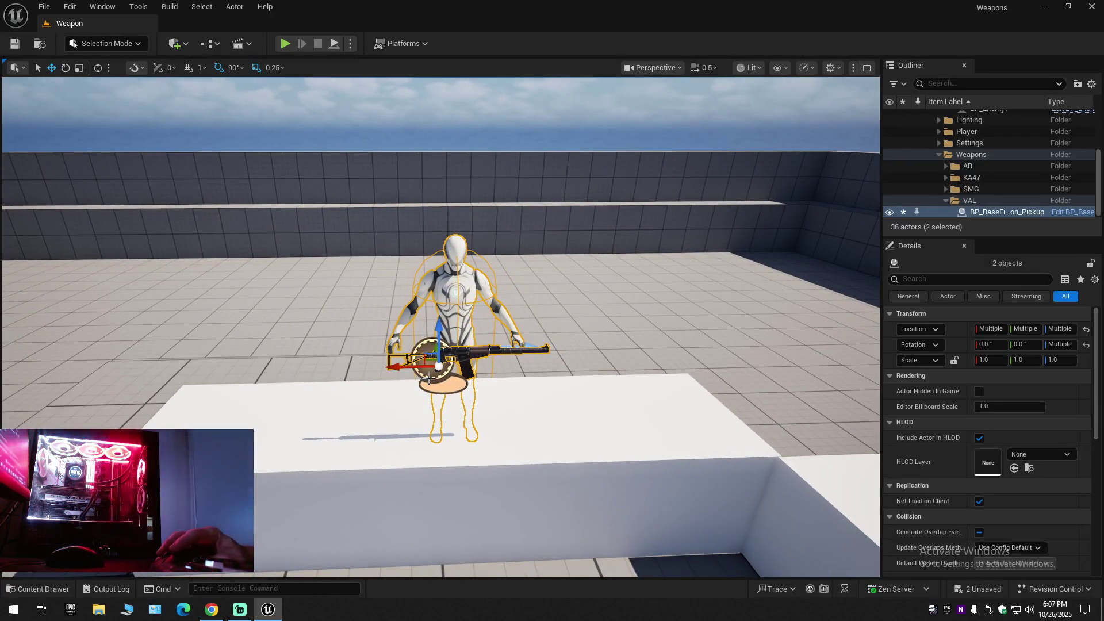
key(ctrl+z)
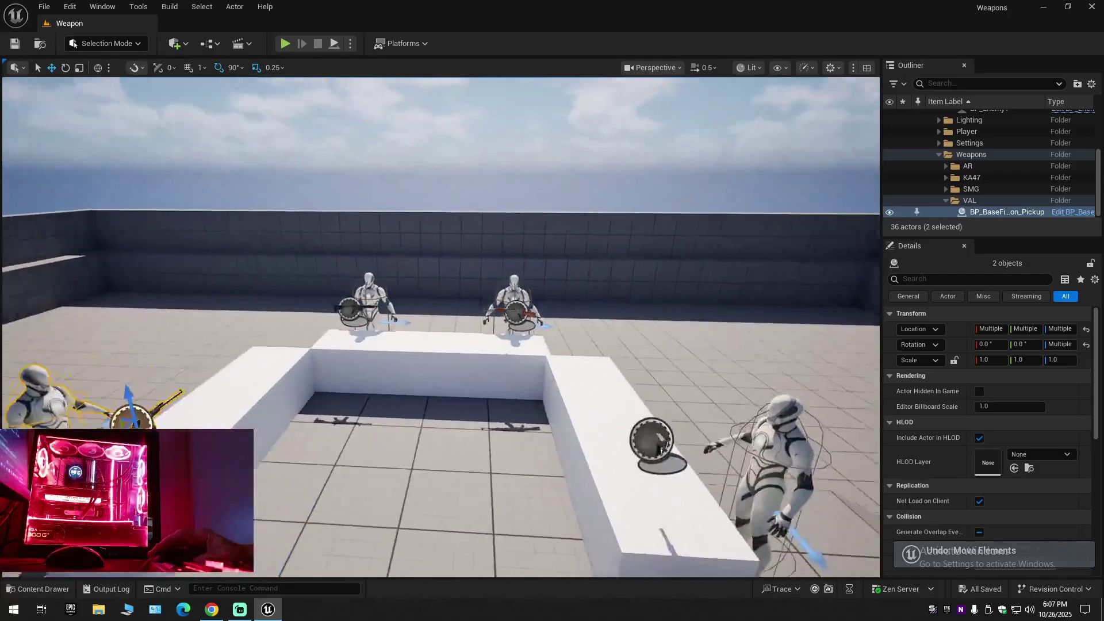
drag(664, 450, 666, 469)
key(Escape)
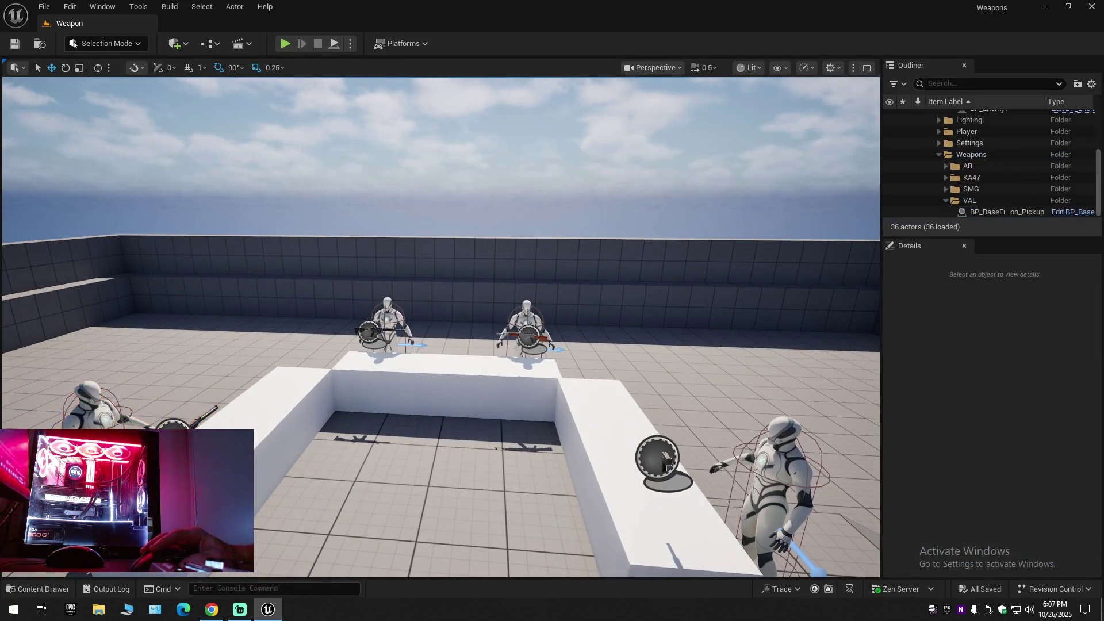
Collapse the Outliner tree to its top-level folders.
click(1091, 84)
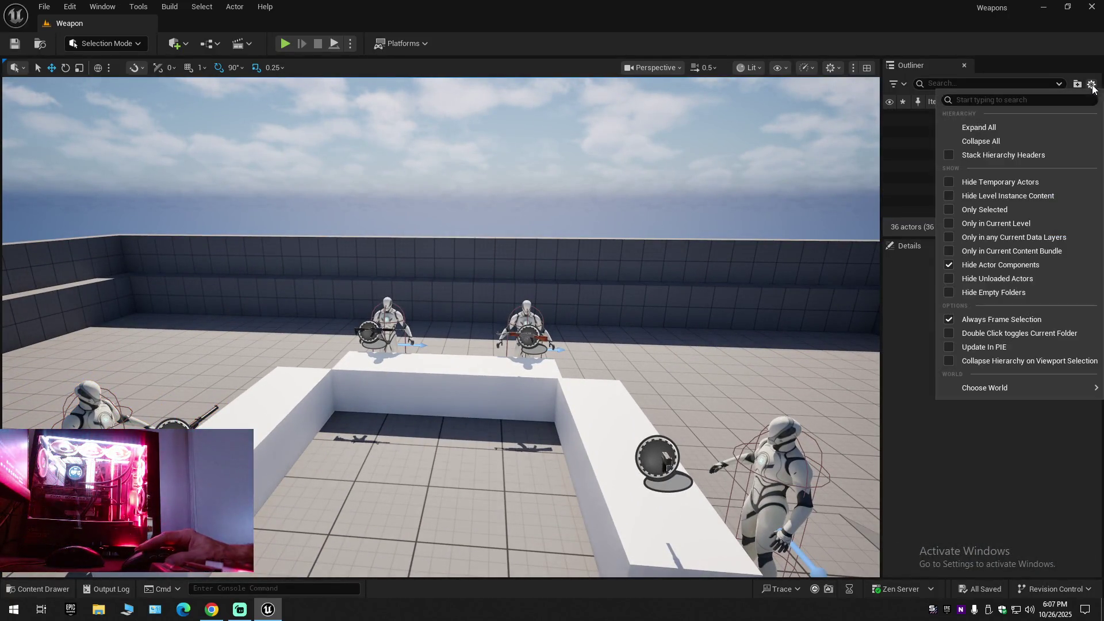
click(1004, 141)
right_click(615, 253)
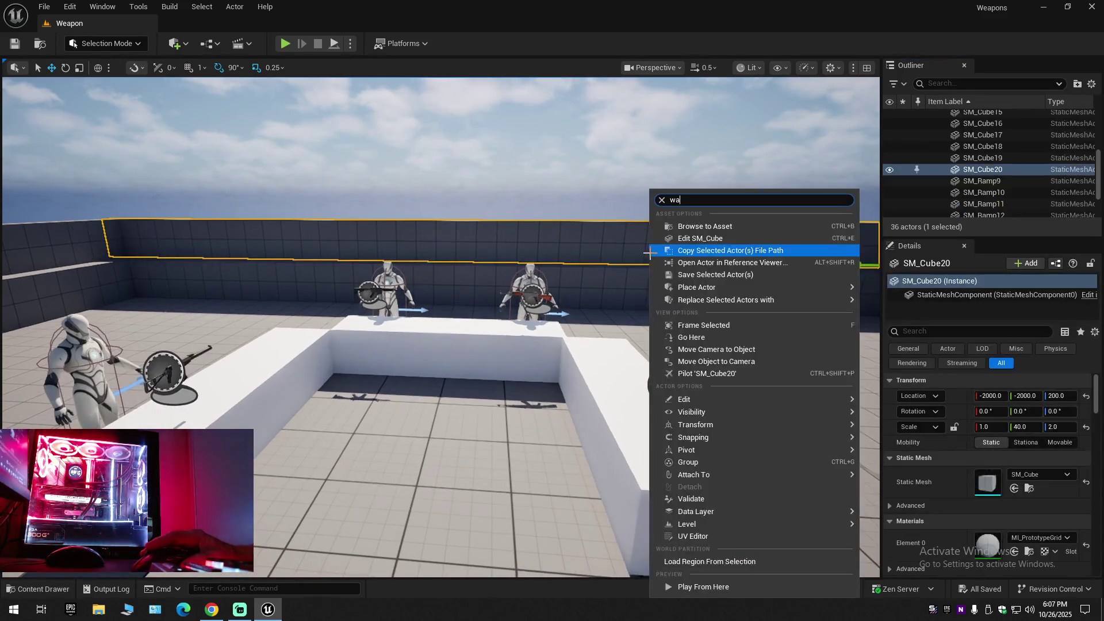
text(wa)
click(1092, 84)
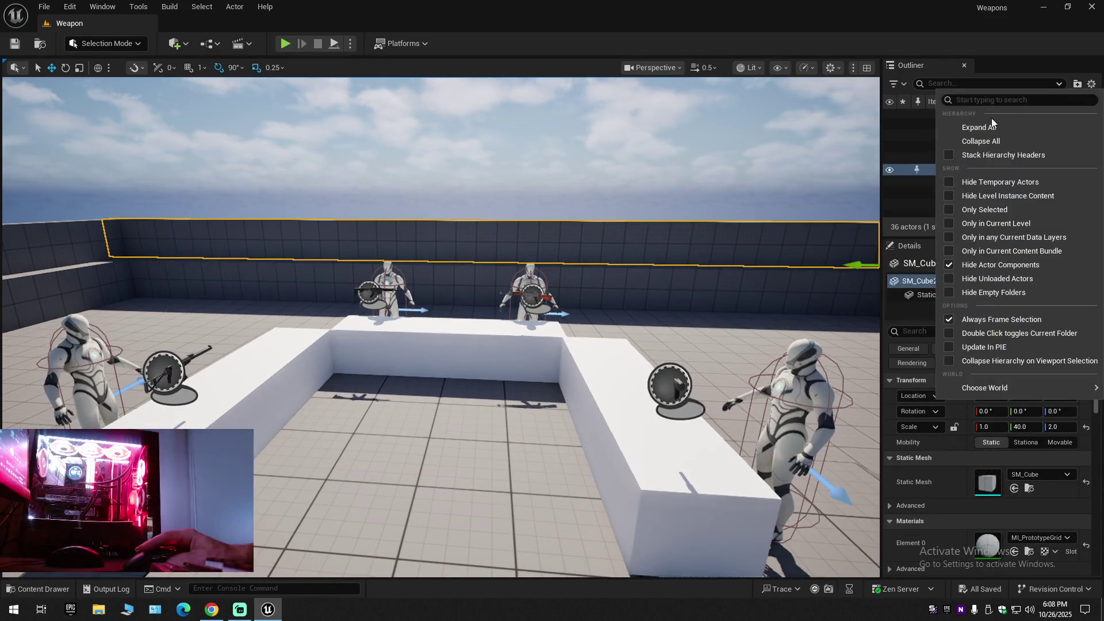
click(982, 138)
mouse_move(835, 164)
mouse_down()
mouse_move(748, 138)
mouse_move(725, 144)
mouse_move(759, 146)
mouse_move(559, 242)
mouse_up()
Frame BP_Enemy2 with its SMG, nudge the rifle dummy sideways, and view all four dummies.
click(470, 333)
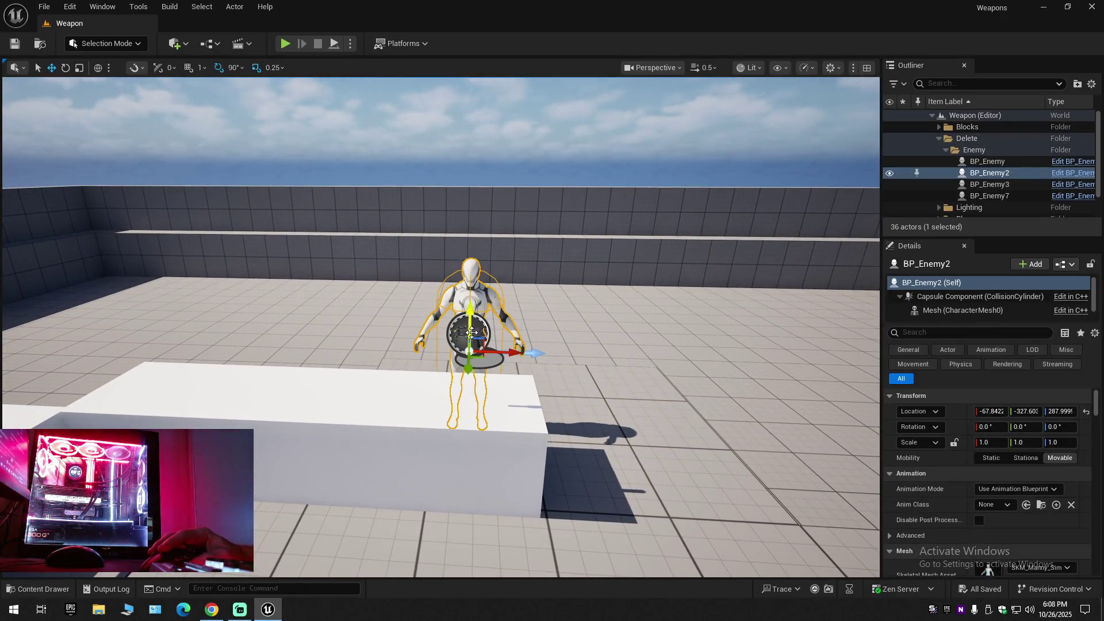
ctrl+click(473, 338)
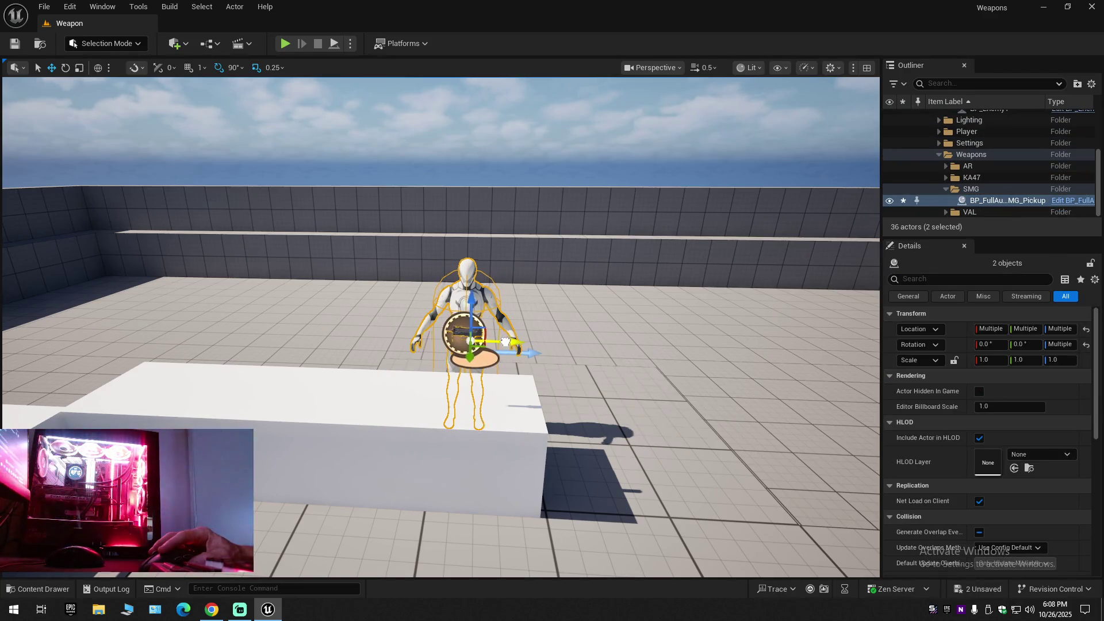
mouse_move(548, 363)
mouse_down()
mouse_move(535, 363)
mouse_move(570, 345)
mouse_up()
key(f)
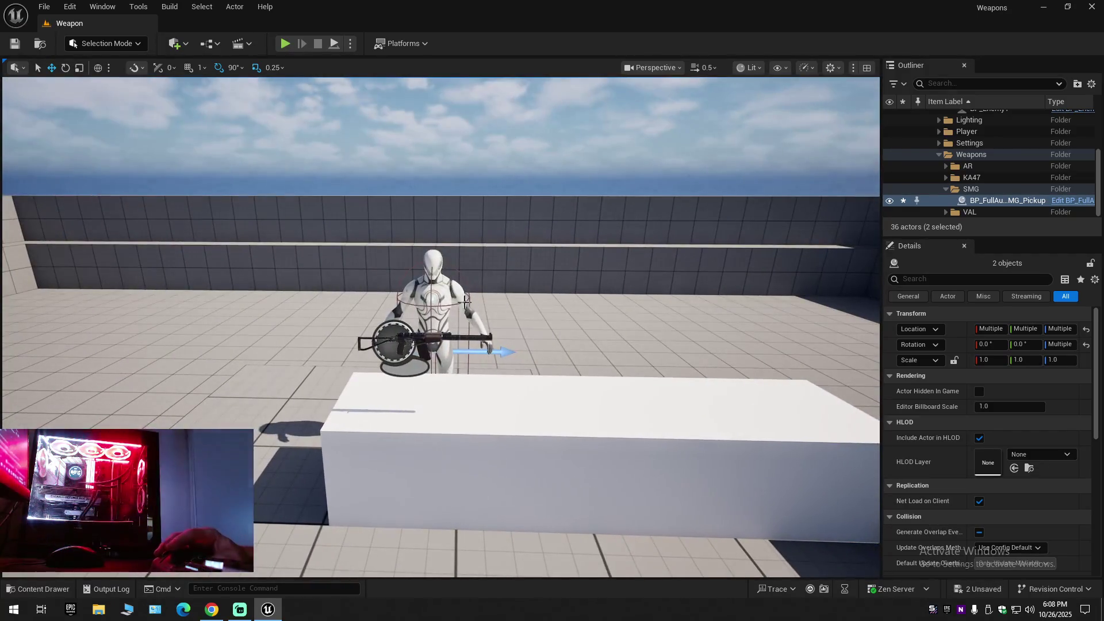
click(431, 341)
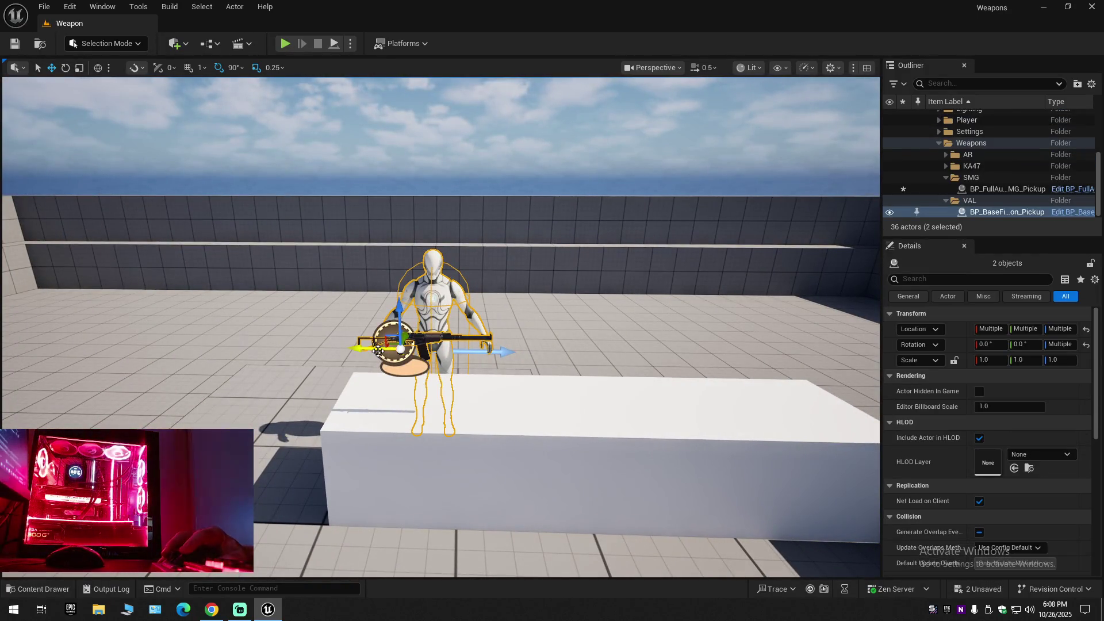
drag(378, 351, 396, 352)
click(562, 186)
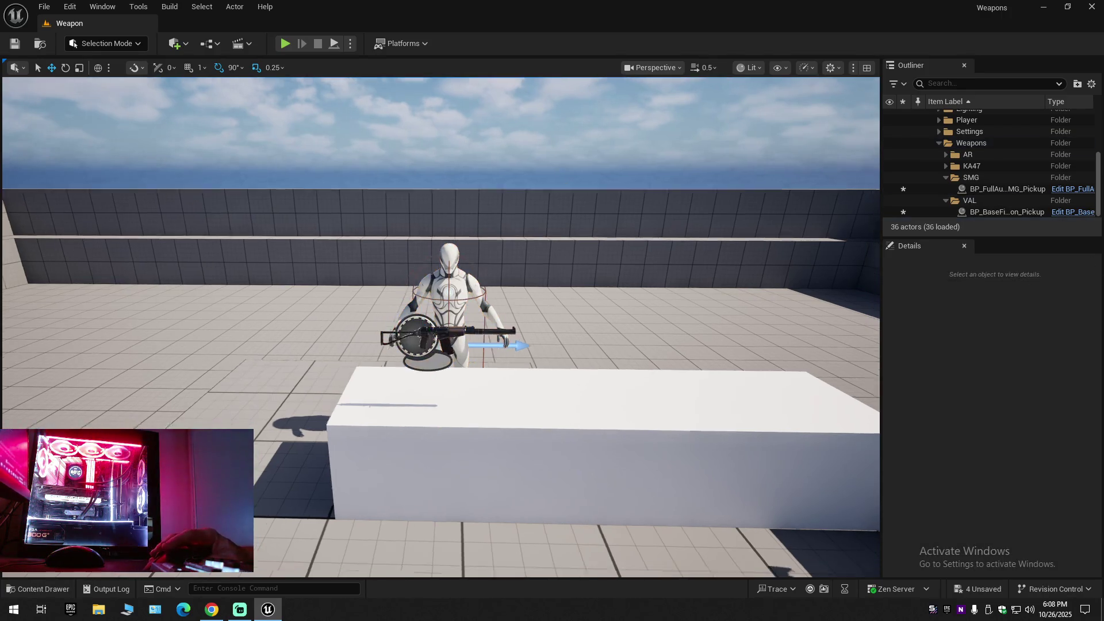
key(s)
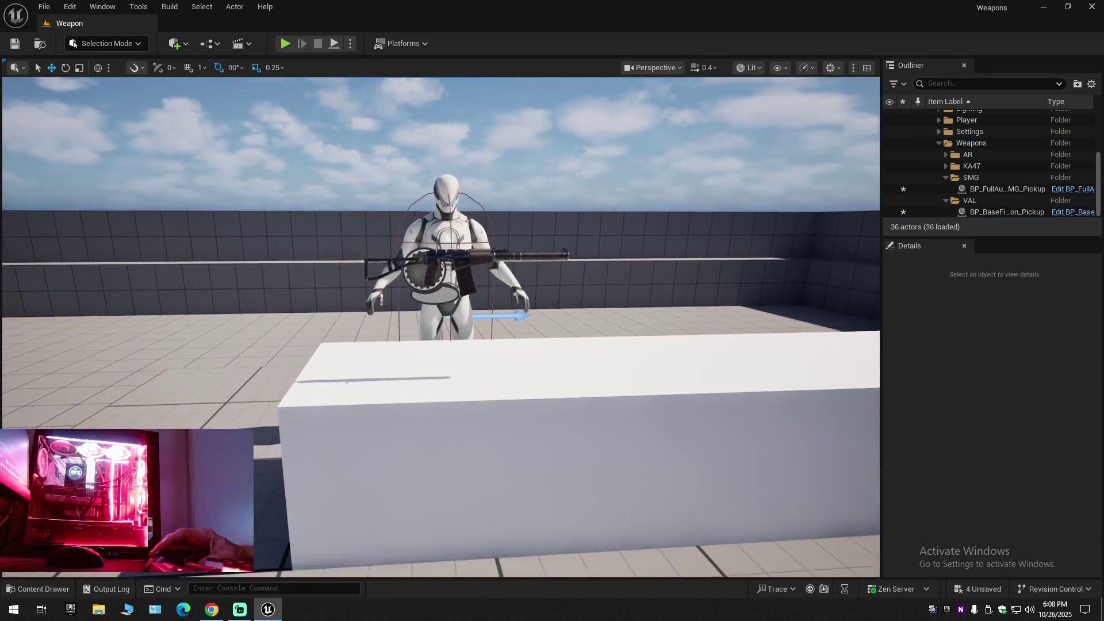
key(s)
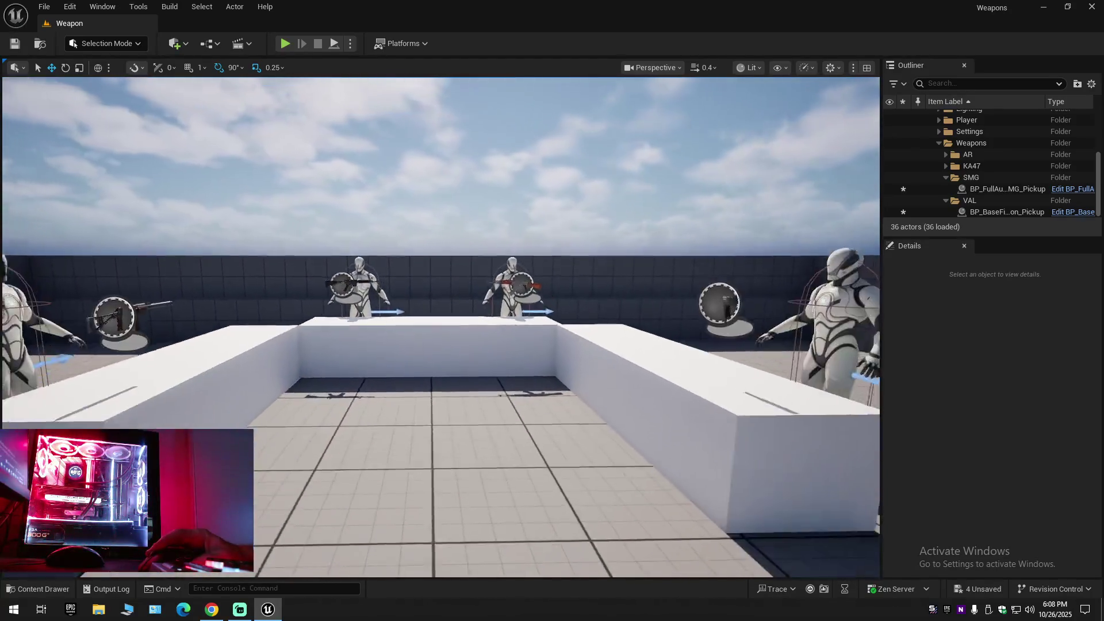
key(w)
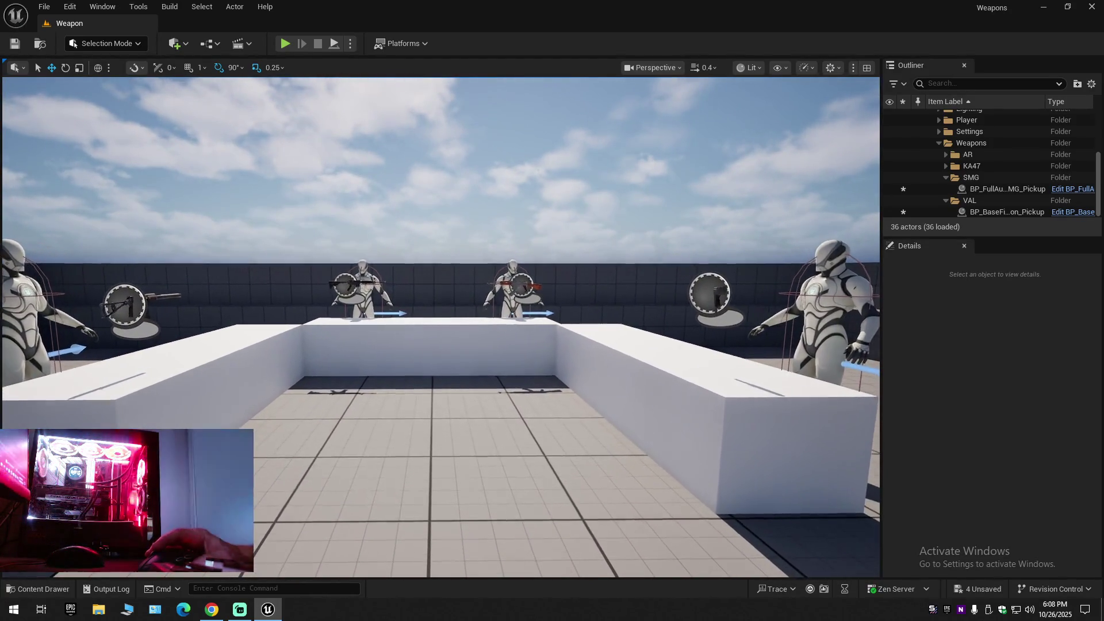
Collapse the Outliner again and save all unsaved changes.
click(1092, 84)
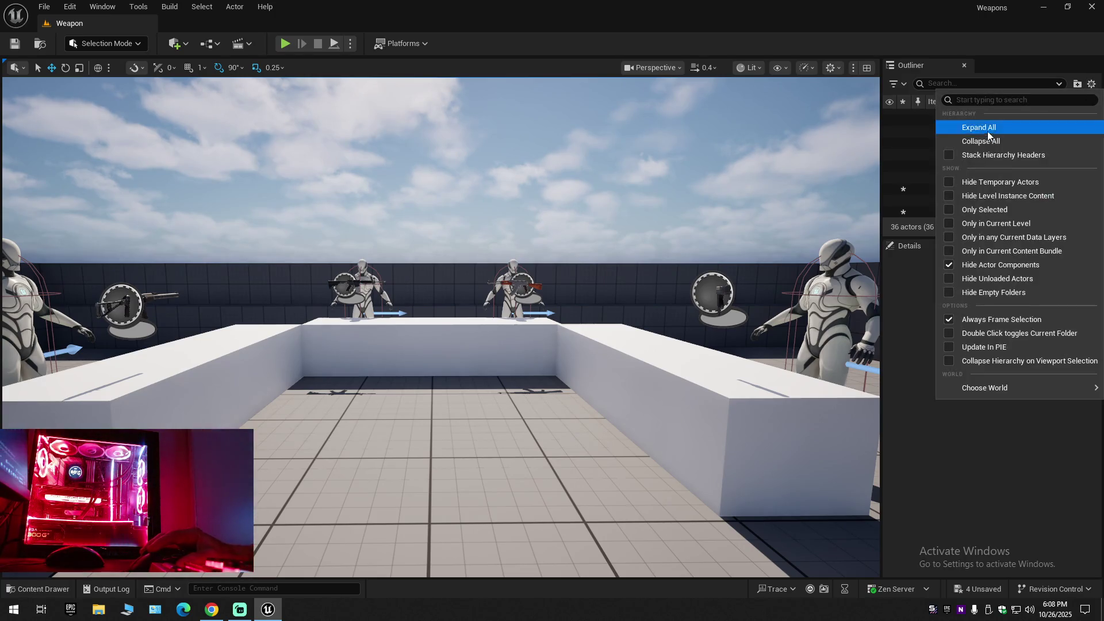
click(985, 137)
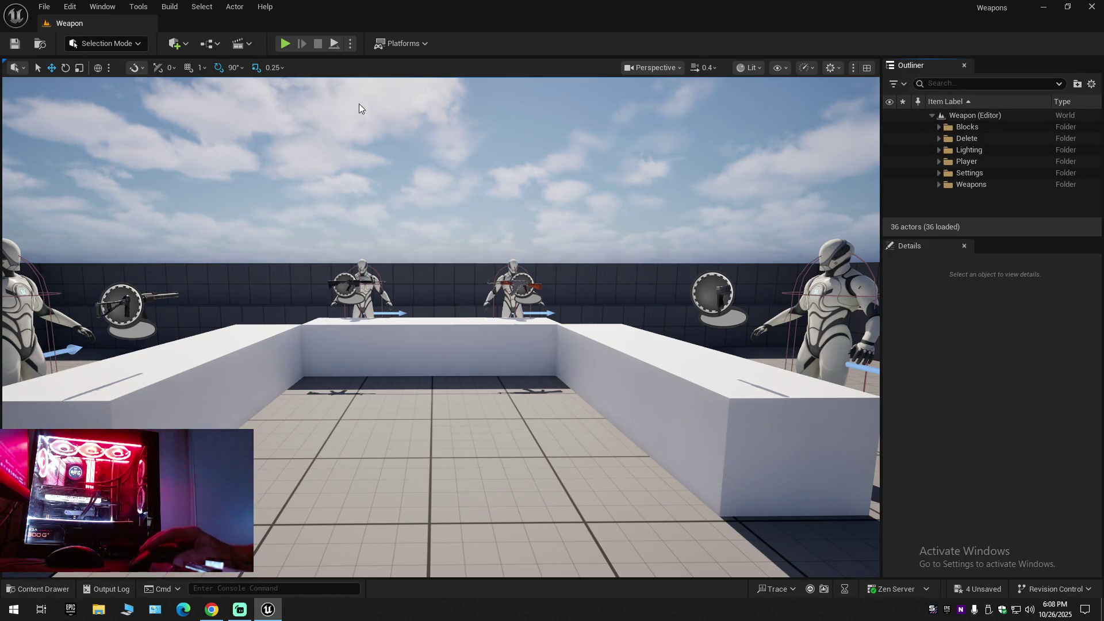
click(16, 44)
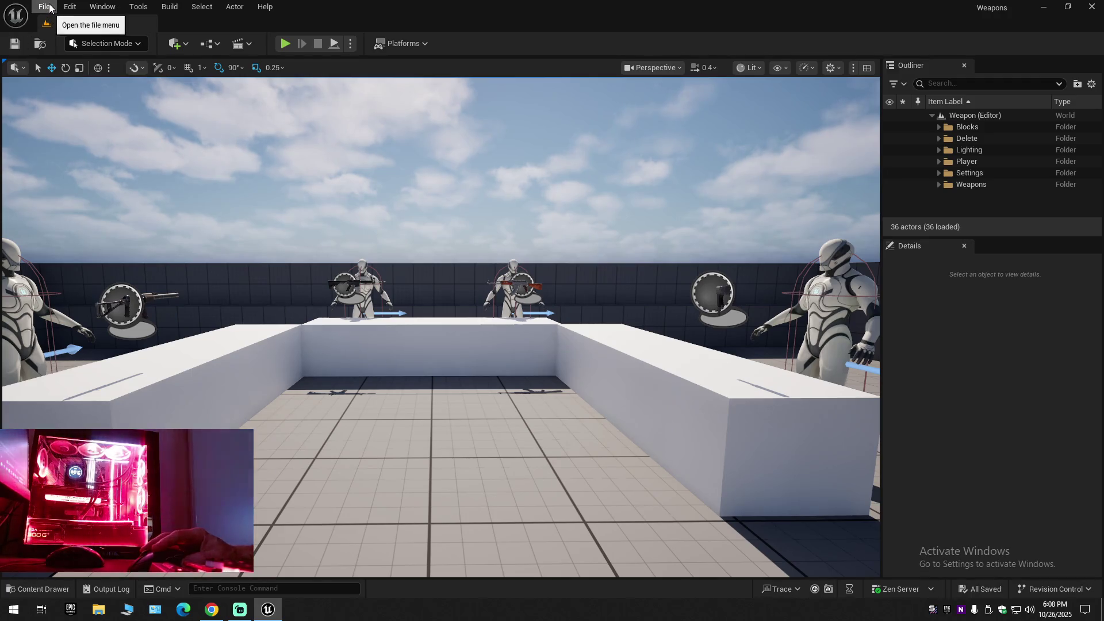
Save Current Level As onto the existing Weapon map in Content/Maps, confirming the replace.
click(40, 7)
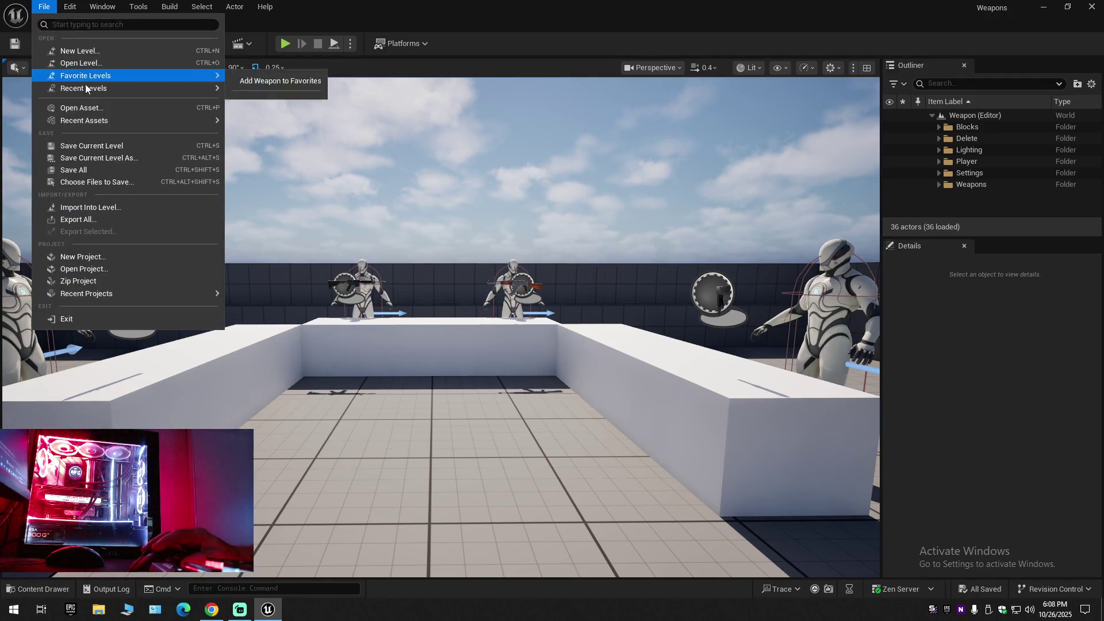
click(91, 143)
click(46, 7)
click(93, 145)
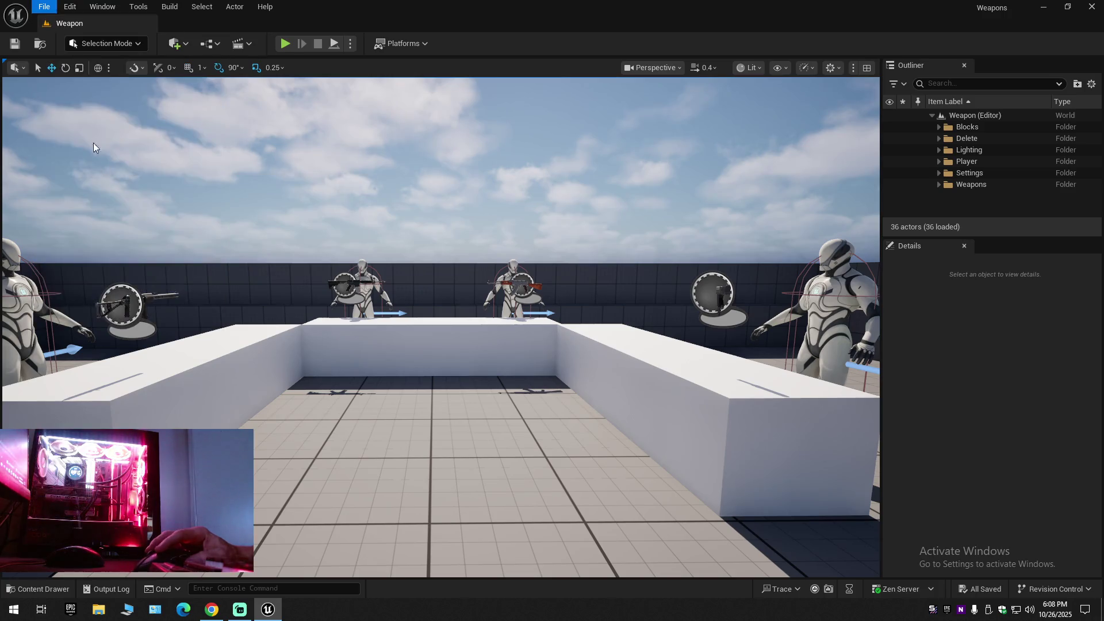
click(45, 7)
click(108, 158)
double_click(436, 199)
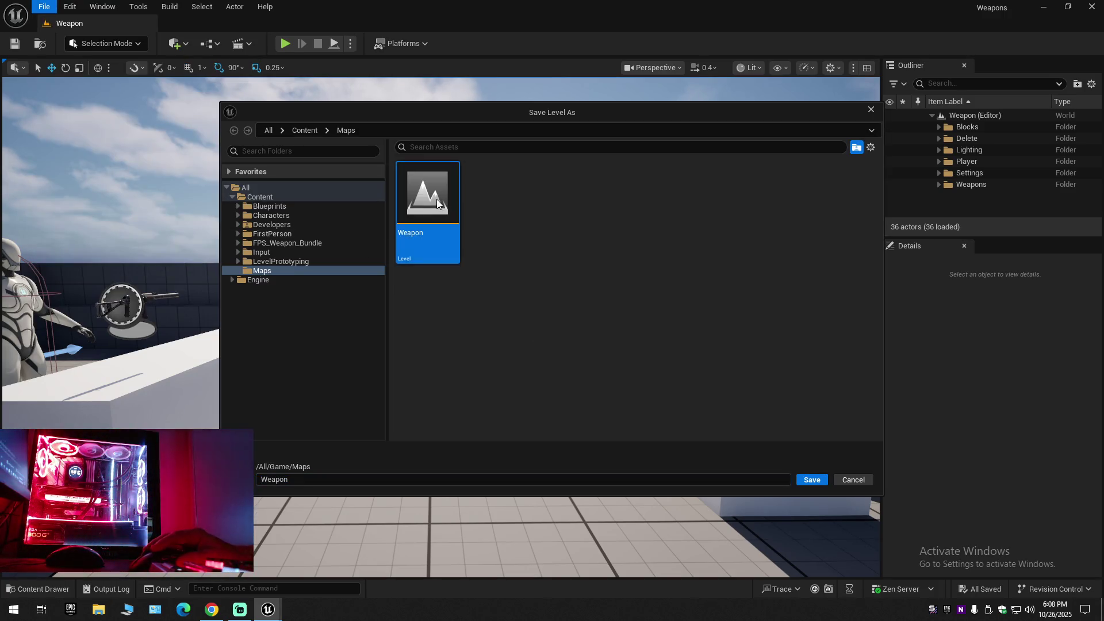
click(578, 327)
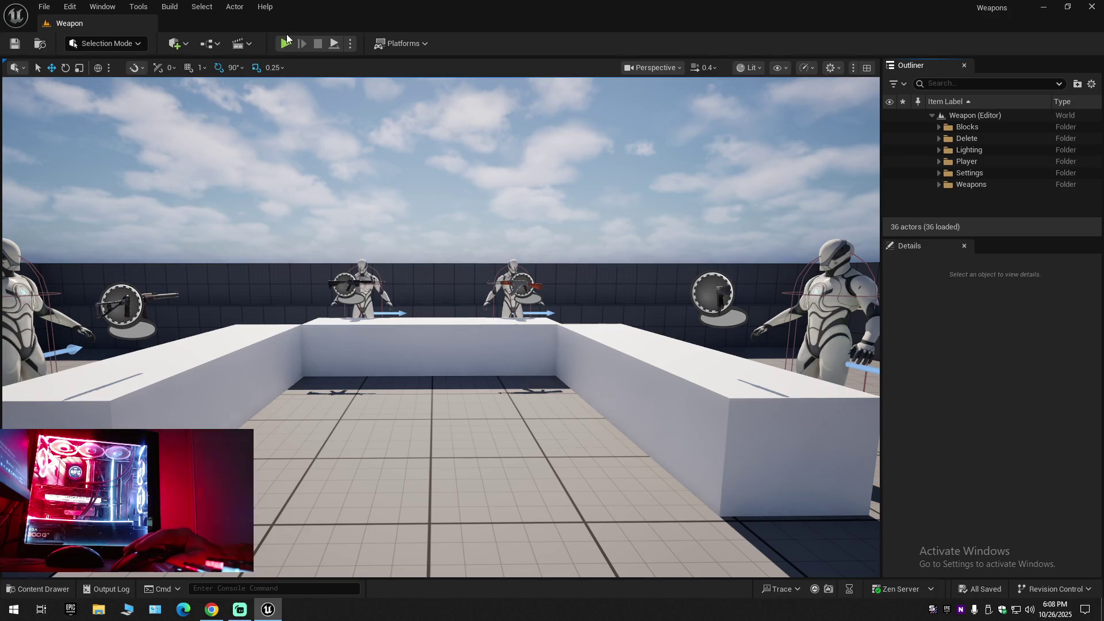
click(286, 44)
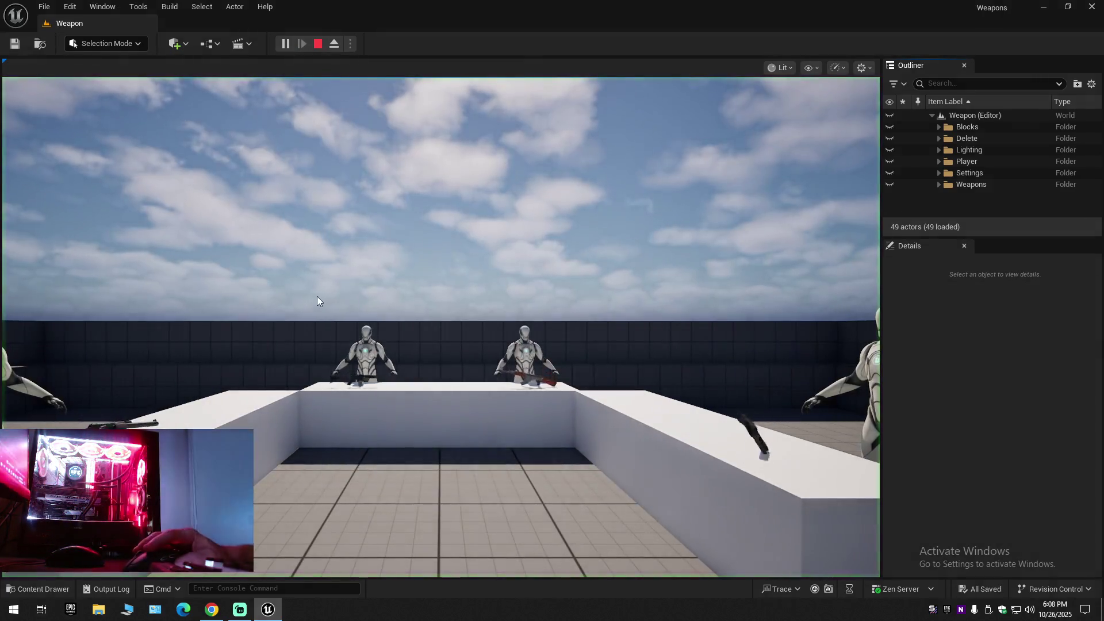
key(w)
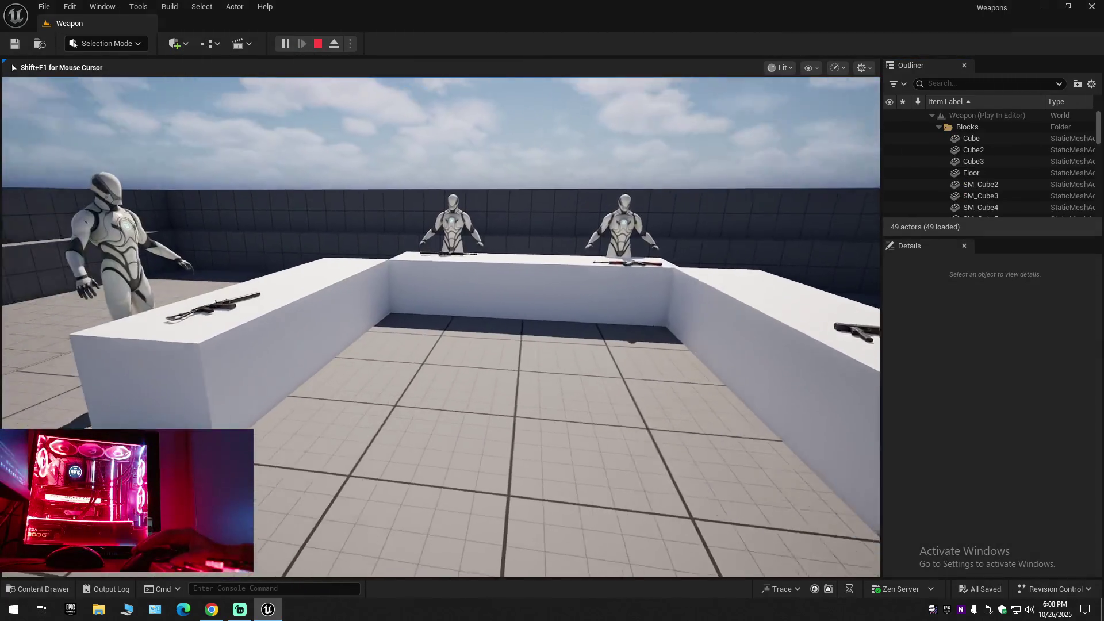
key(w)
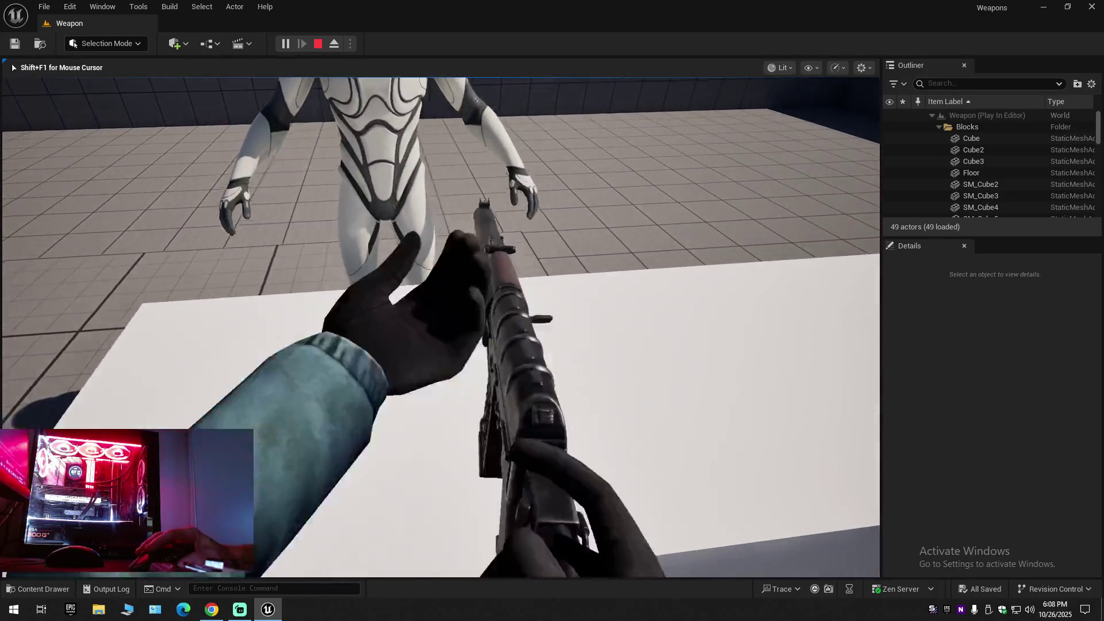
key(s)
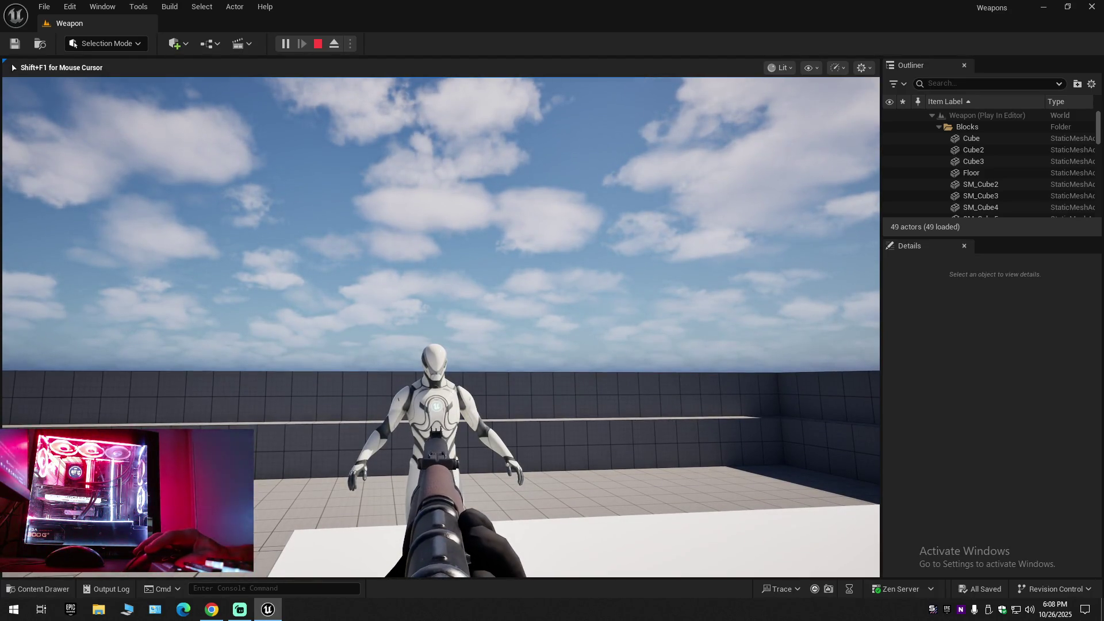
key(w)
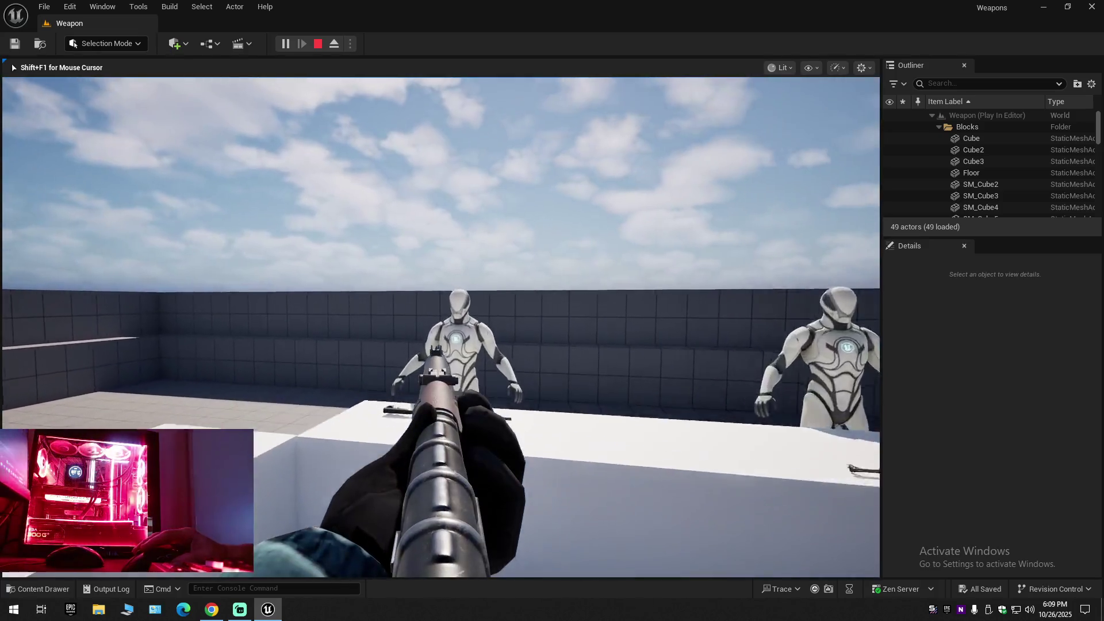
right_click(441, 327)
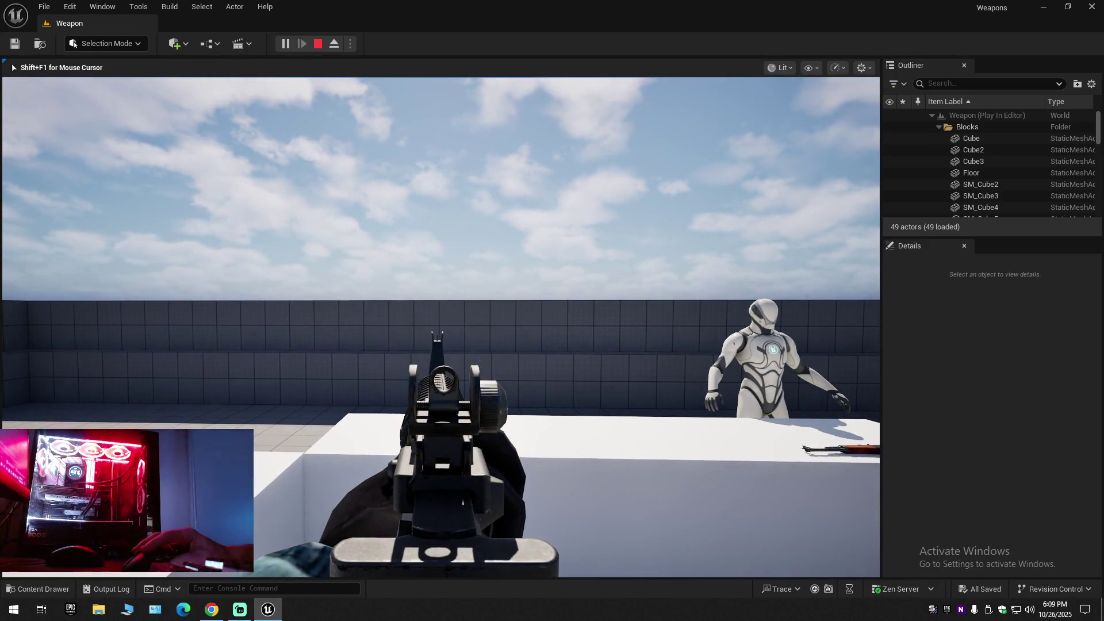
key(w)
key(2)
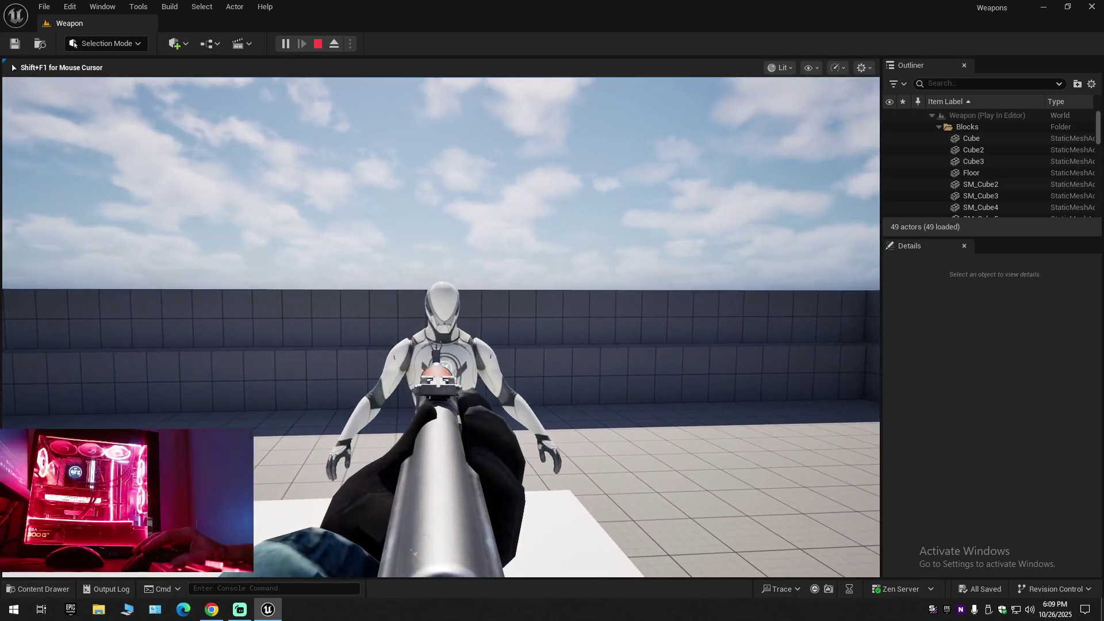
key(3)
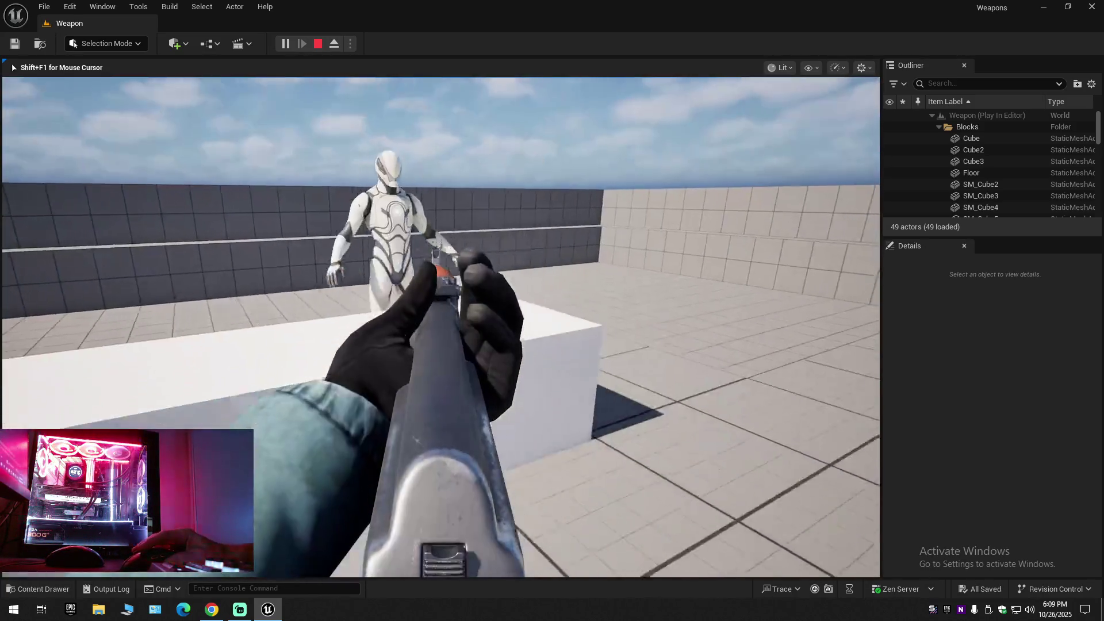
key(s)
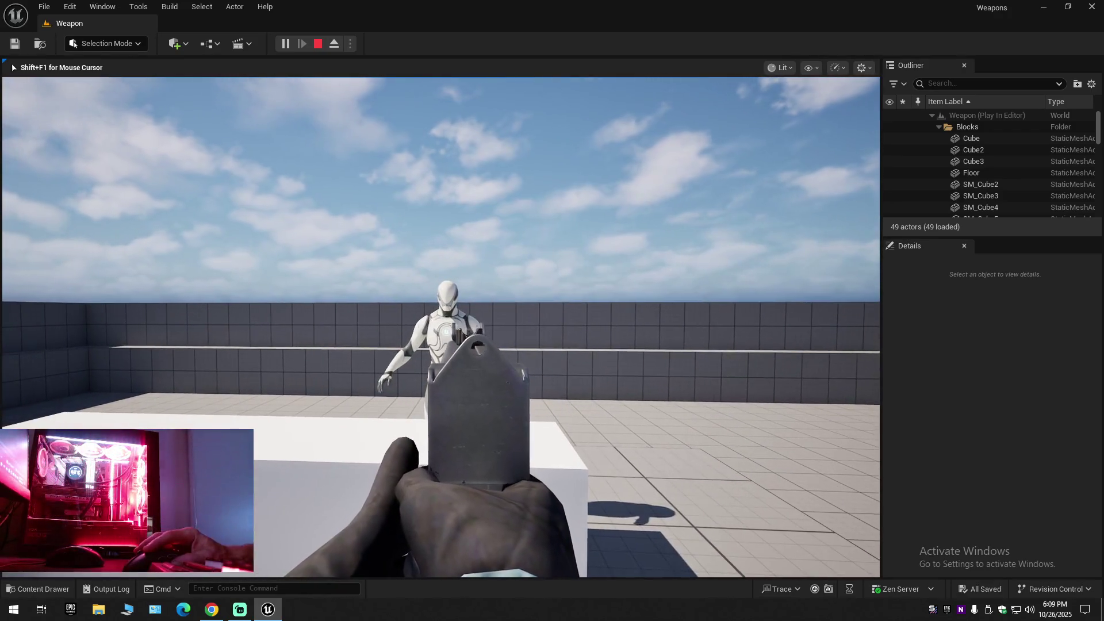
key(Escape)
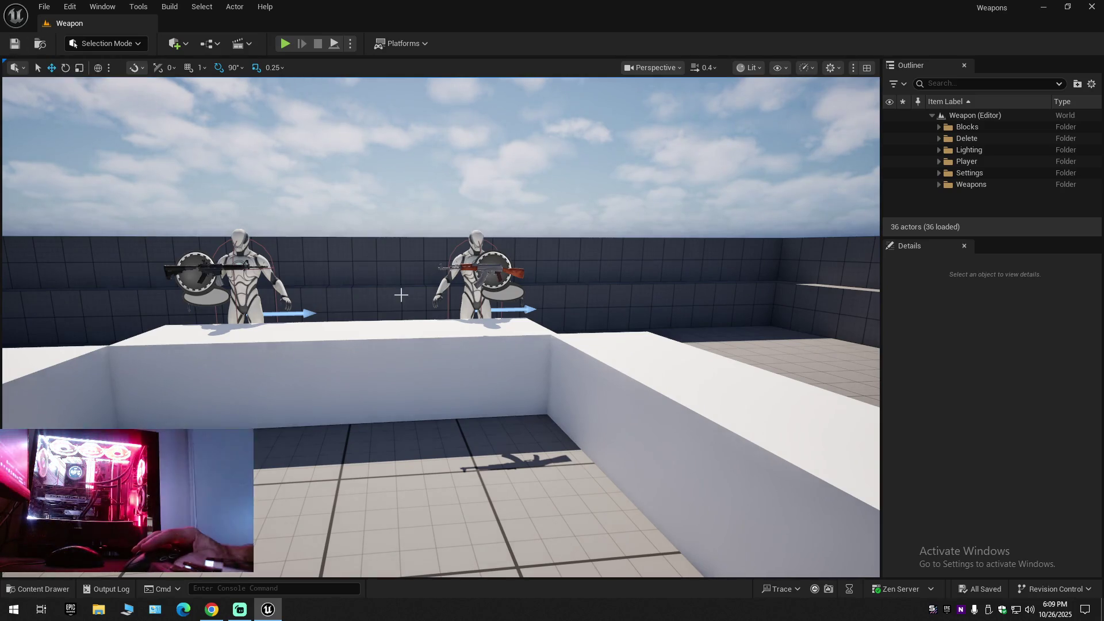
Set BP_BaseWeapon's Multi Line Trace Draw Debug Type to For Duration, compile, and Play.
key(s)
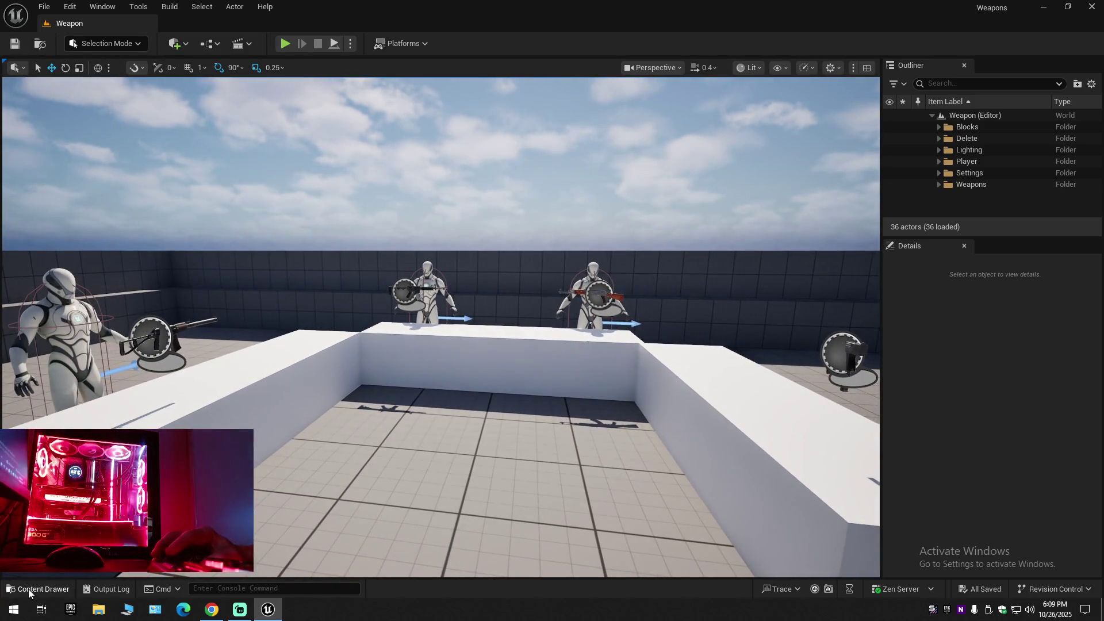
click(29, 589)
double_click(430, 414)
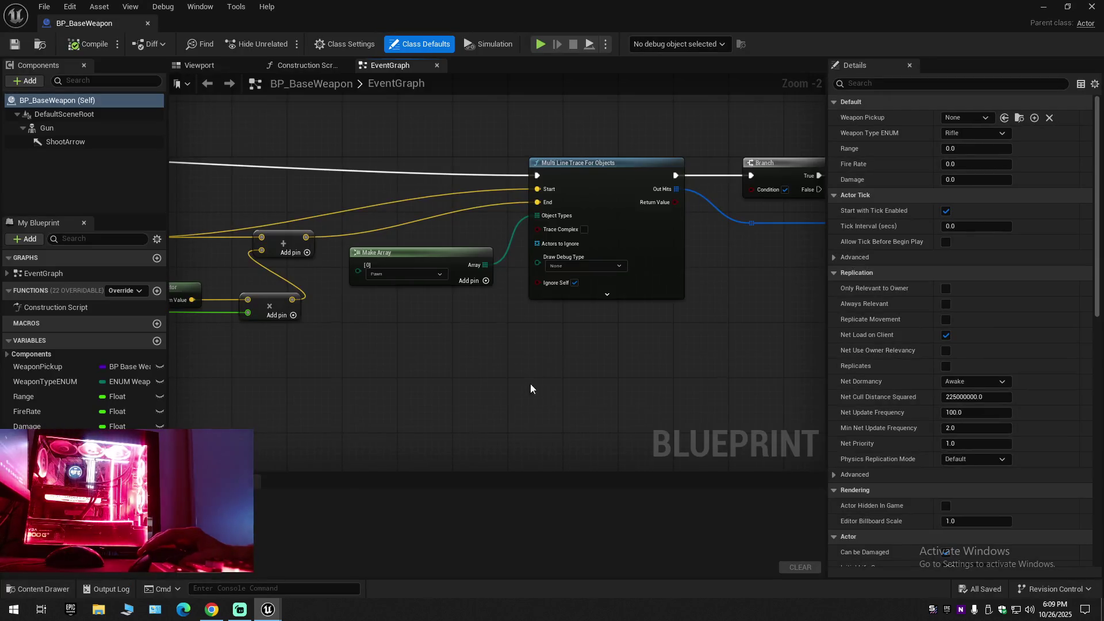
click(588, 266)
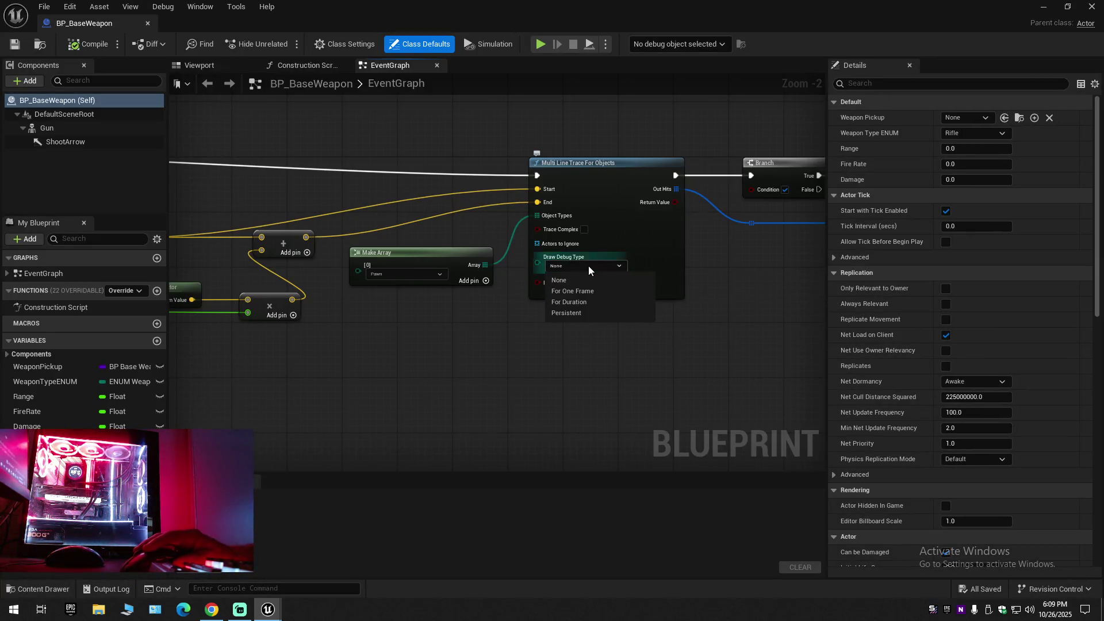
click(588, 298)
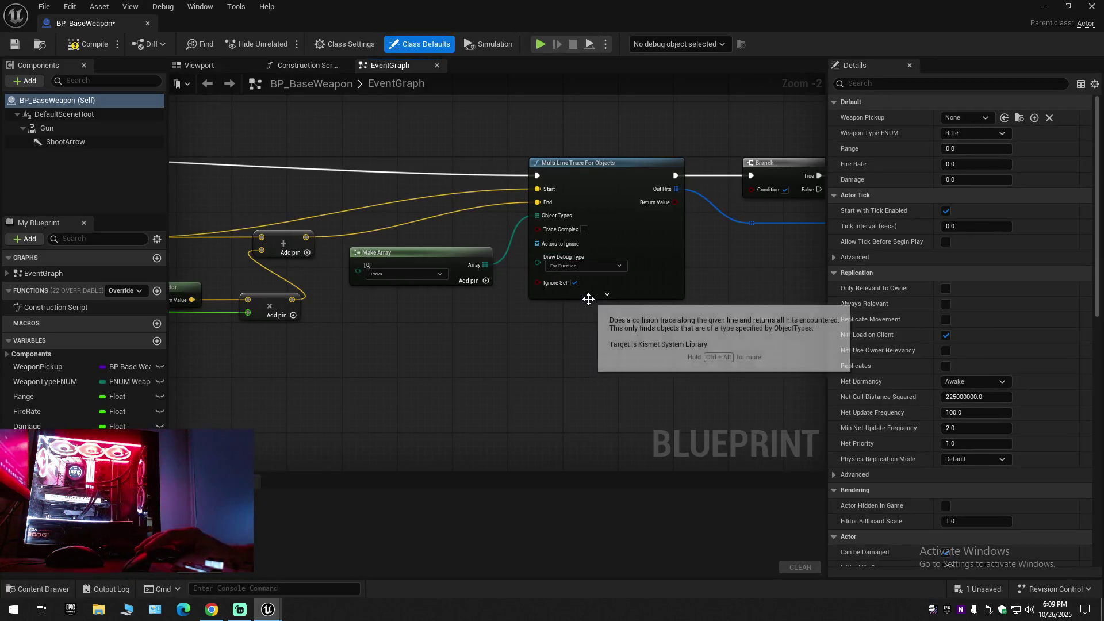
click(96, 43)
click(147, 23)
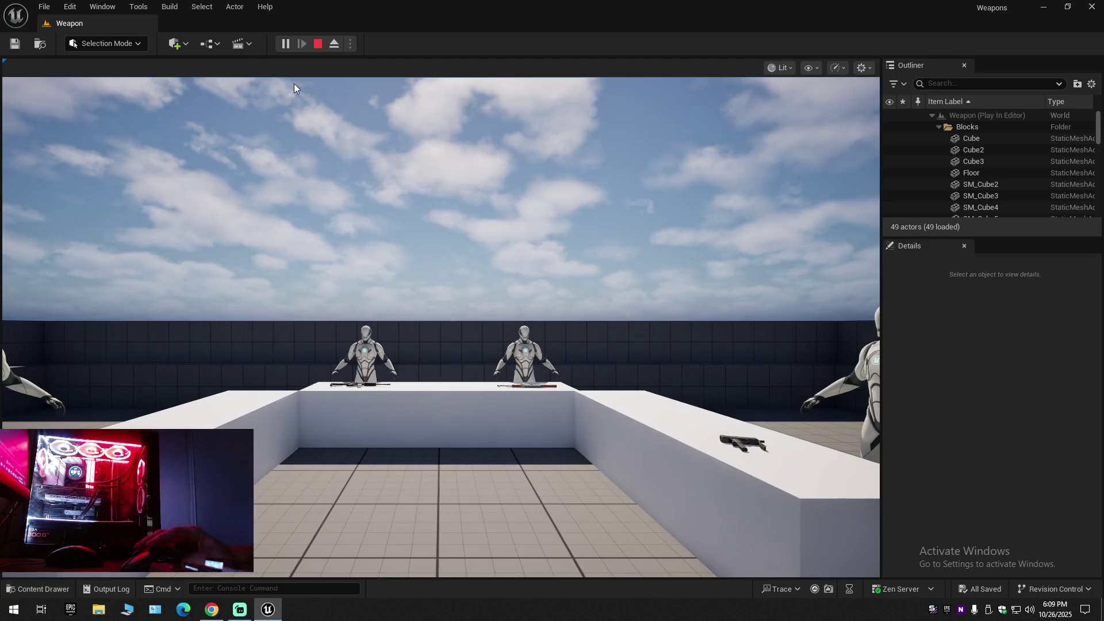
Pick up the rifle and fire at the mannequin and wall to see red debug traces.
click(295, 84)
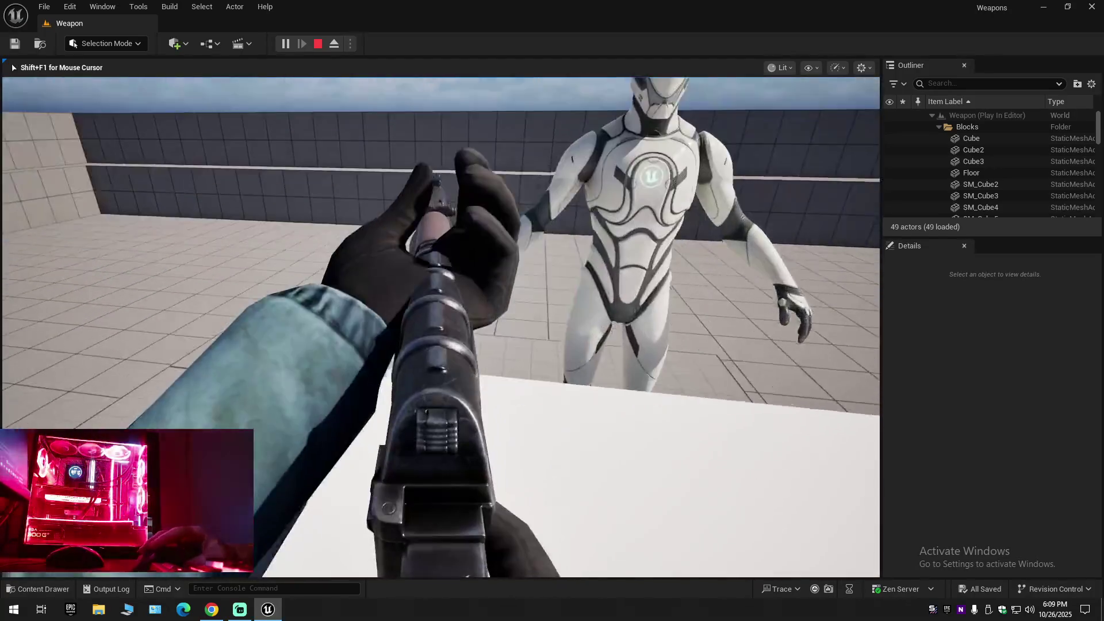
click(441, 327)
key(w)
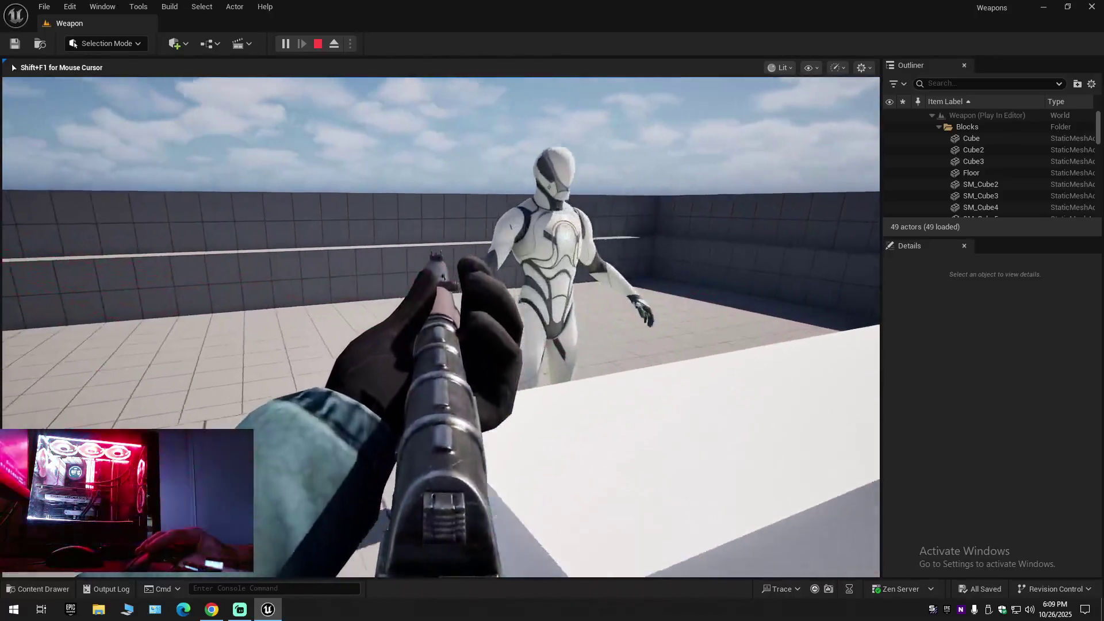
click(441, 327)
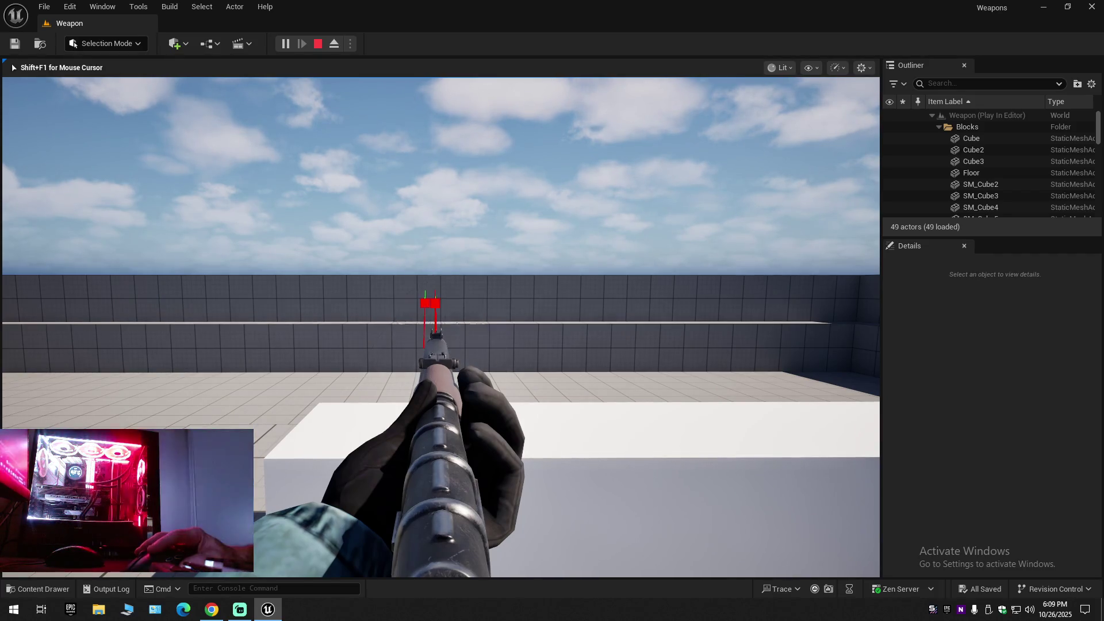
key(w)
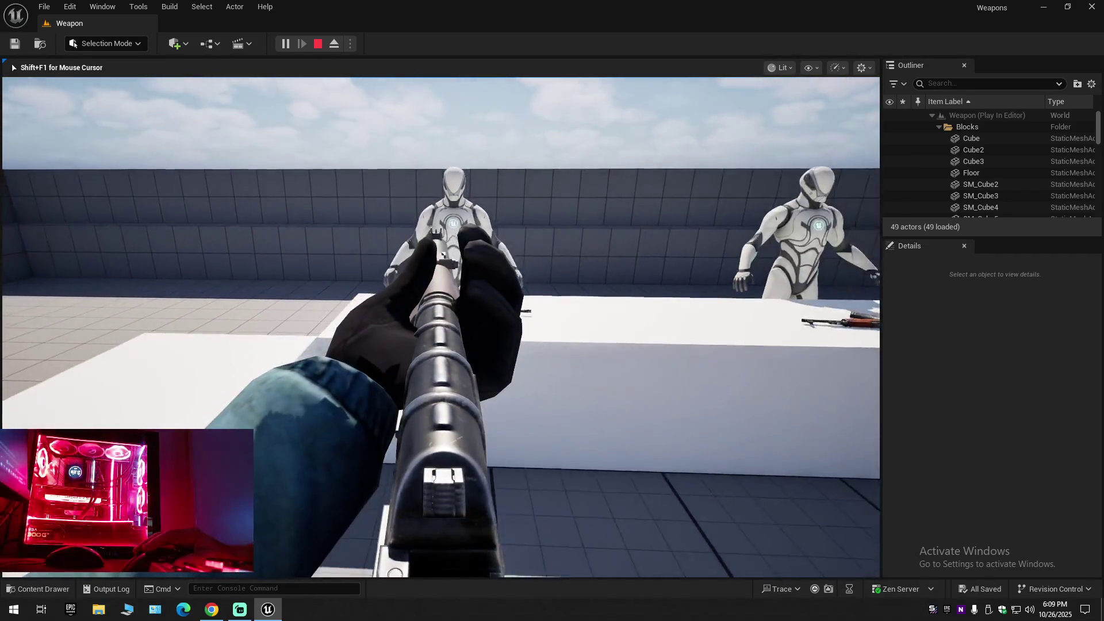
key(s)
click(441, 327)
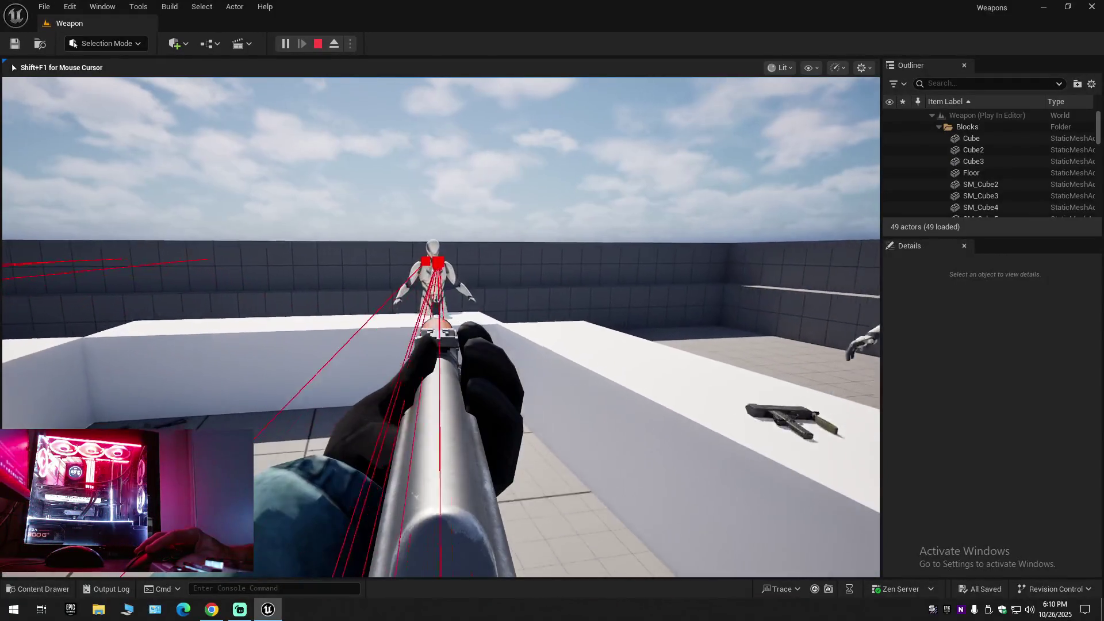
Switch to the pistol, fire at the walls, dummy and white blocks, then stop the playtest.
key(2)
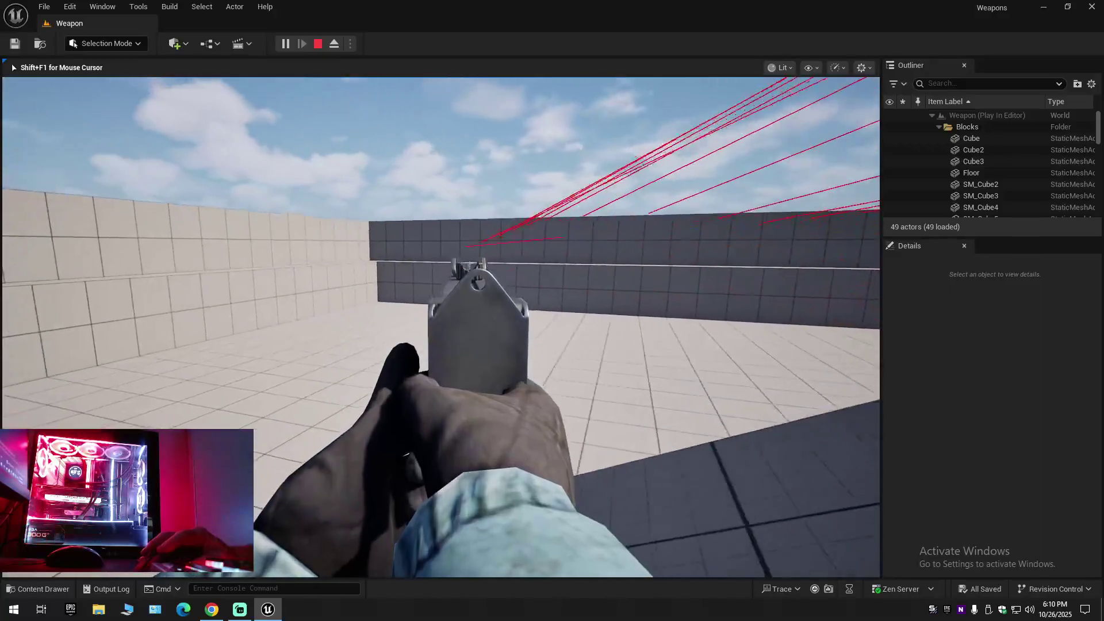
click(441, 326)
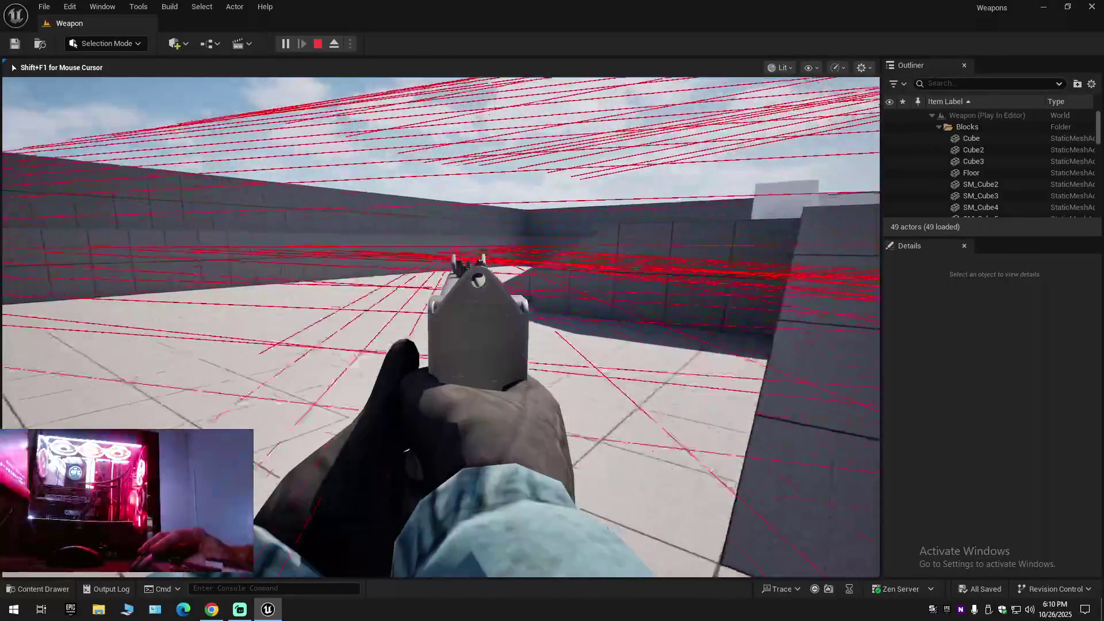
click(441, 327)
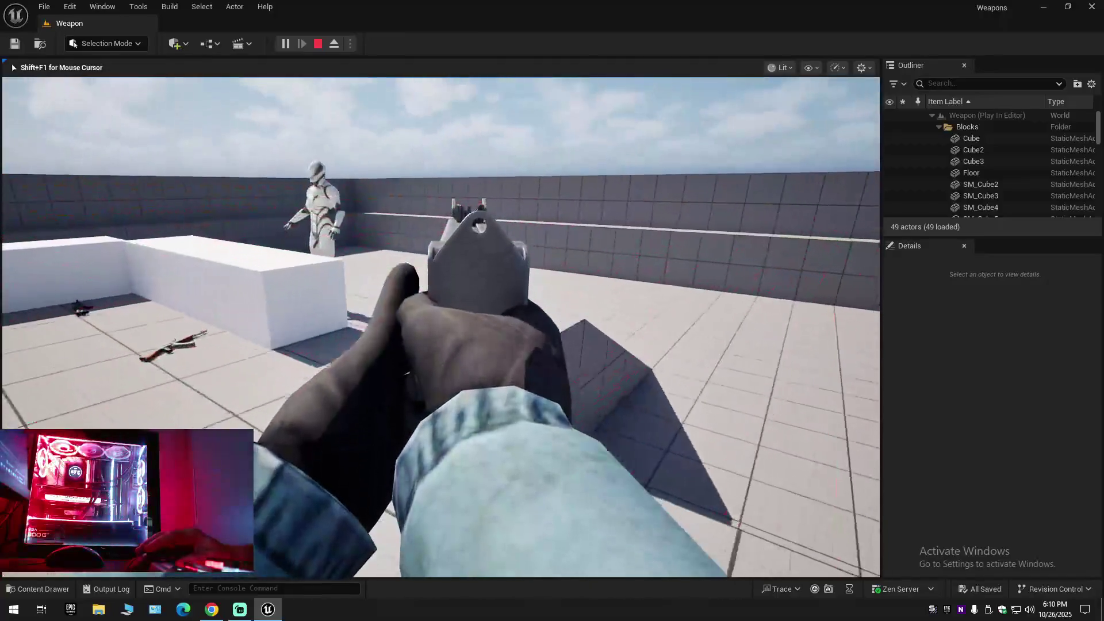
click(441, 327)
click(441, 326)
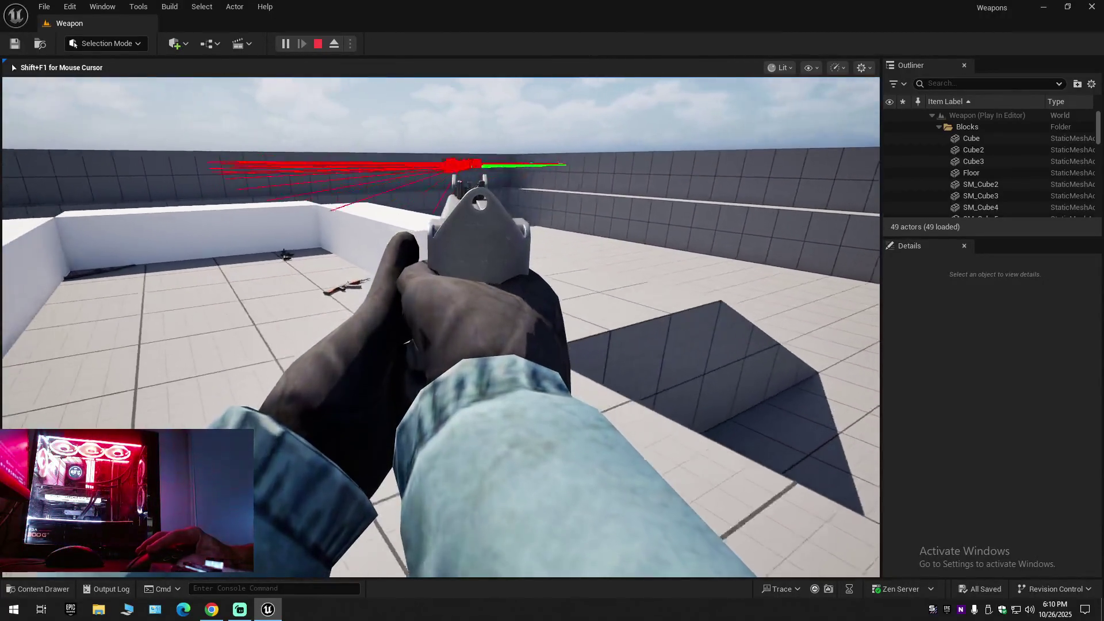
key(Escape)
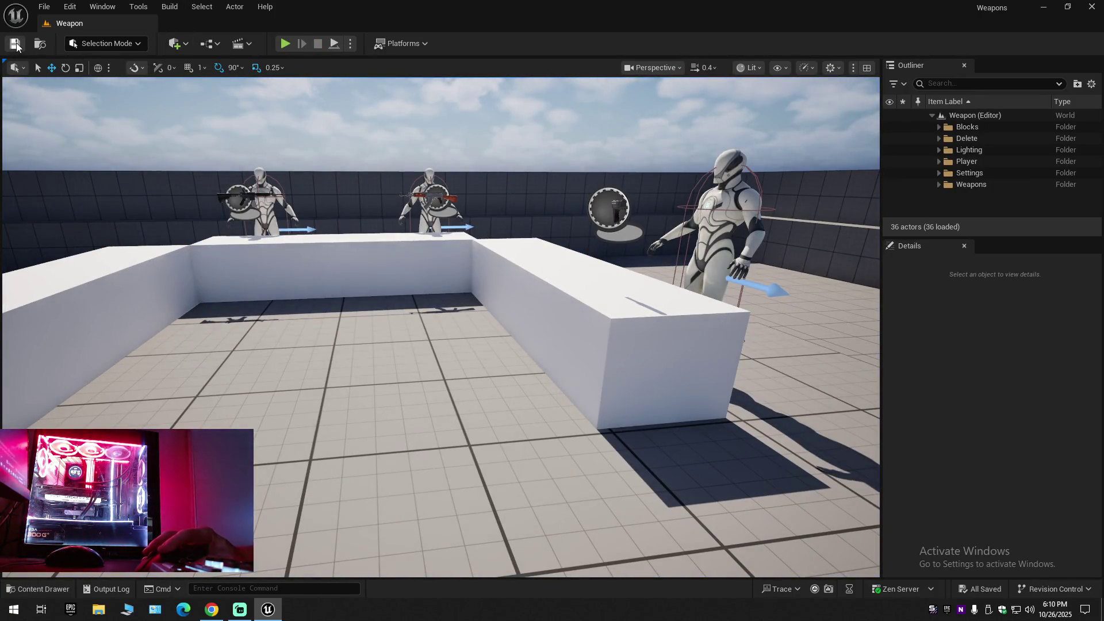
Open BP_BaseWeapon and set the Multi Line Trace's Draw Debug Type to None.
drag(257, 366, 258, 366)
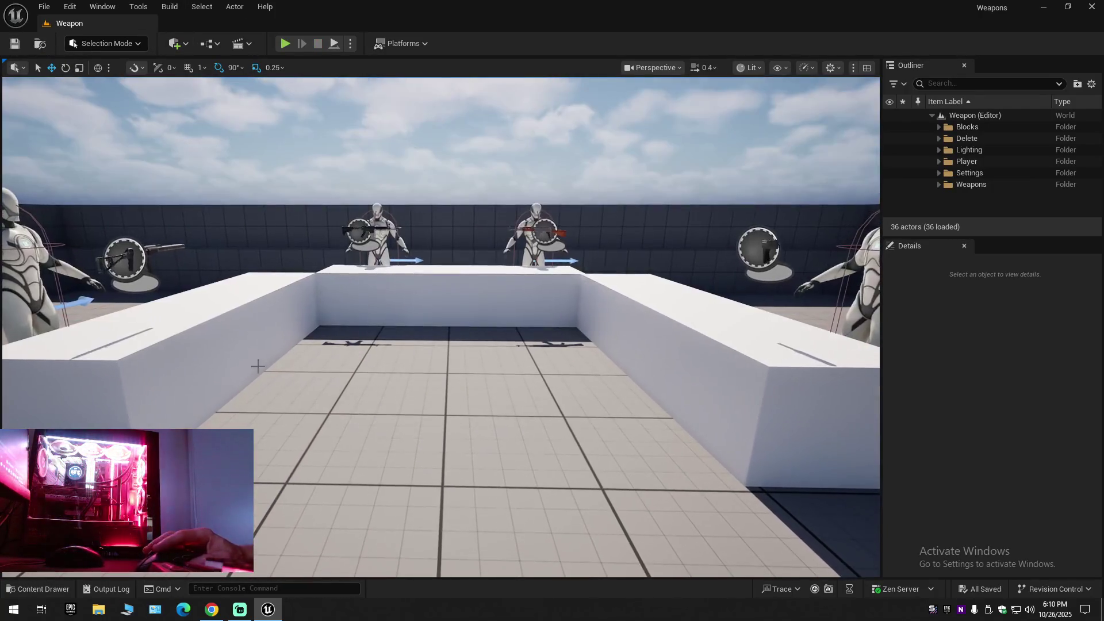
click(47, 590)
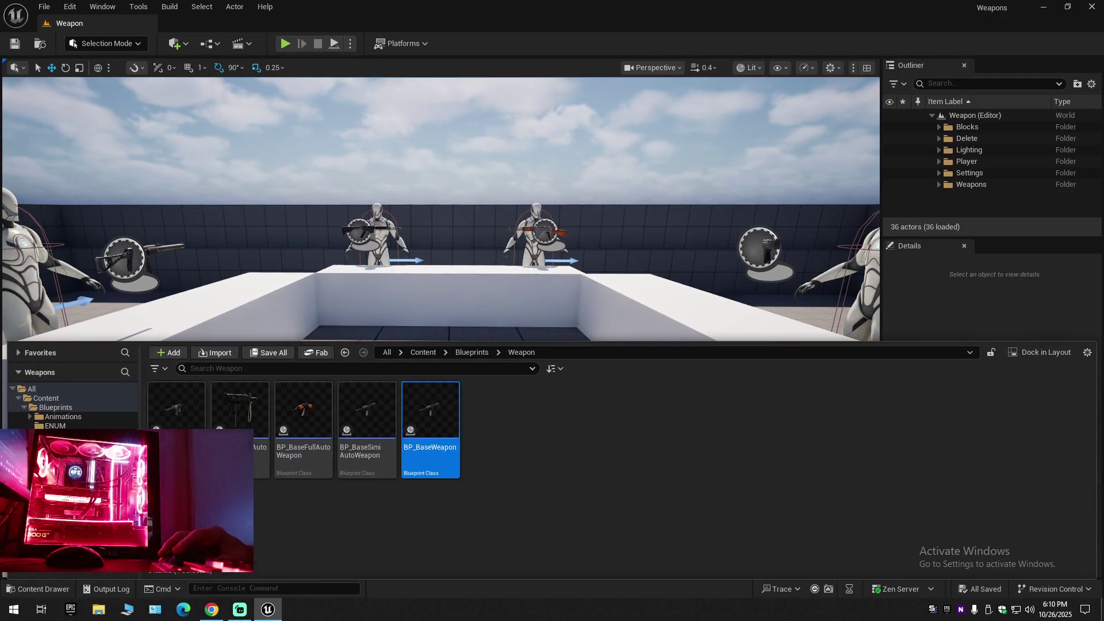
double_click(450, 413)
click(567, 268)
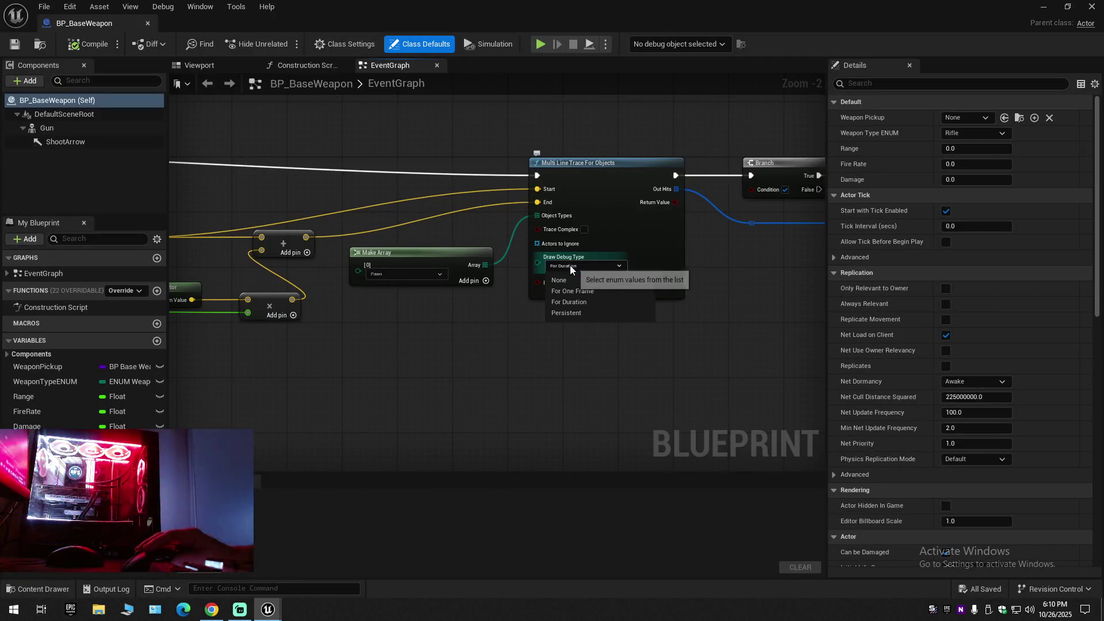
click(571, 278)
Compile and save BP_BaseWeapon, then close it to return to the Weapon level.
click(90, 43)
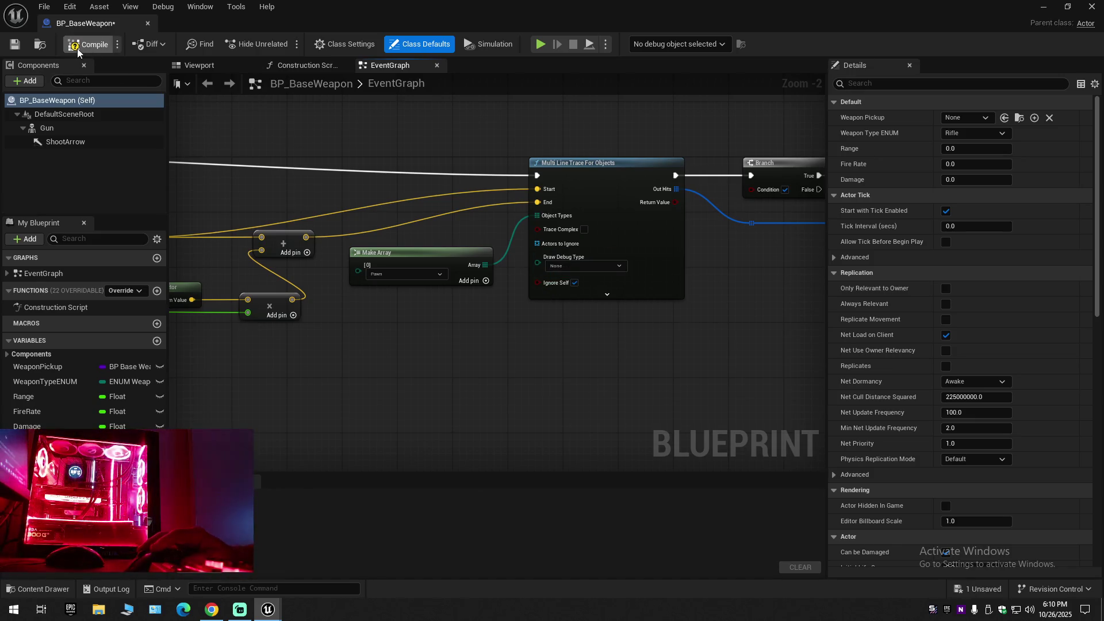
key(ctrl+s)
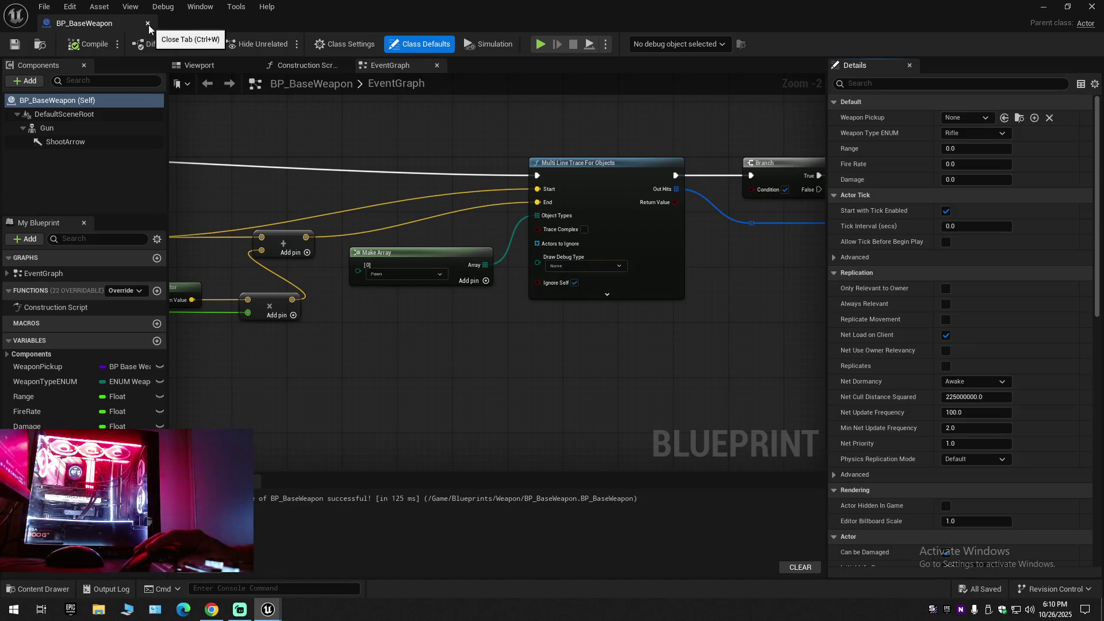
click(92, 45)
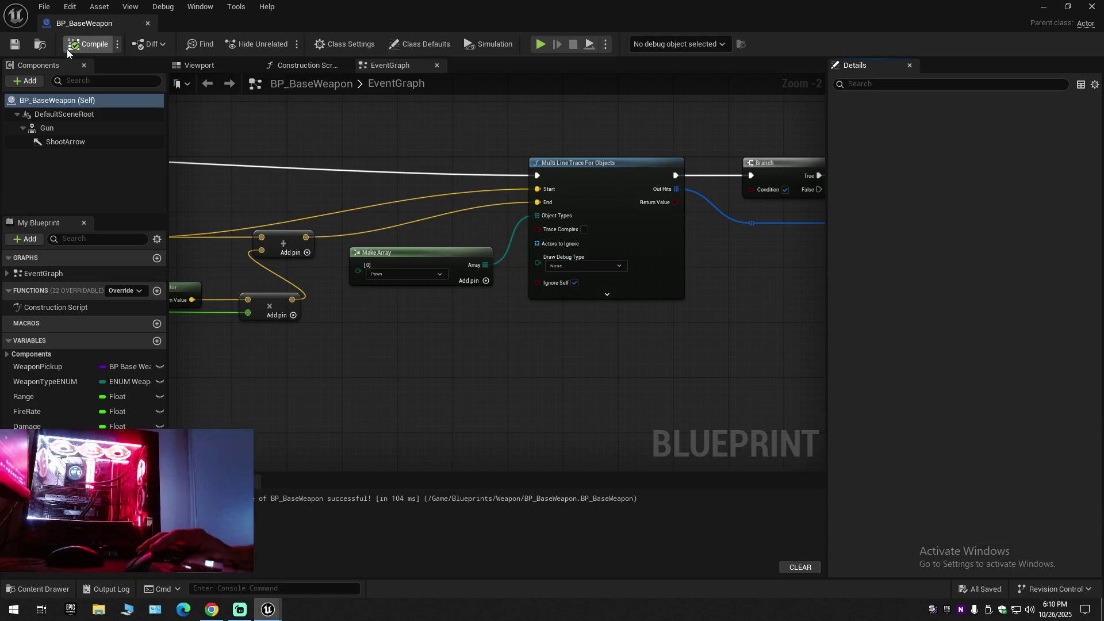
click(147, 23)
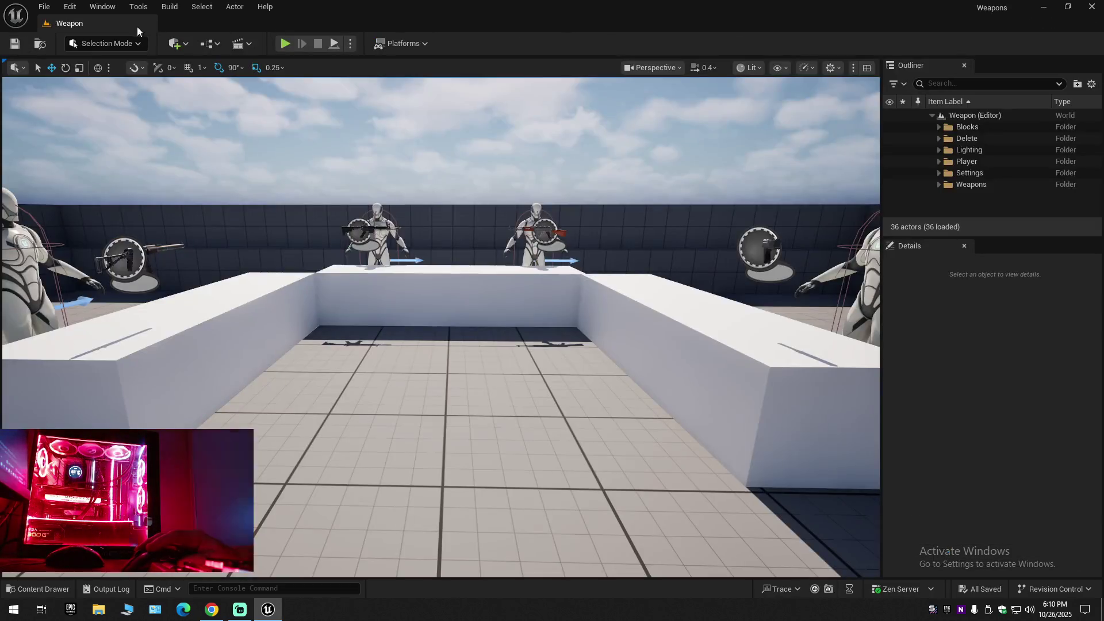
Save the current level from the File menu.
click(45, 7)
click(79, 143)
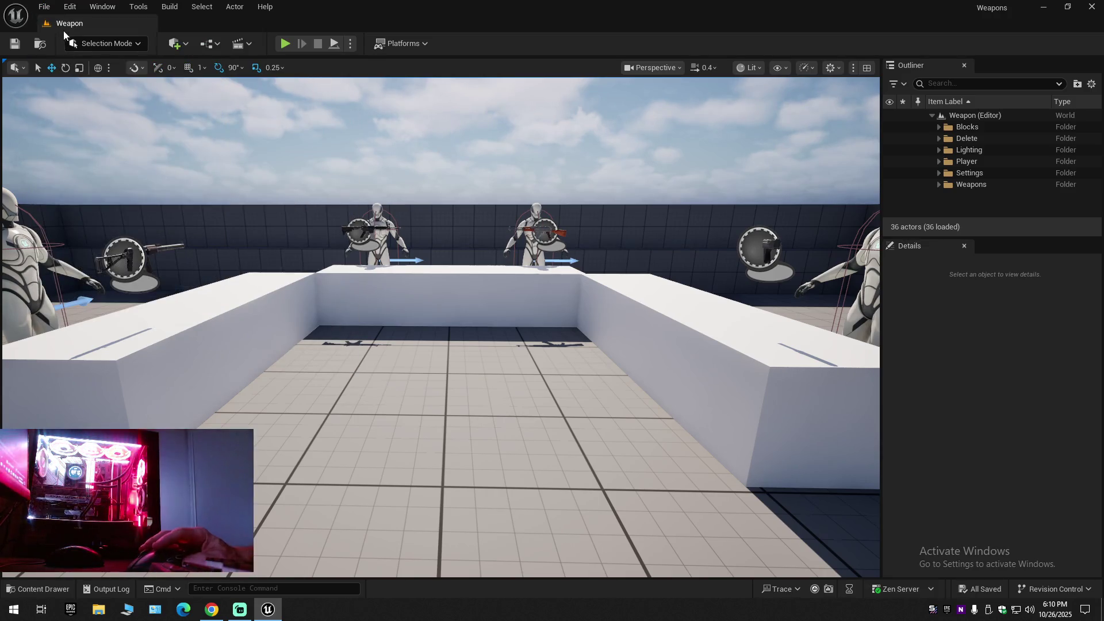
click(44, 6)
click(70, 169)
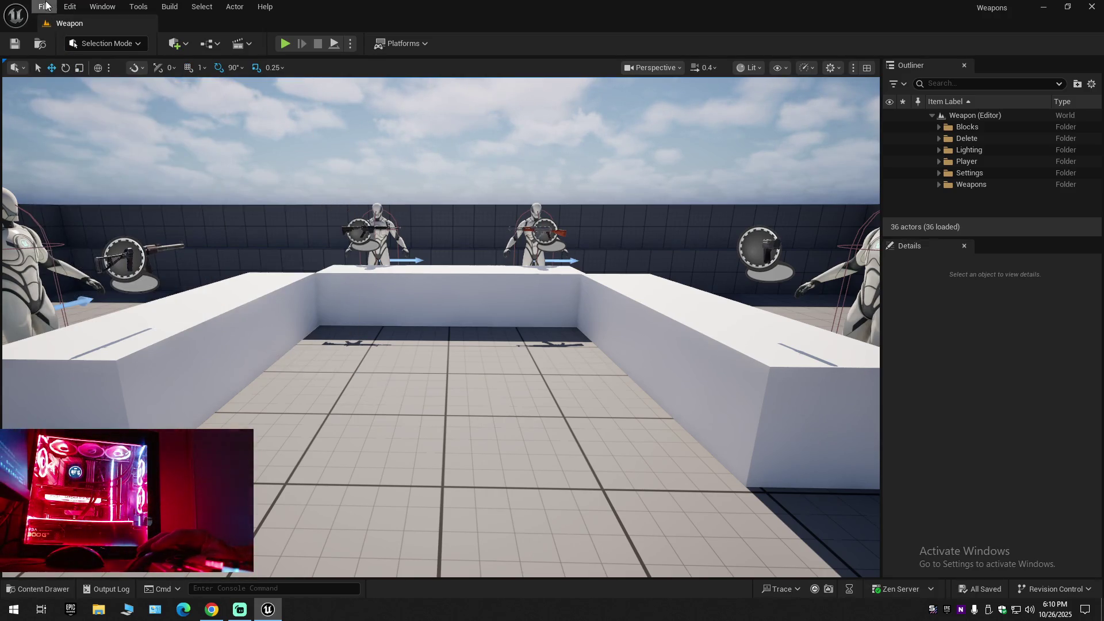
Save the level over the existing Weapon map in Content/Maps, confirming the replacement.
click(46, 6)
click(86, 155)
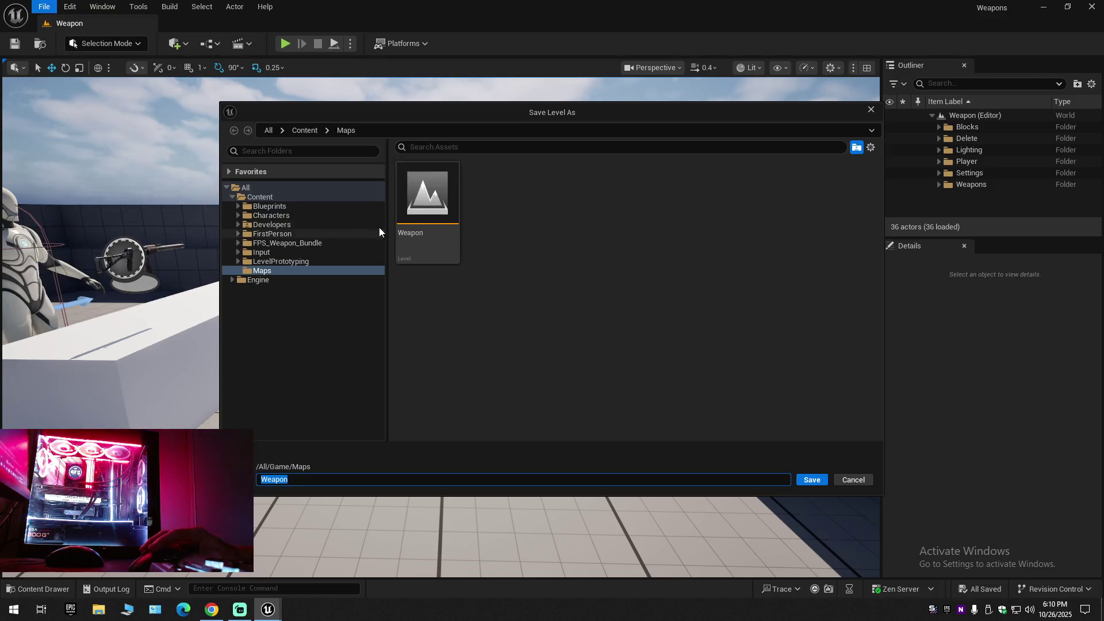
double_click(409, 196)
click(578, 325)
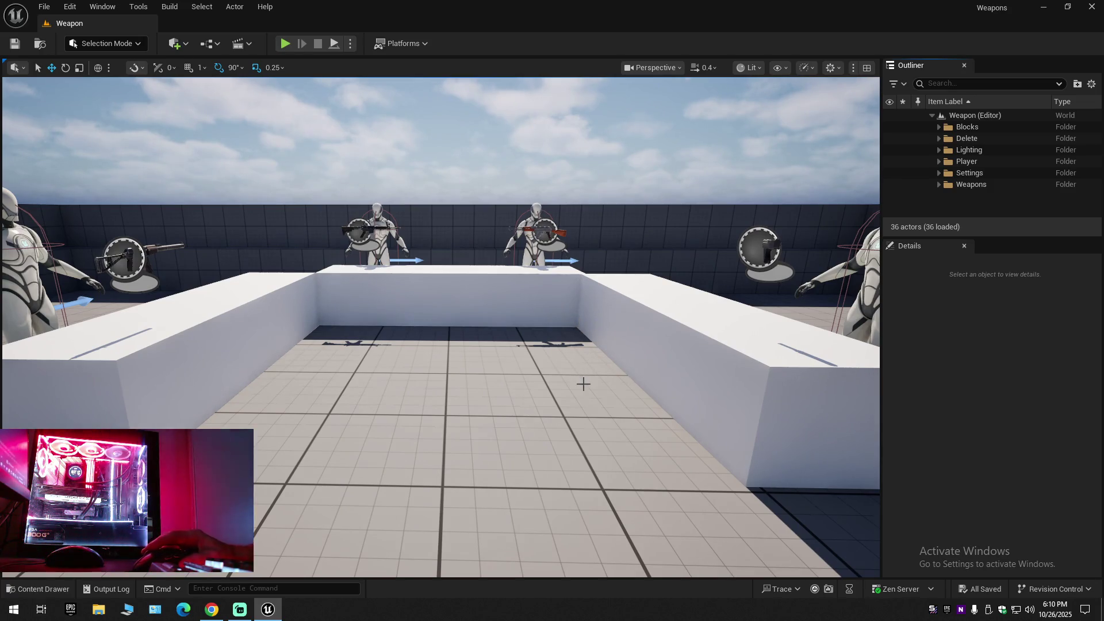
scroll(583, 383, down, 1)
key(s)
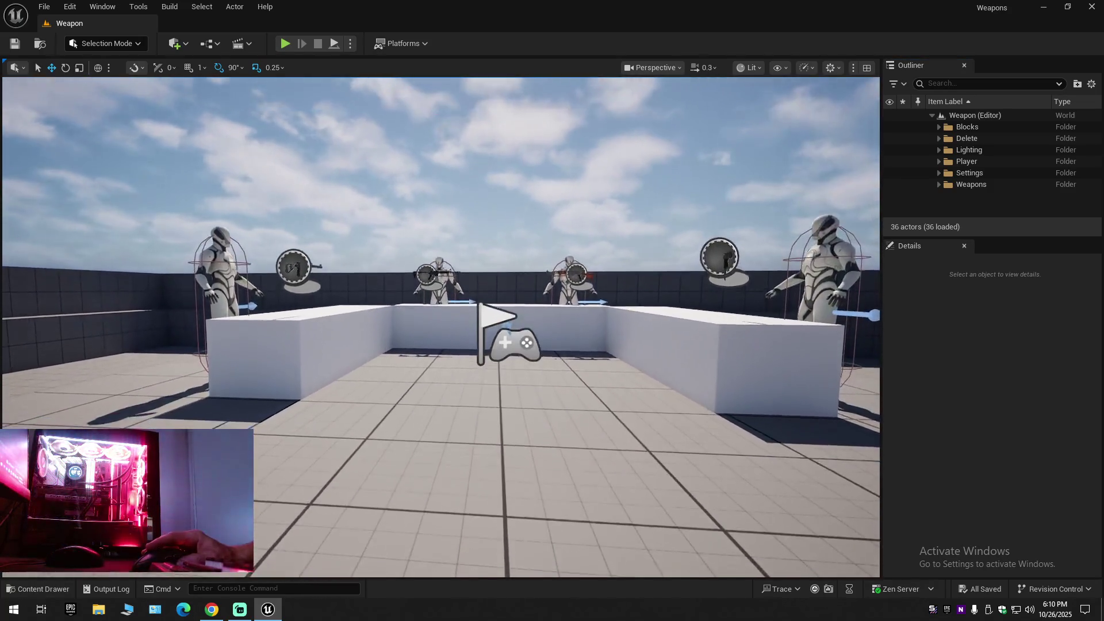
key(w)
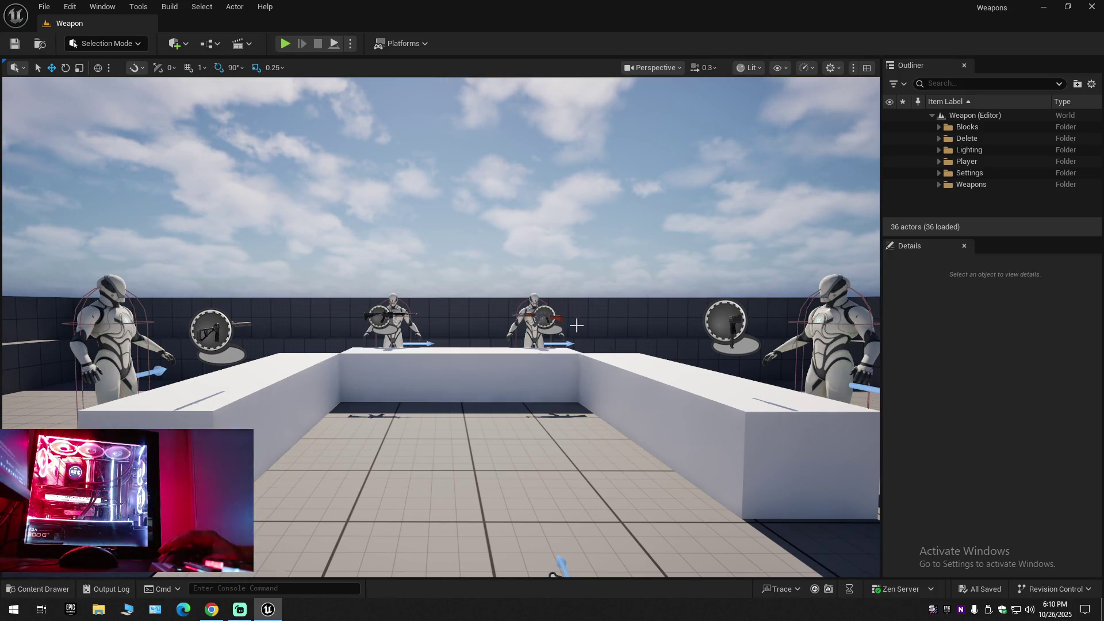
Open Task Manager's Performance page to show memory usage at 13.5/31.8 GB.
right_click(432, 610)
click(499, 558)
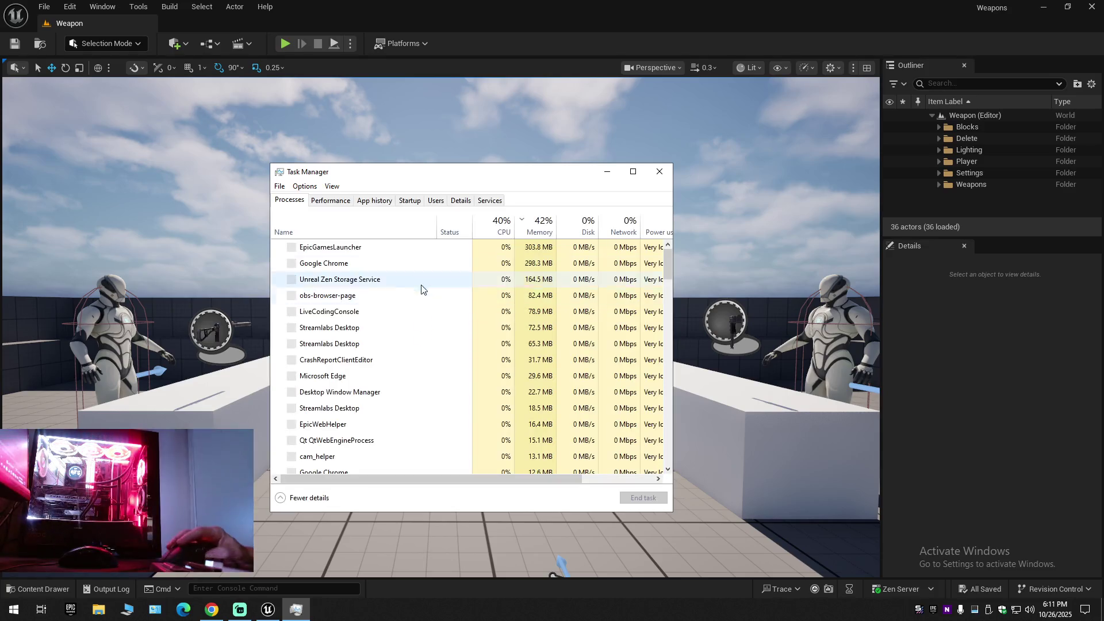
click(342, 201)
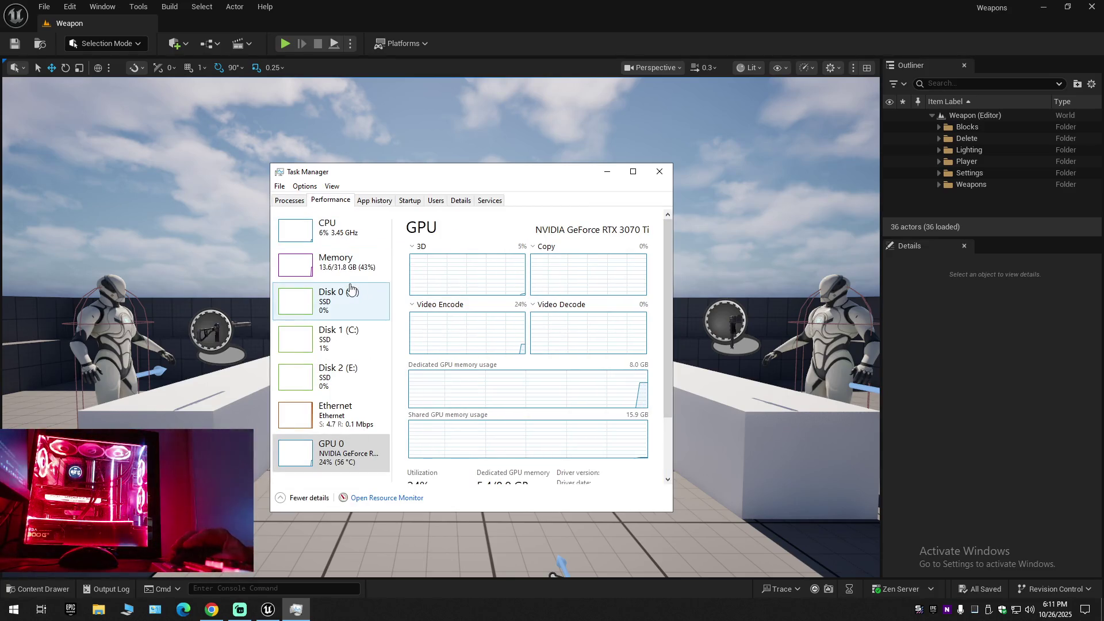
click(341, 269)
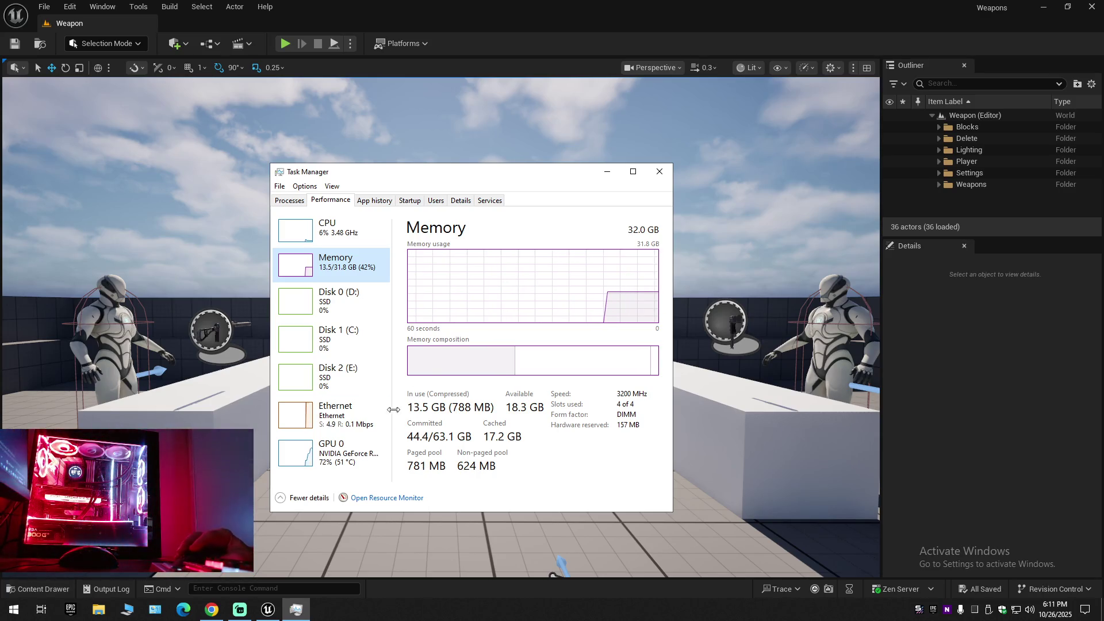
Show the RTX 3070 Ti GPU usage at 72%, then return to the Unreal viewport.
click(329, 455)
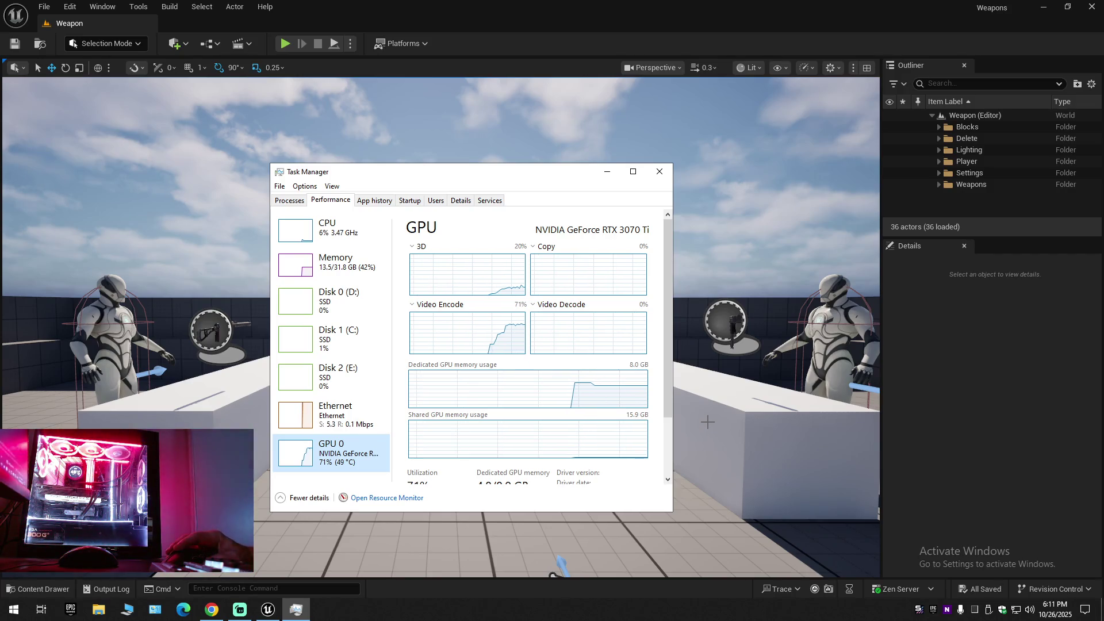
mouse_move(707, 445)
mouse_down()
mouse_move(690, 460)
mouse_move(759, 455)
mouse_move(759, 483)
mouse_move(741, 471)
mouse_move(742, 440)
mouse_up()
scroll(759, 454, up, 2)
scroll(759, 483, down, 1)
Open BP_BaseWeapon from the Content Drawer, then switch away from the editor.
click(53, 590)
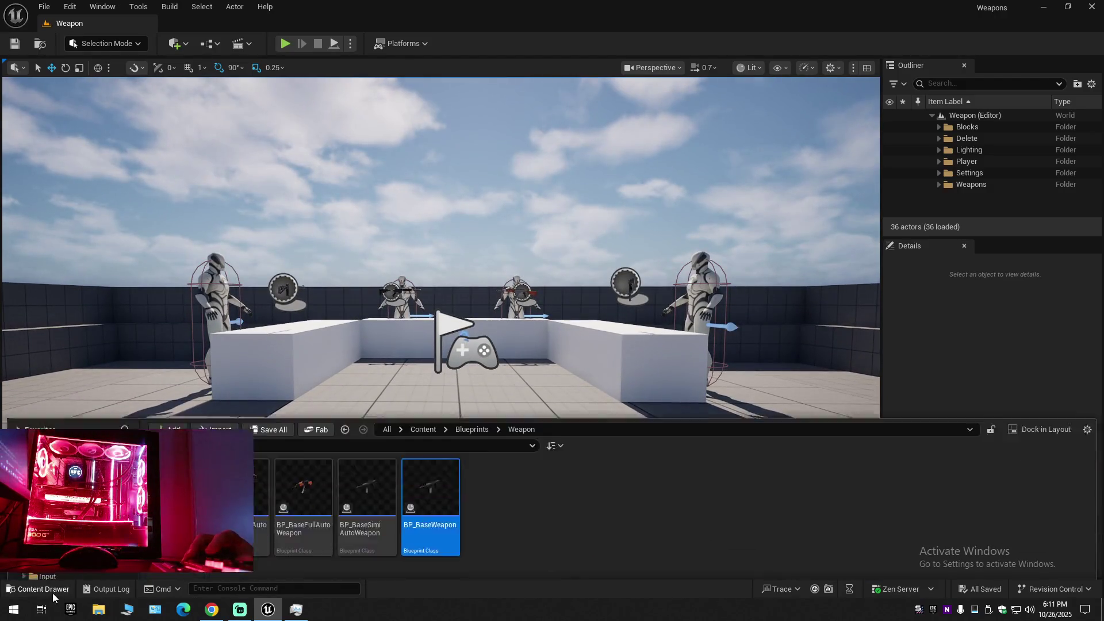
double_click(447, 436)
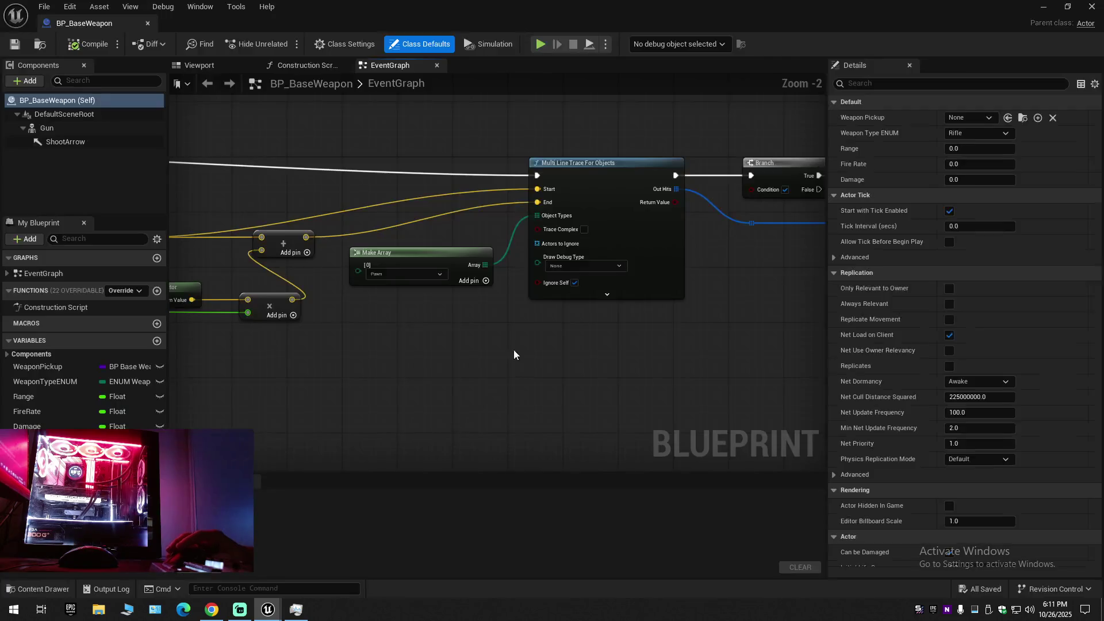
key(alt+Tab)
Show the i9-10850K CPU details in Task Manager, then open and close Resource Monitor.
right_click(334, 609)
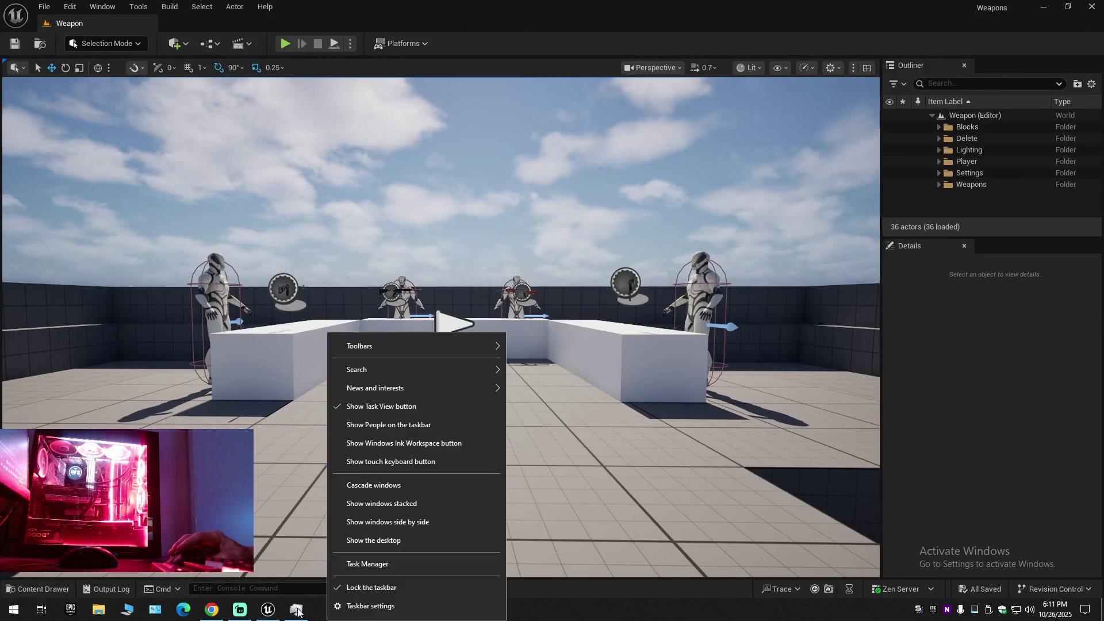
click(368, 567)
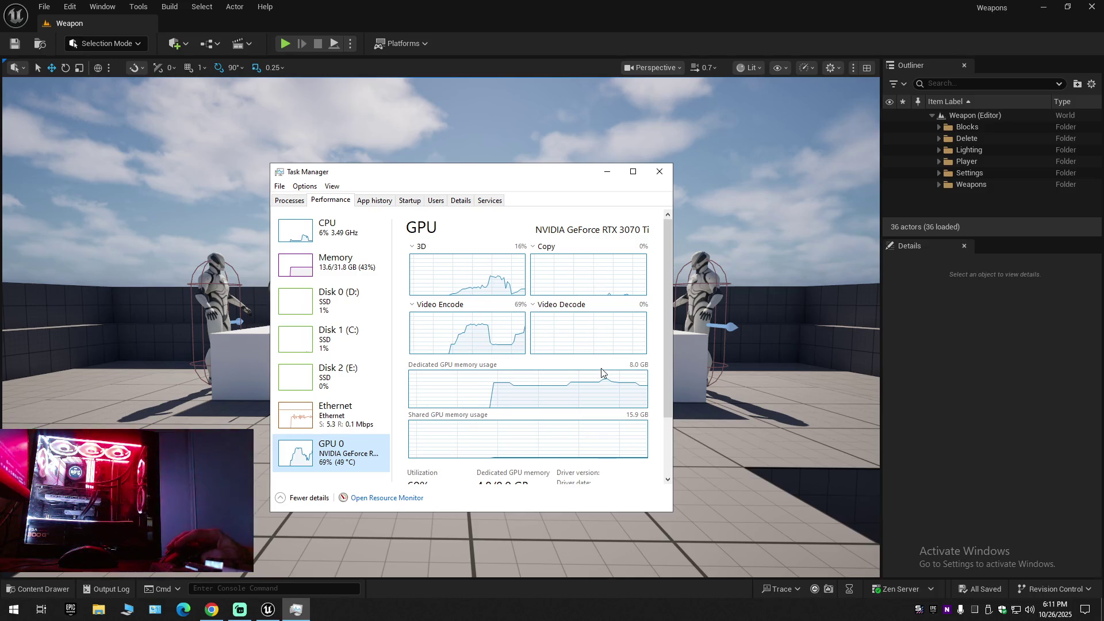
click(325, 228)
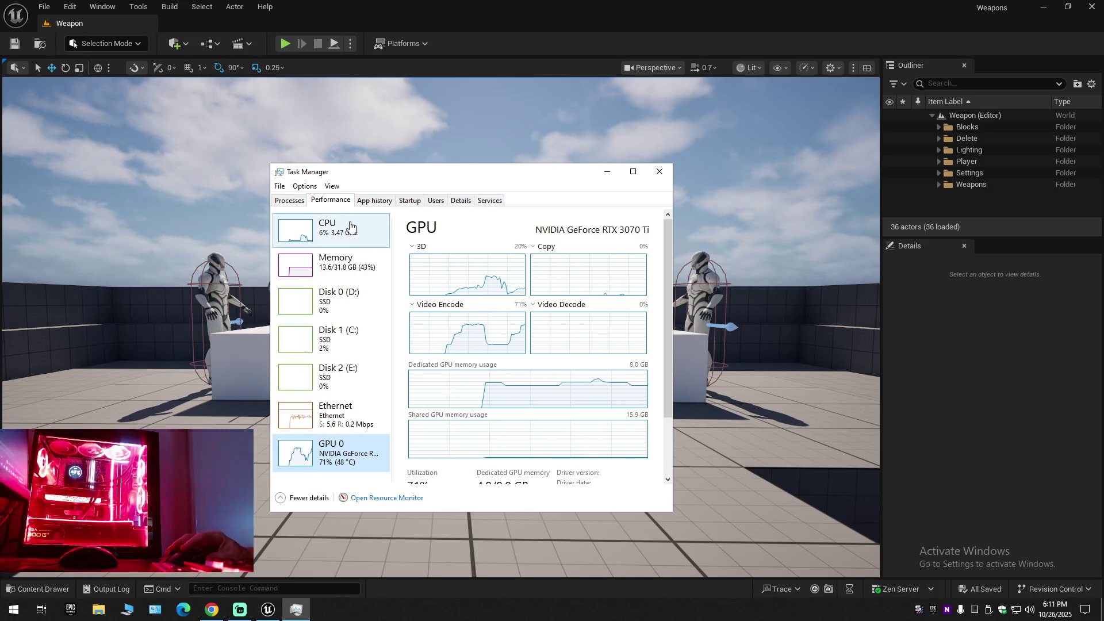
click(368, 498)
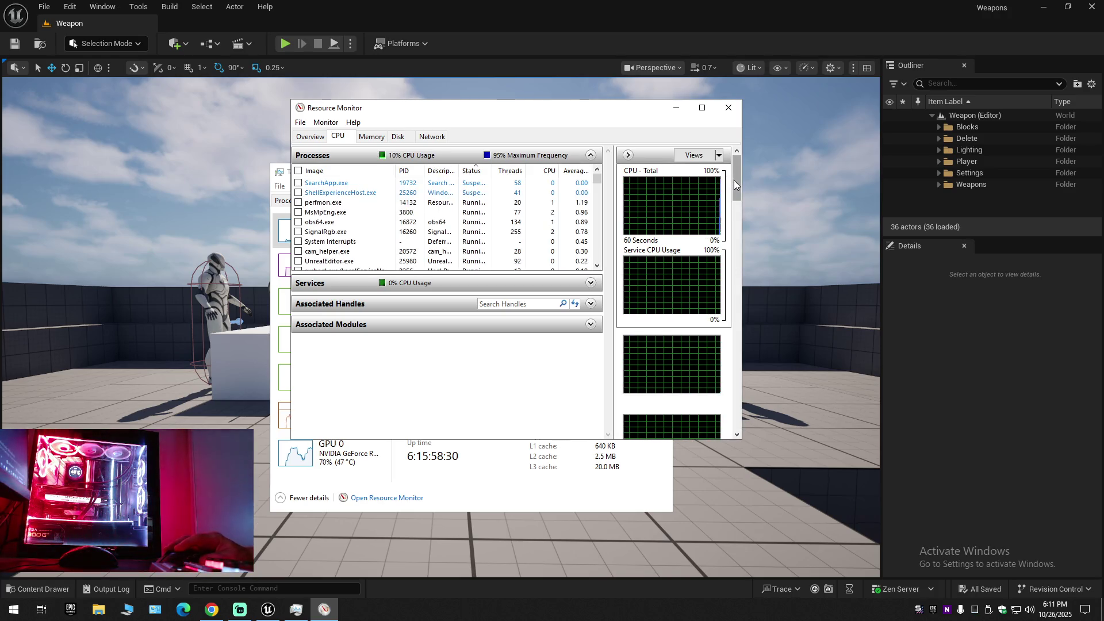
drag(734, 181, 724, 425)
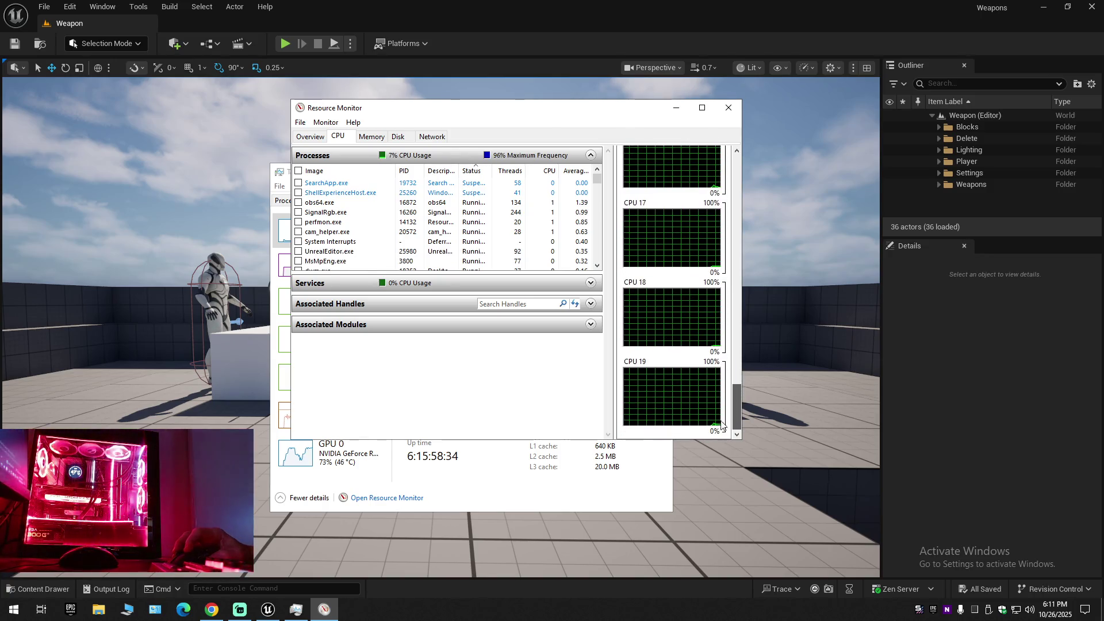
click(728, 107)
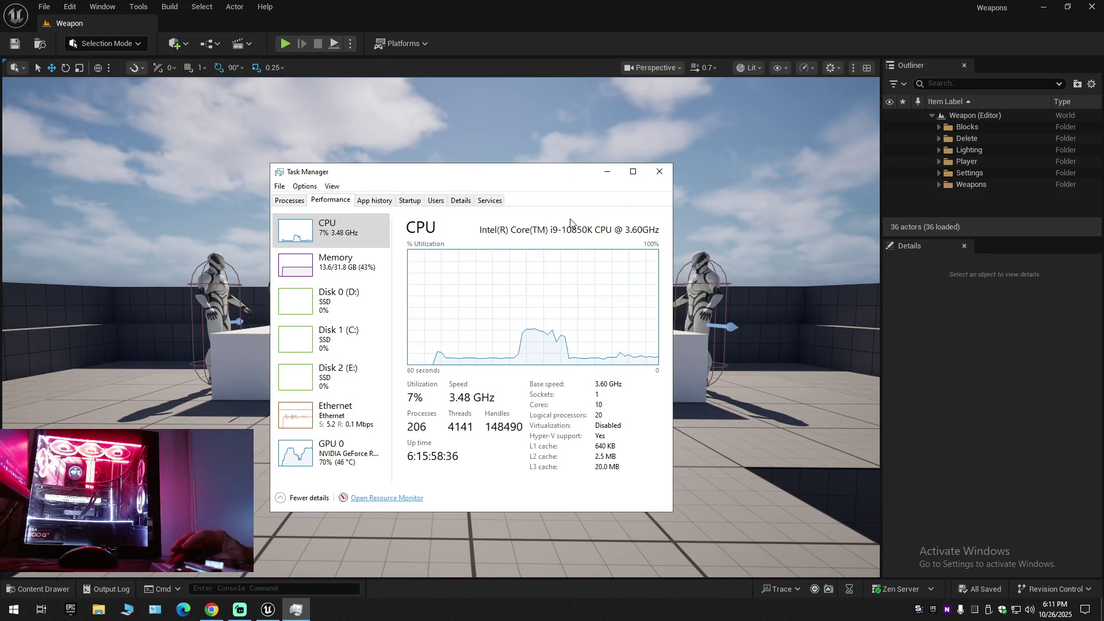
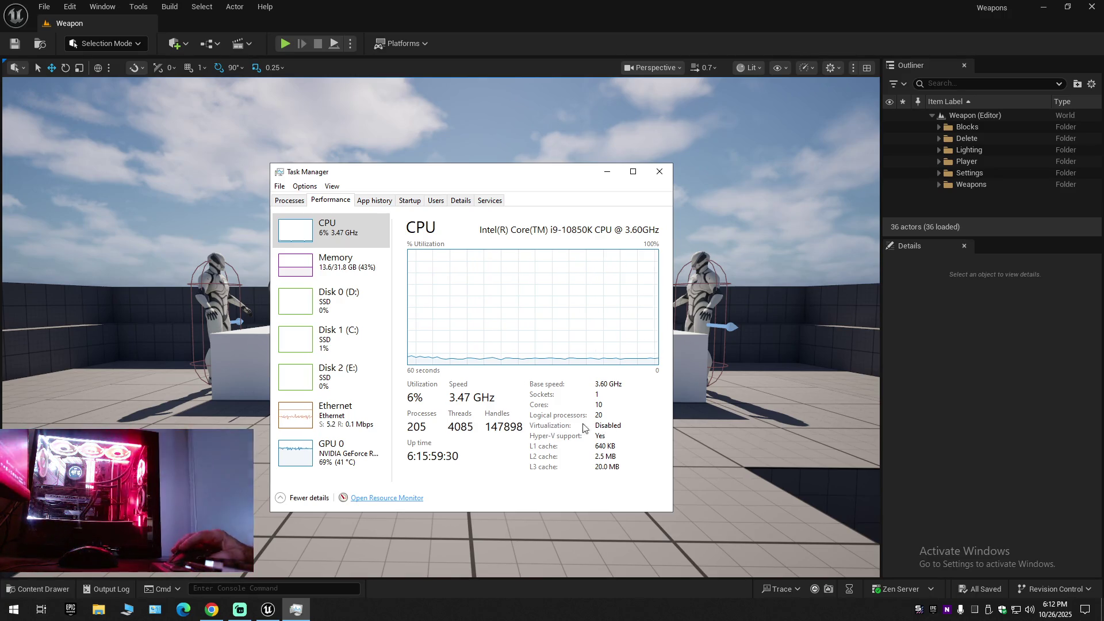
Check Task Manager's Memory, GPU 0 and Ethernet performance readings, then close Task Manager.
drag(554, 175, 566, 155)
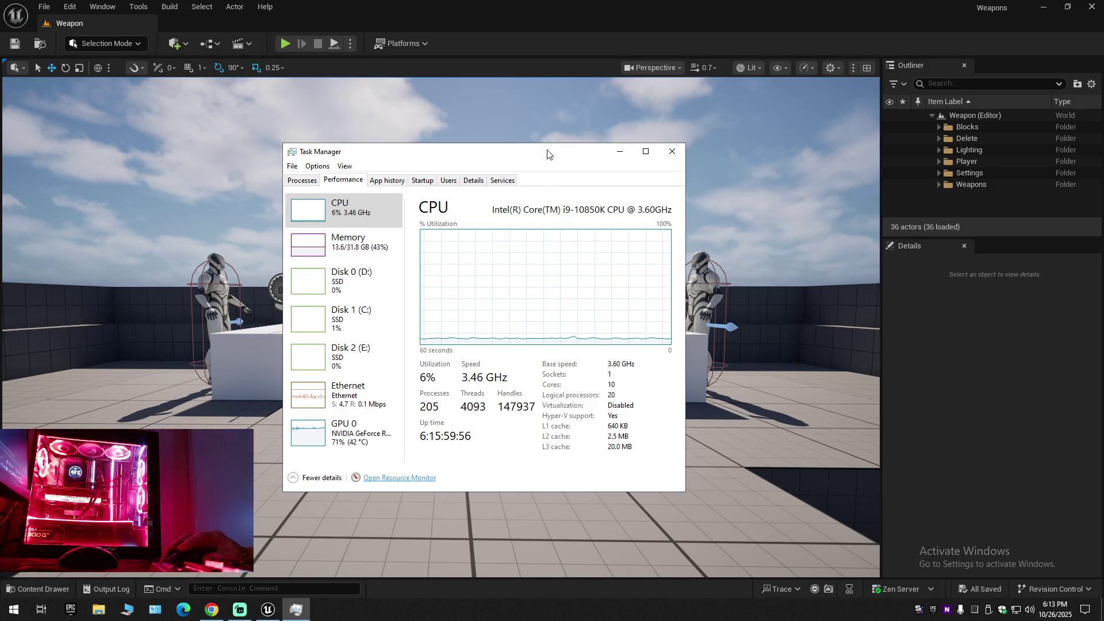
mouse_move(548, 155)
mouse_down()
mouse_move(543, 165)
mouse_move(564, 138)
mouse_move(570, 161)
mouse_up()
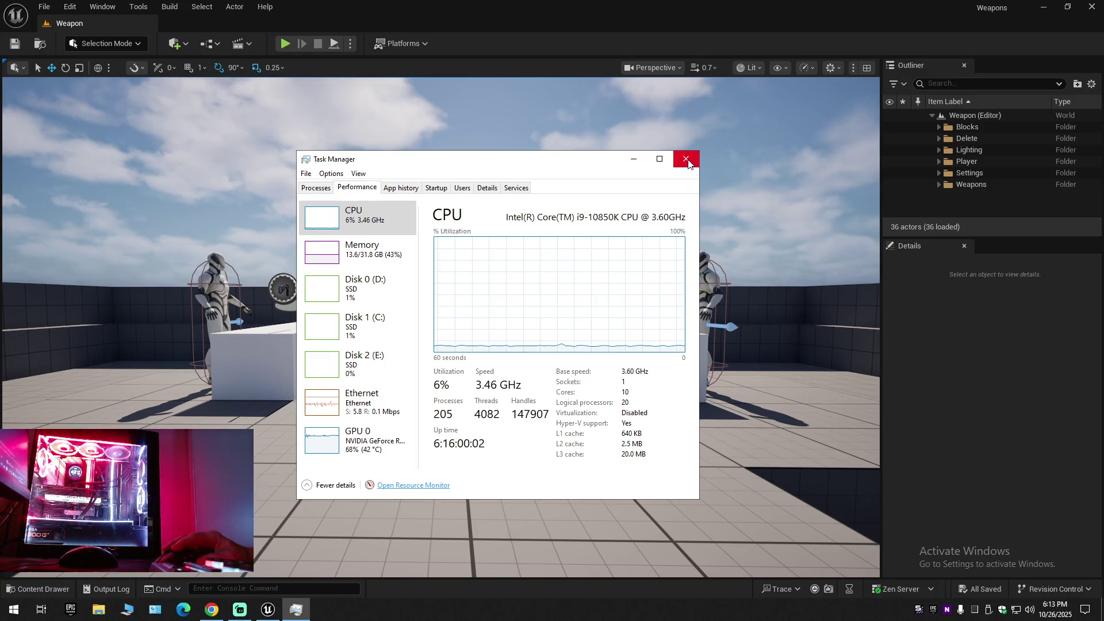
click(377, 261)
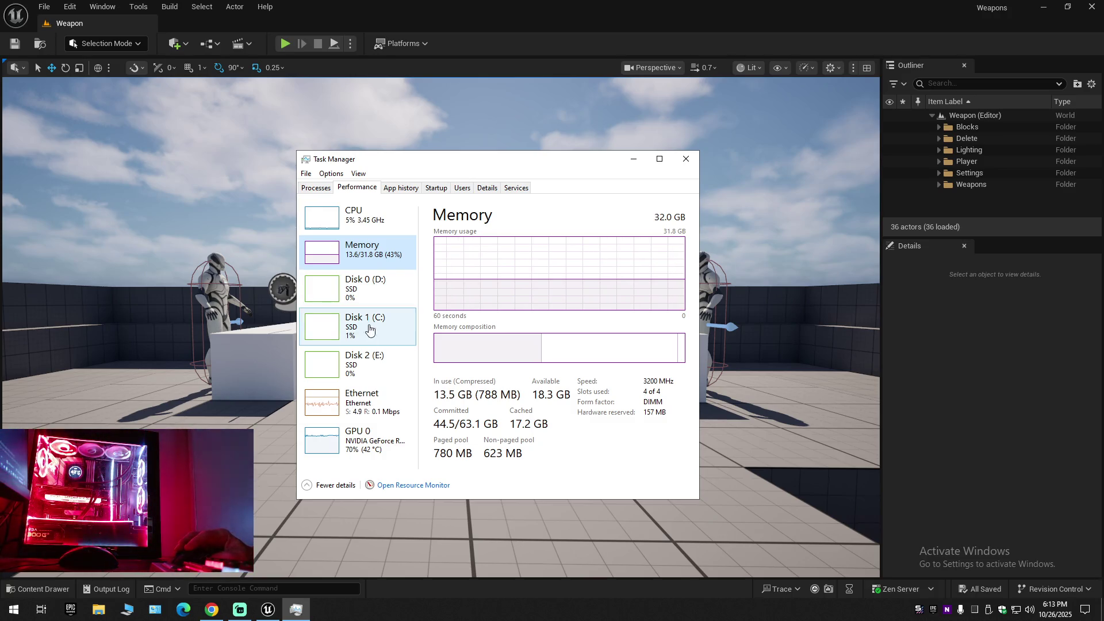
click(359, 444)
click(368, 410)
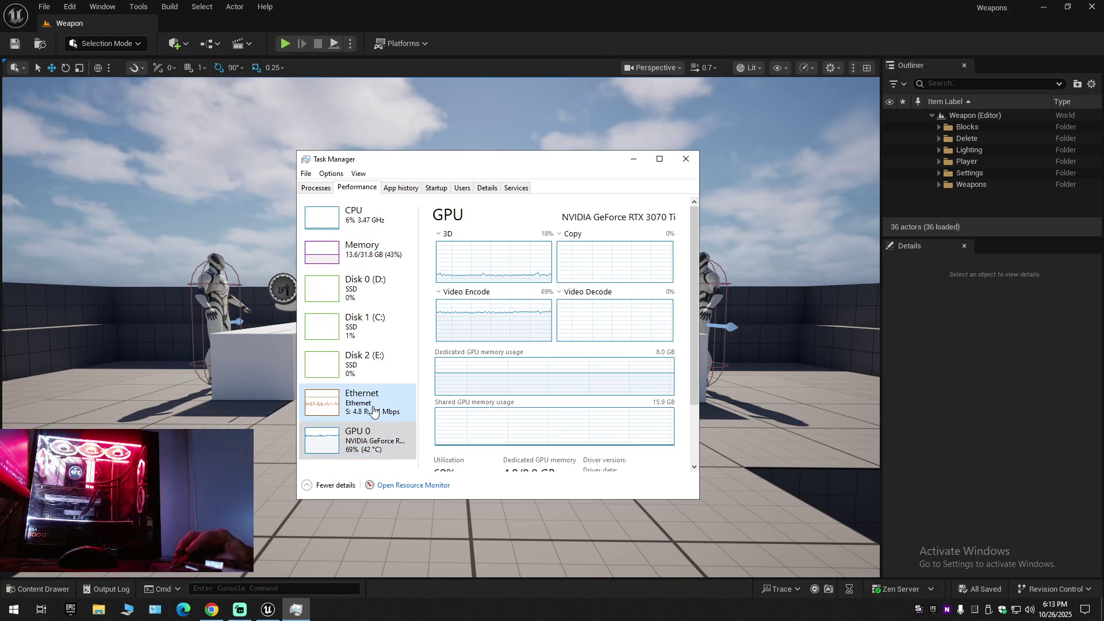
click(374, 445)
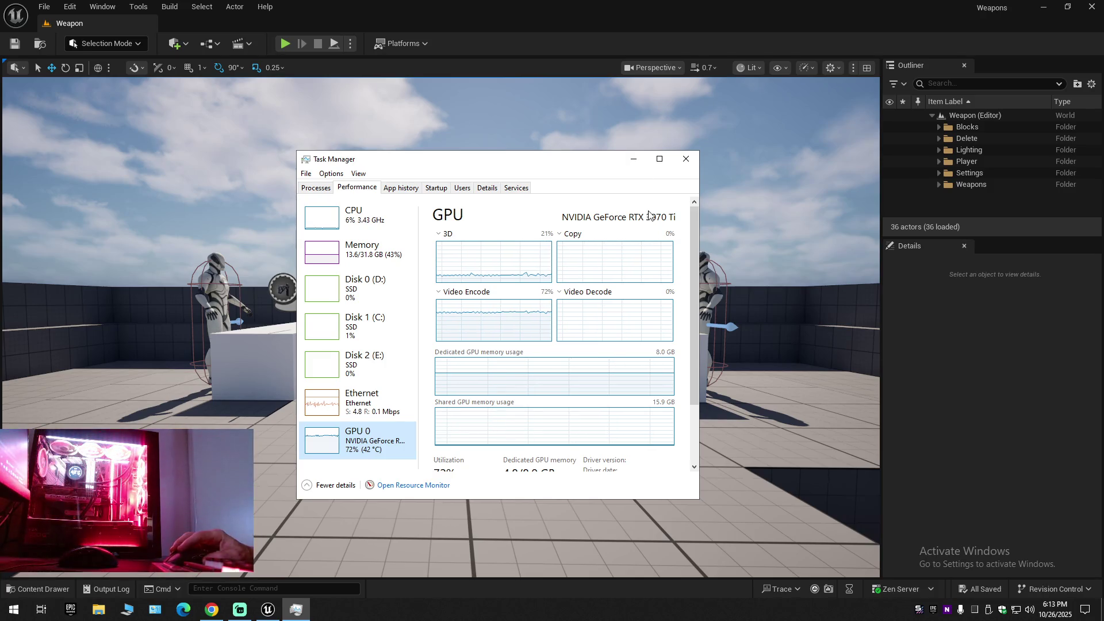
click(687, 161)
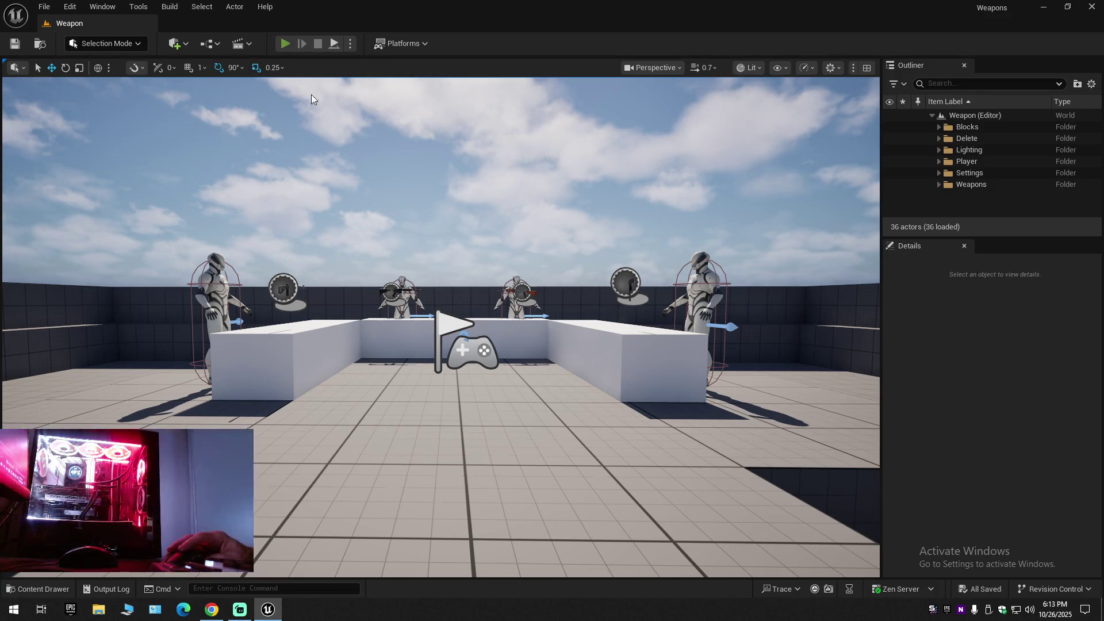
key(alt+p)
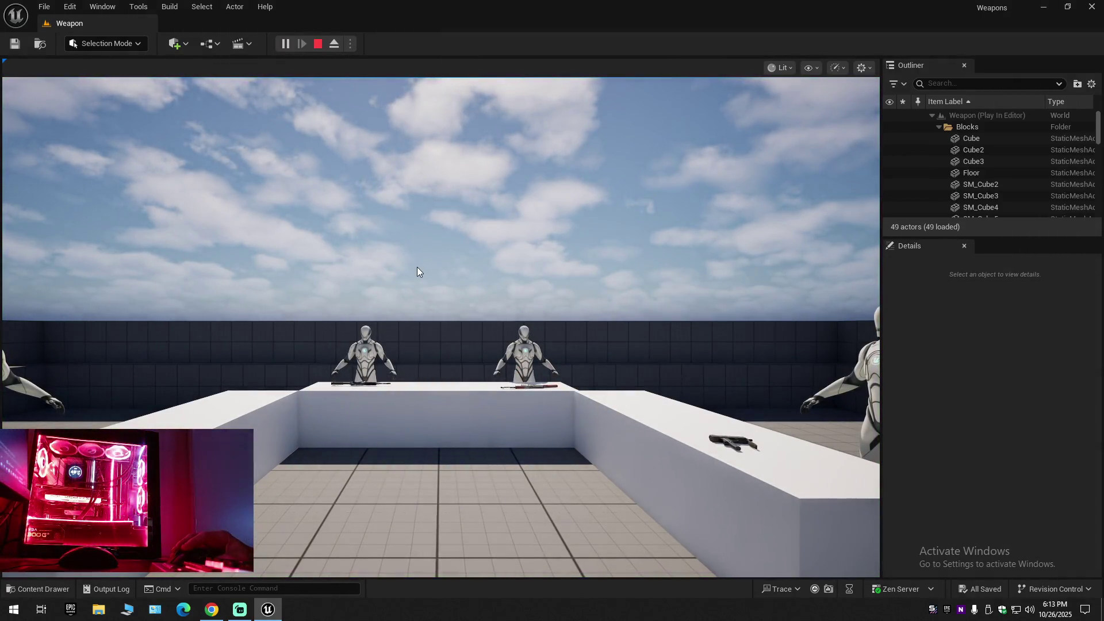
key(Escape)
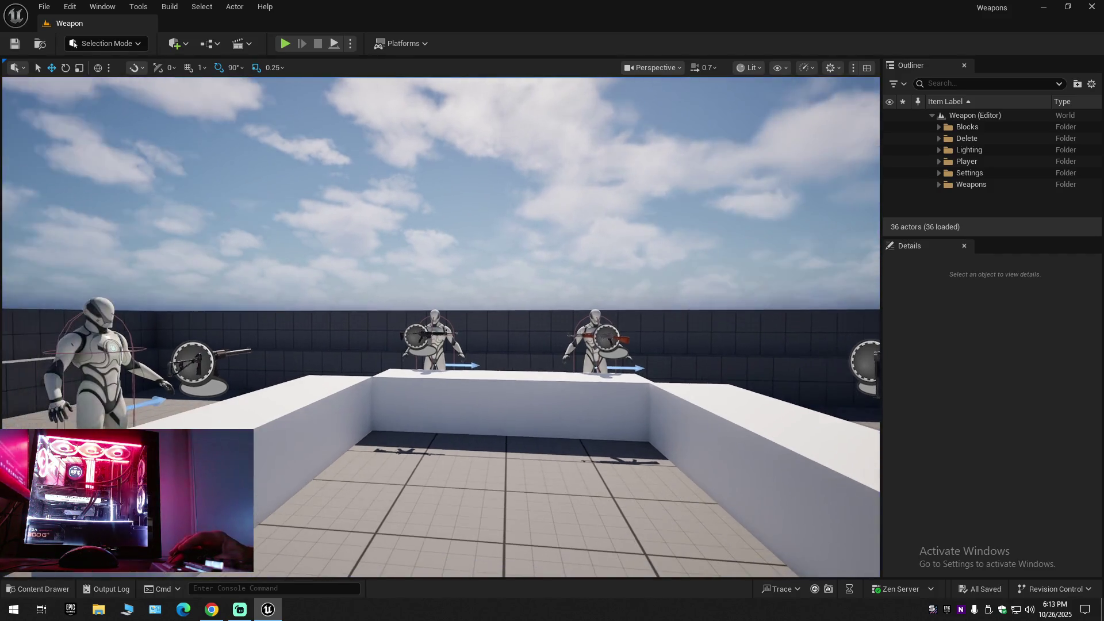
key(s)
scroll(440, 328, down, 1)
key(w)
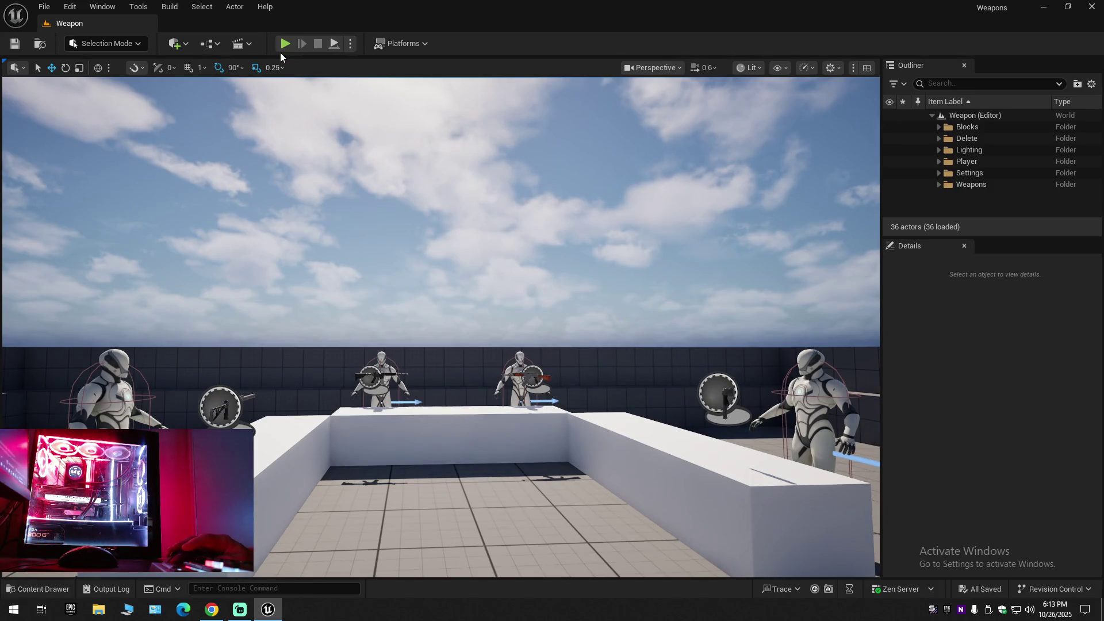
click(283, 46)
key(w)
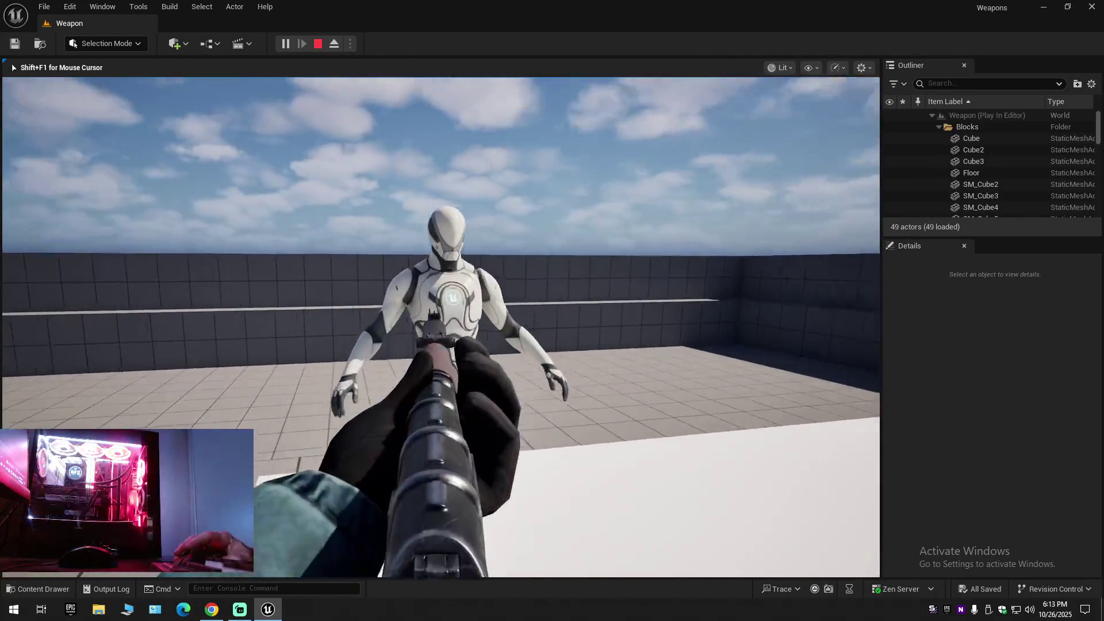
key(w)
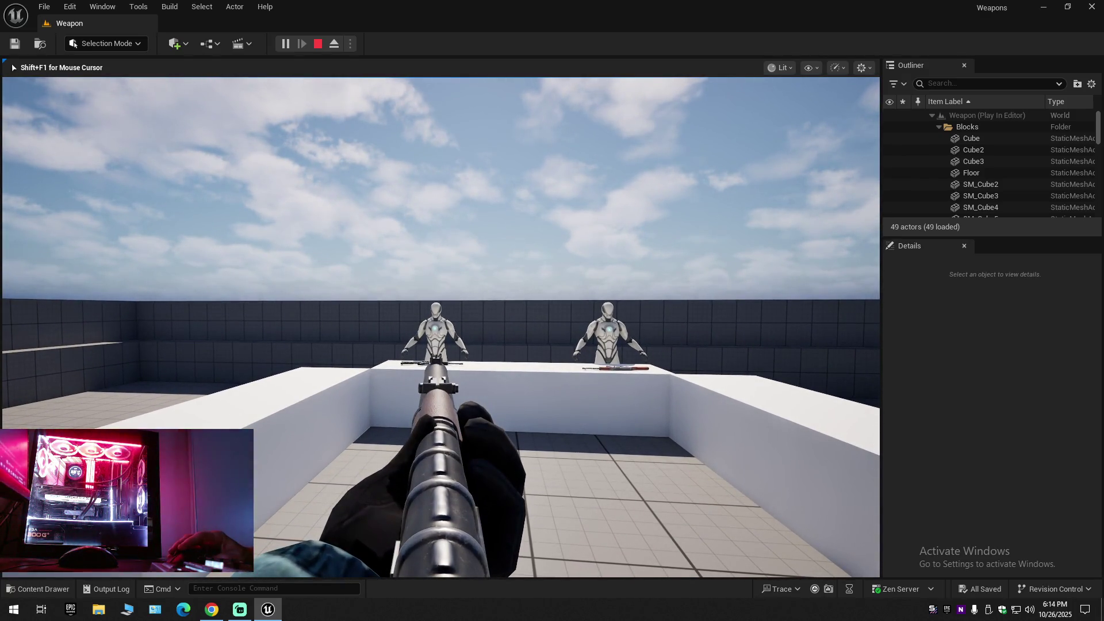
key(shift+F1)
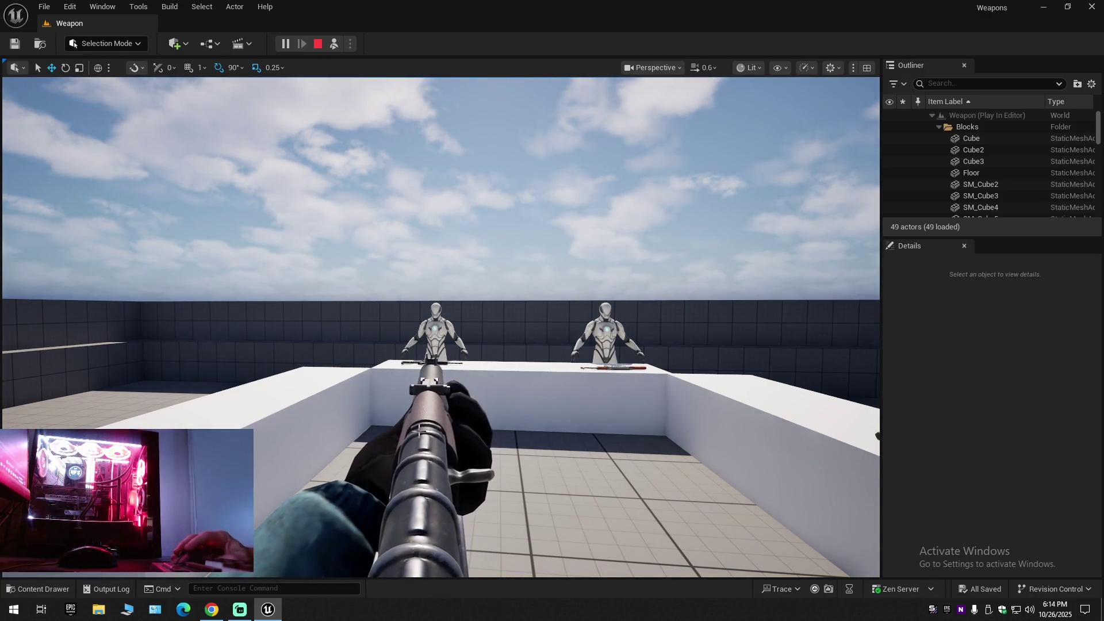
click(469, 440)
key(shift+F1)
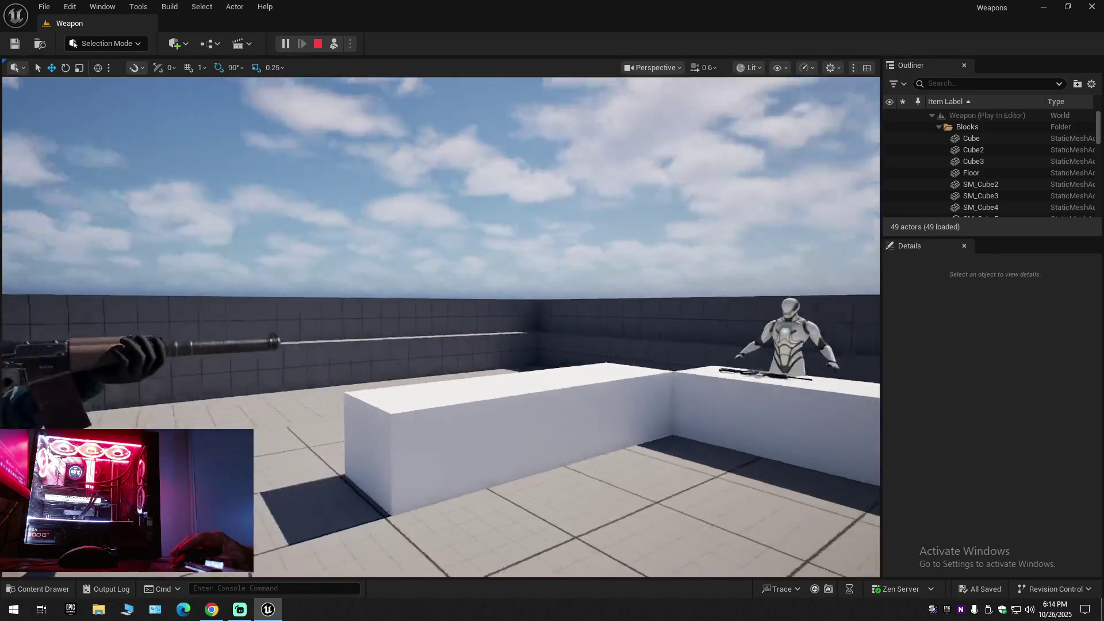
scroll(511, 433, down, 2)
scroll(511, 433, down, 2)
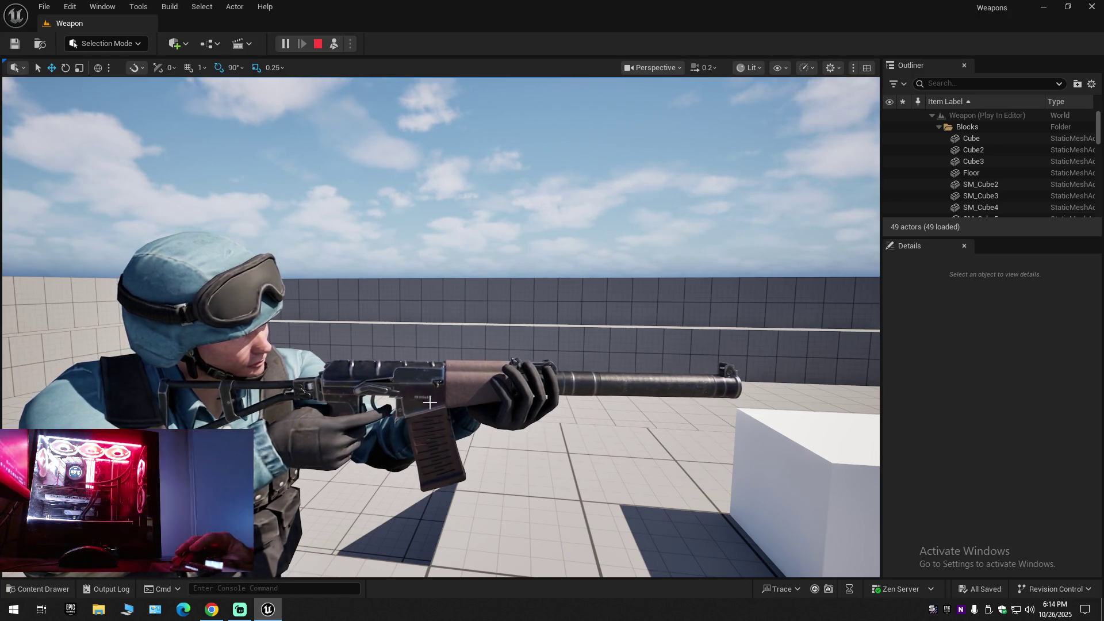
key(shift+F1)
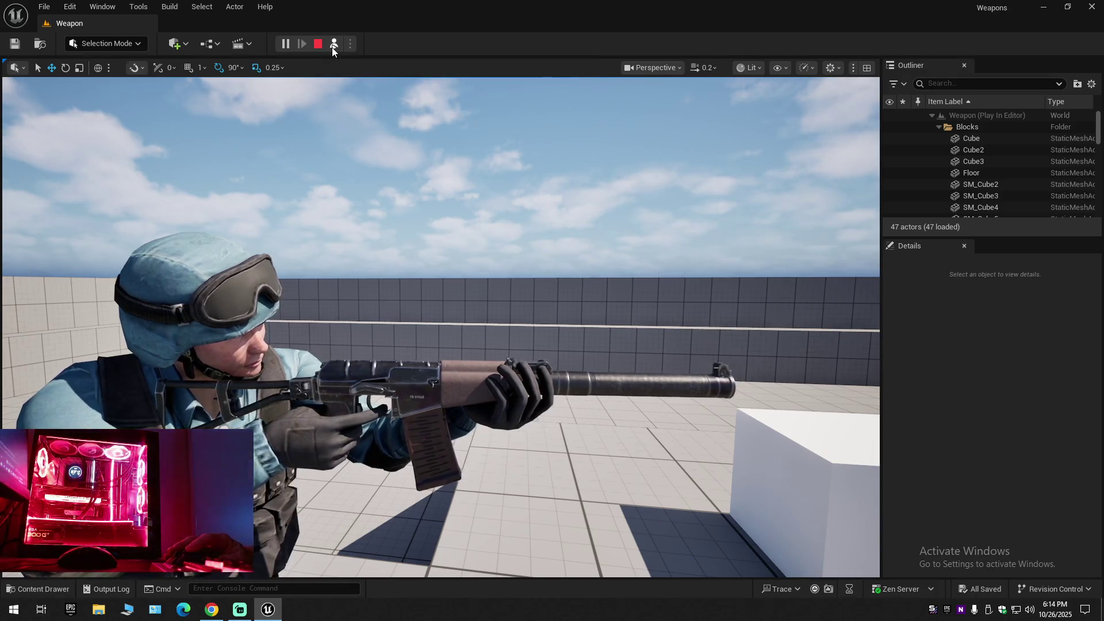
click(332, 48)
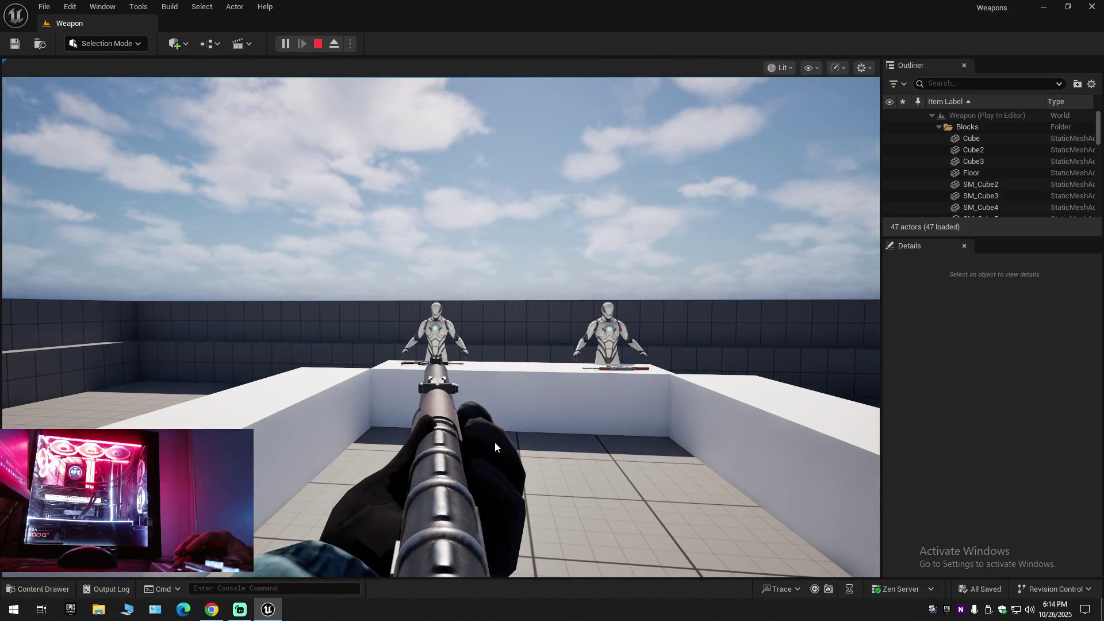
key(F8)
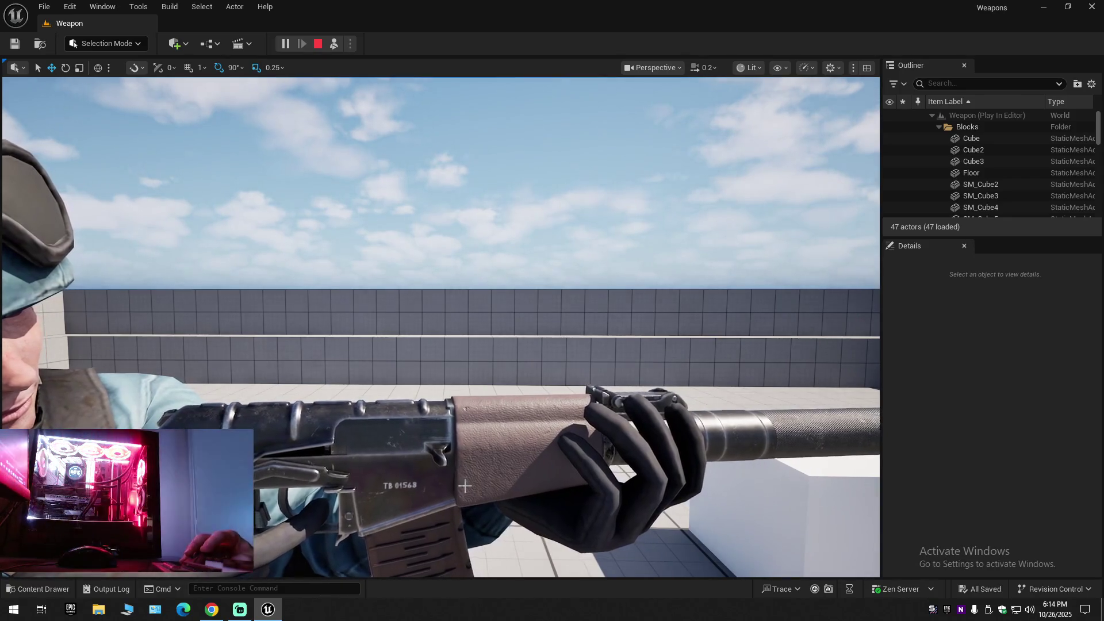
key(Escape)
drag(535, 466, 520, 456)
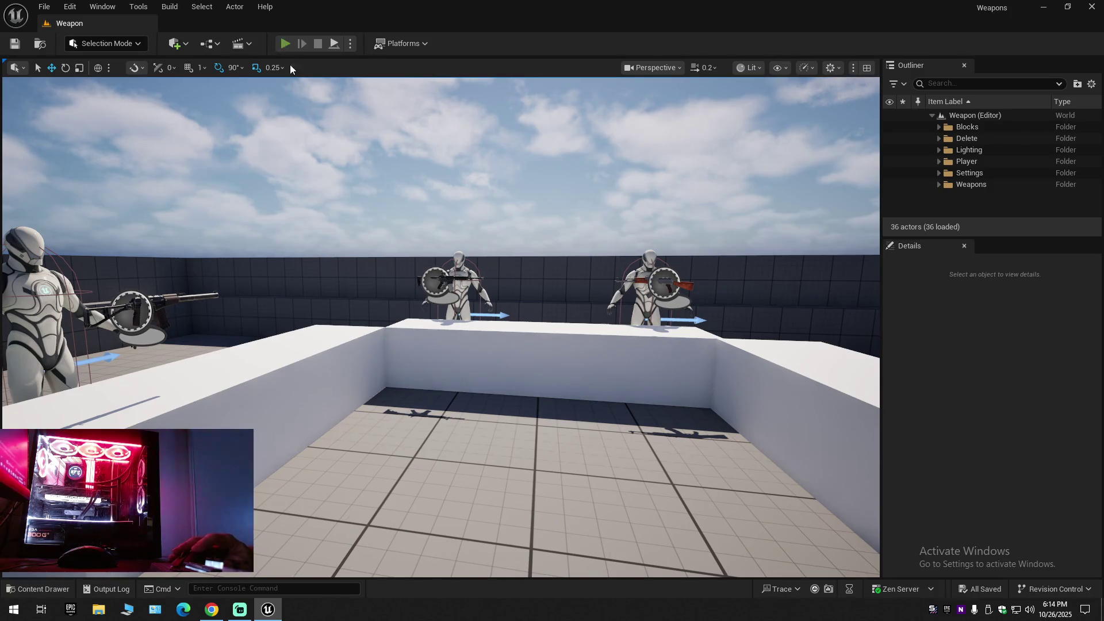
Start a playtest, step back, and eject with F8 to view the soldier's rifle side-on.
click(285, 44)
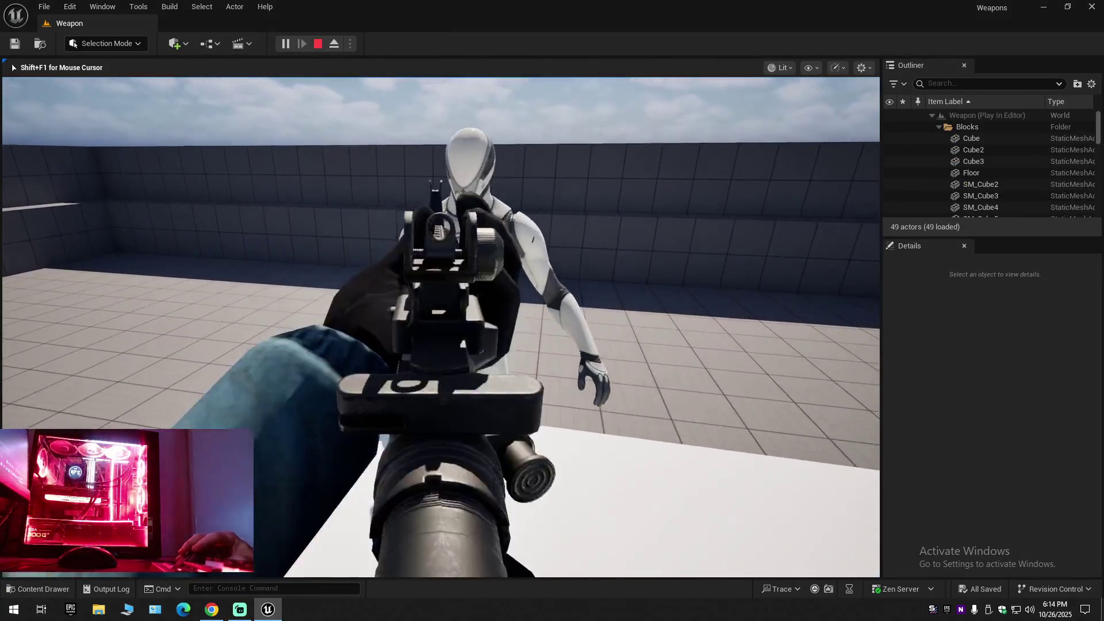
key(s)
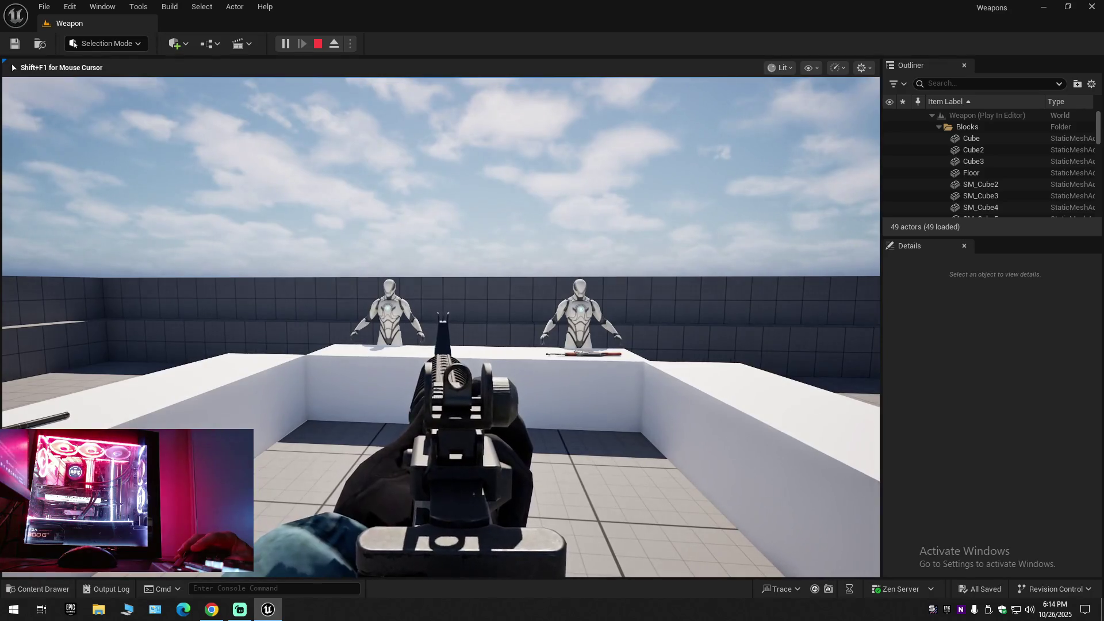
key(F8)
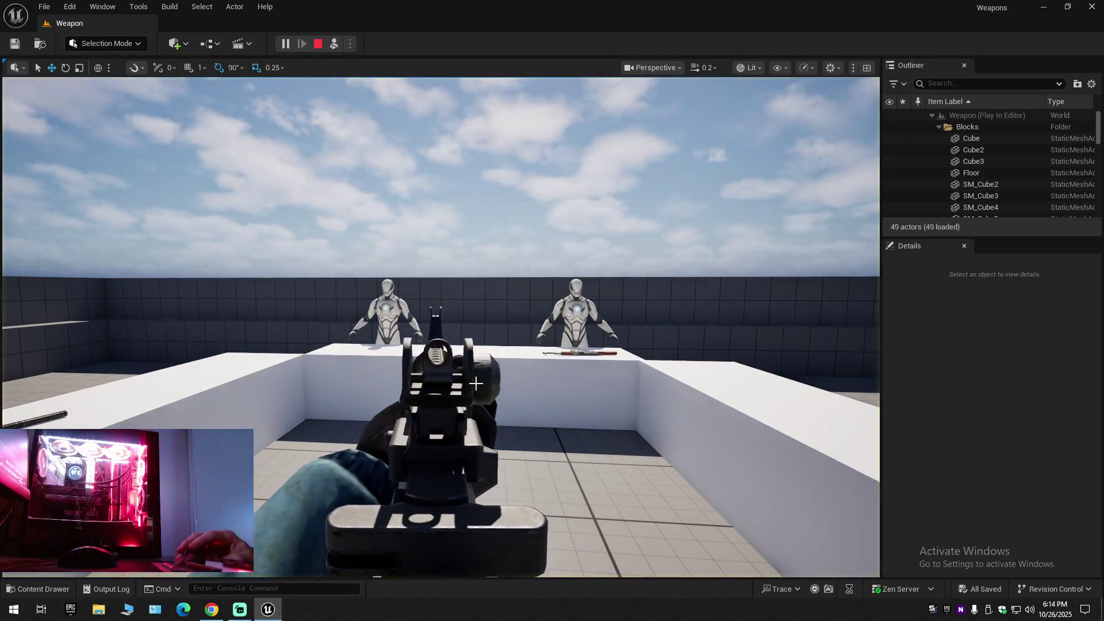
mouse_move(475, 383)
mouse_down()
mouse_move(644, 357)
mouse_move(437, 361)
mouse_move(426, 316)
mouse_up()
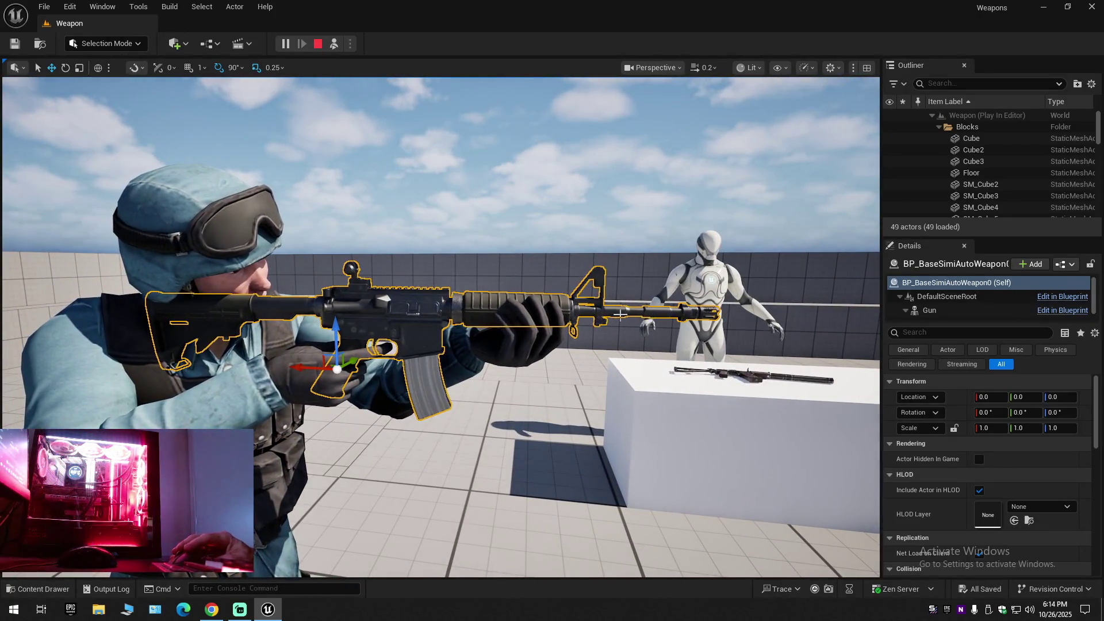
scroll(954, 188, down, 2)
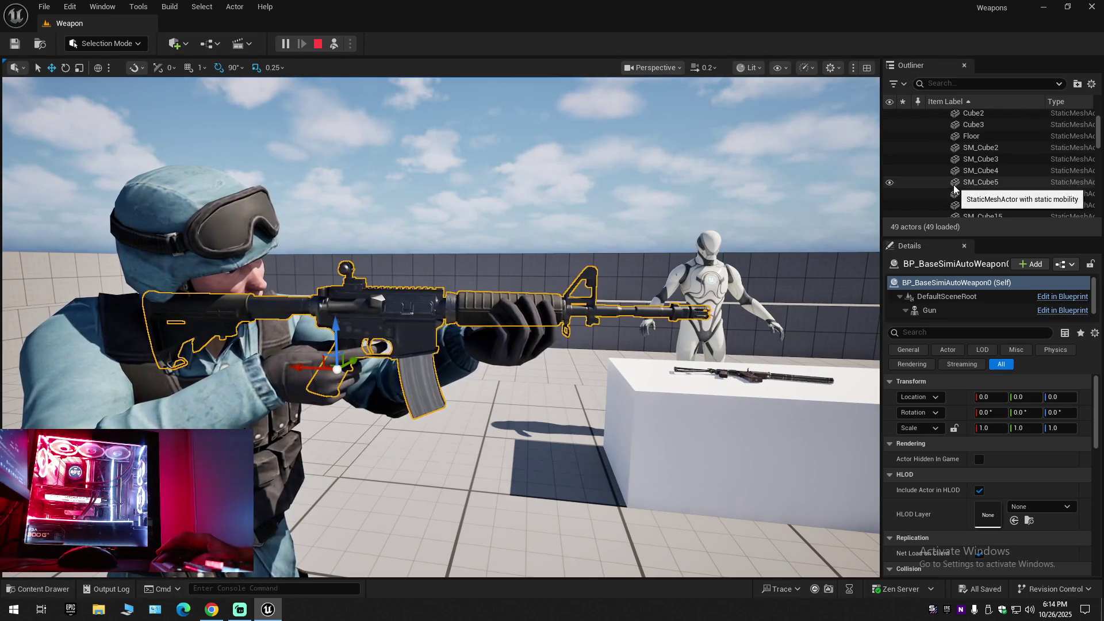
scroll(956, 167, up, 3)
click(1091, 84)
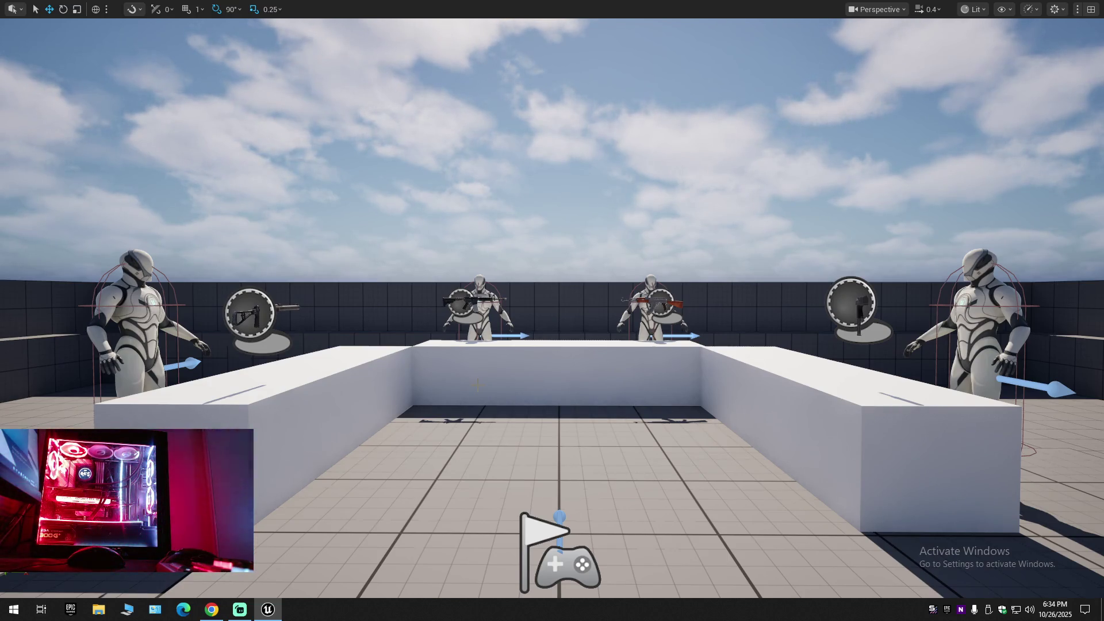
From the tray, open SignalRGB's Lighting page and apply Electric Colors, Lightning, then Be Quiet!
click(931, 610)
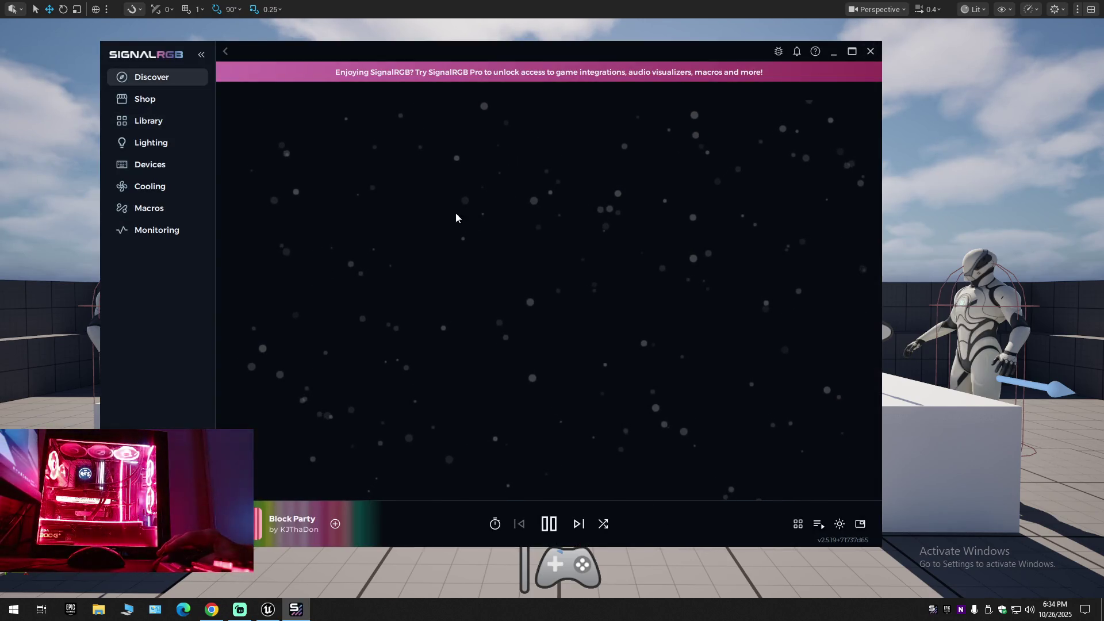
click(151, 144)
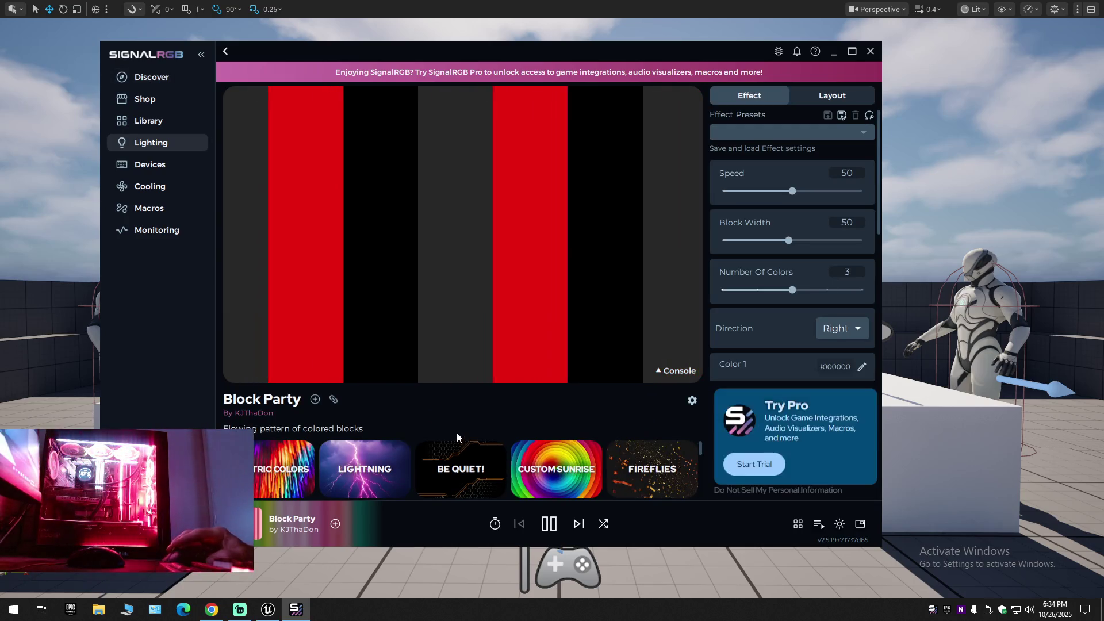
click(272, 471)
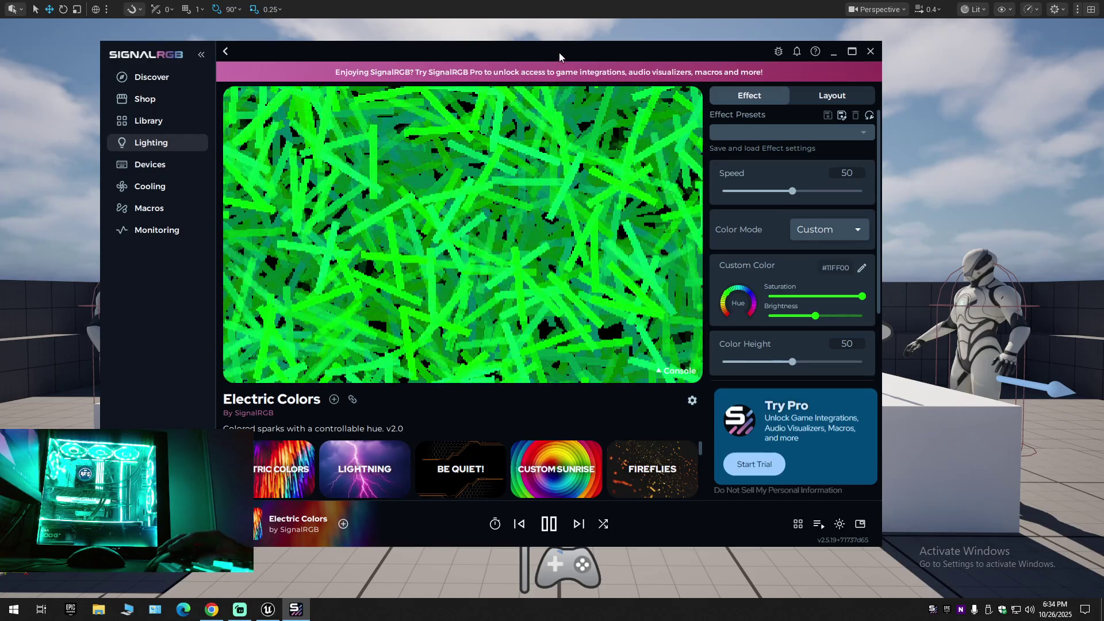
click(371, 472)
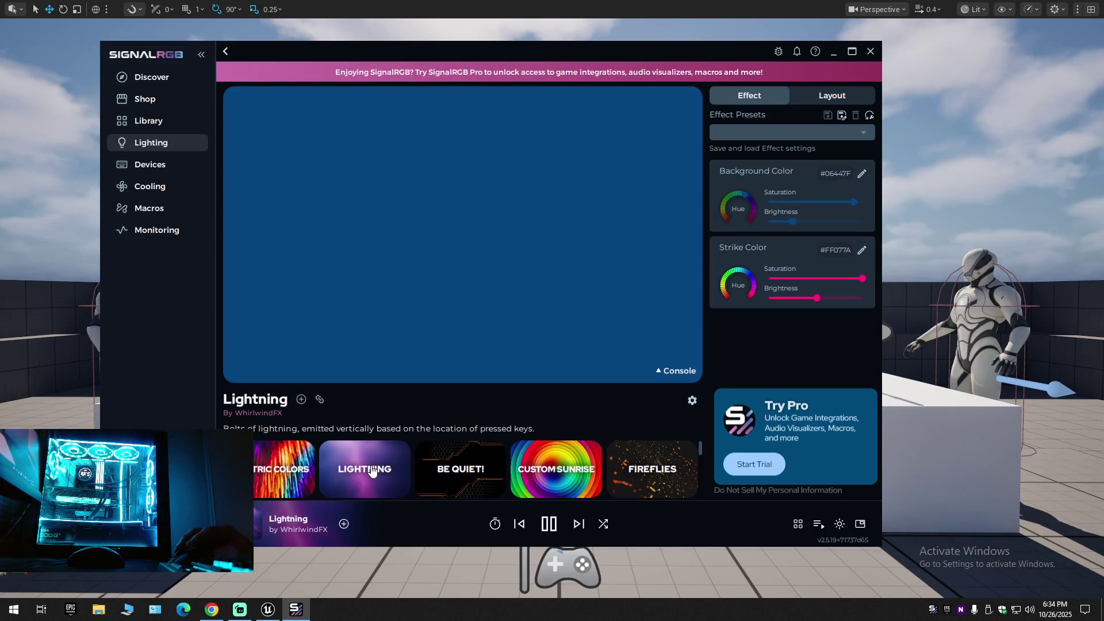
click(458, 472)
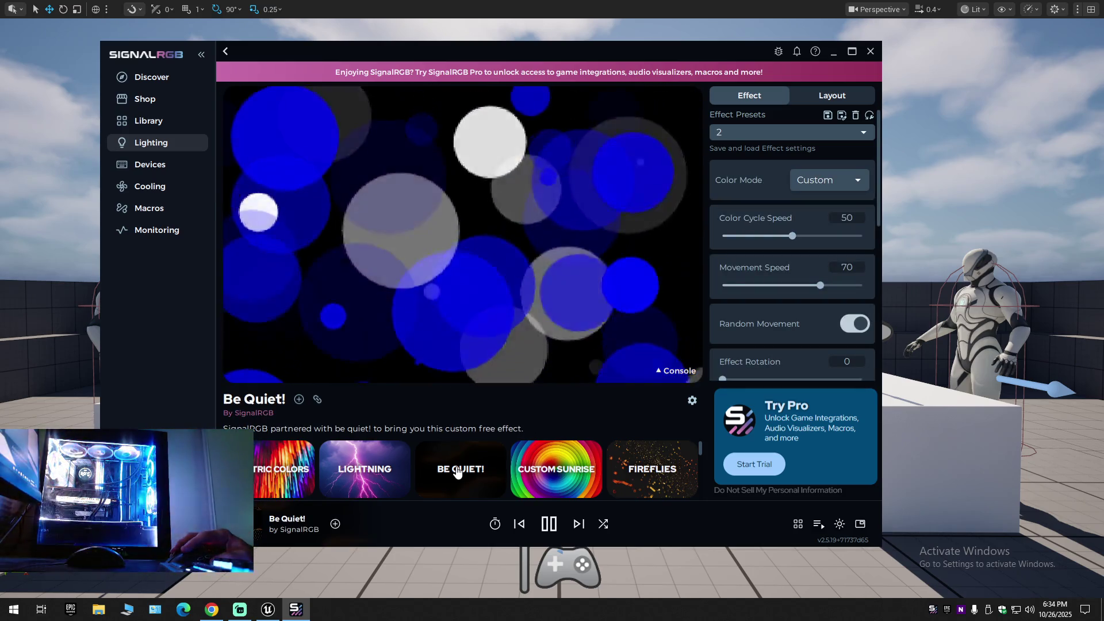
click(550, 472)
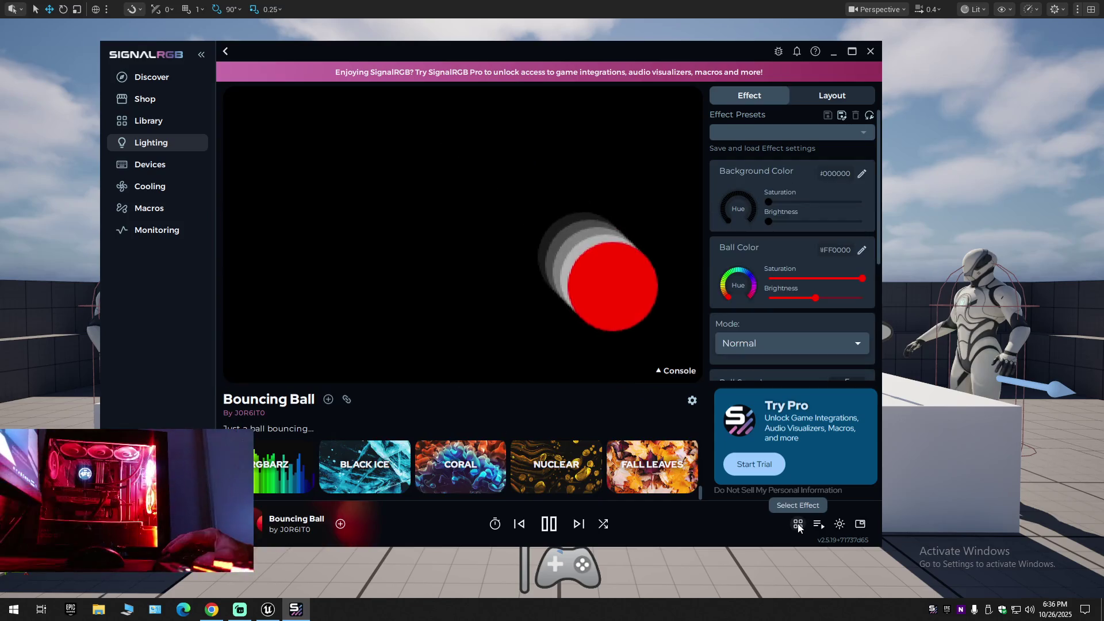
click(766, 346)
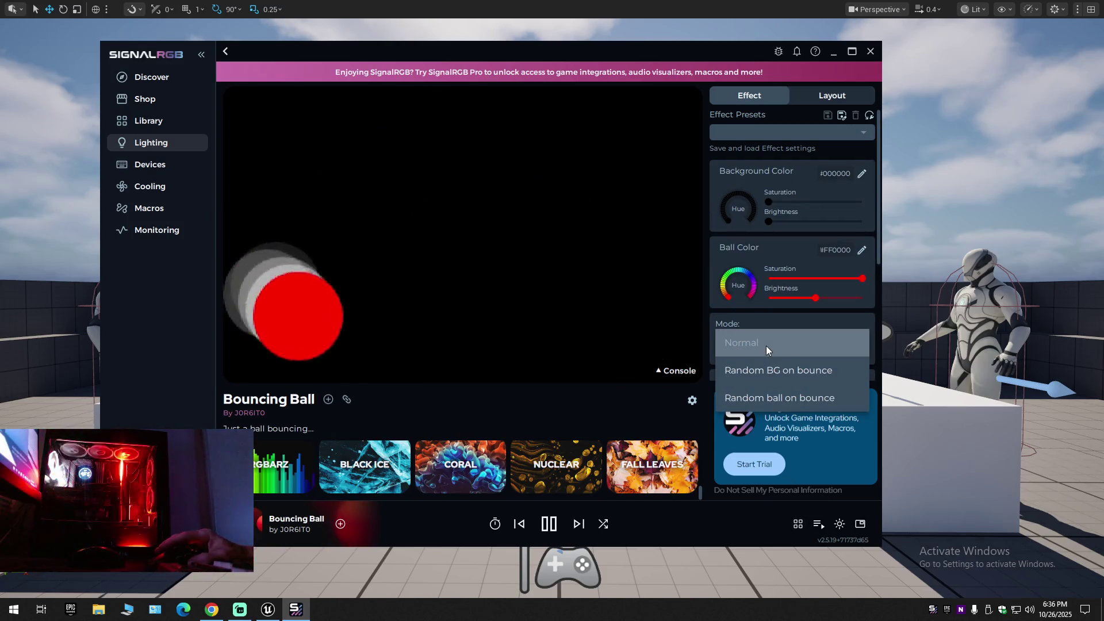
click(767, 369)
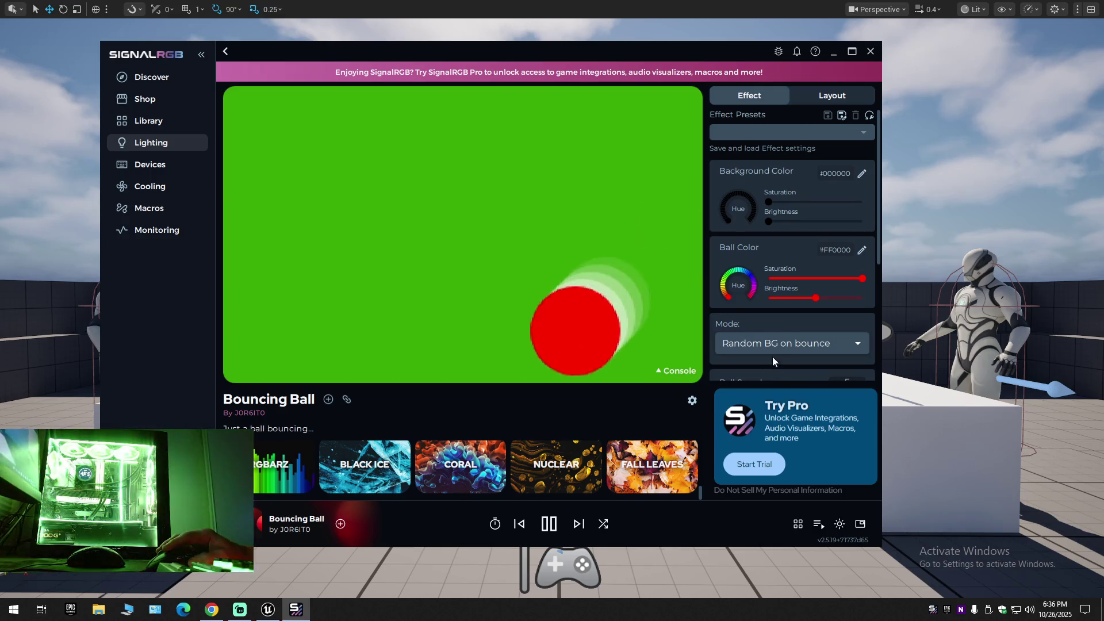
click(778, 339)
click(771, 398)
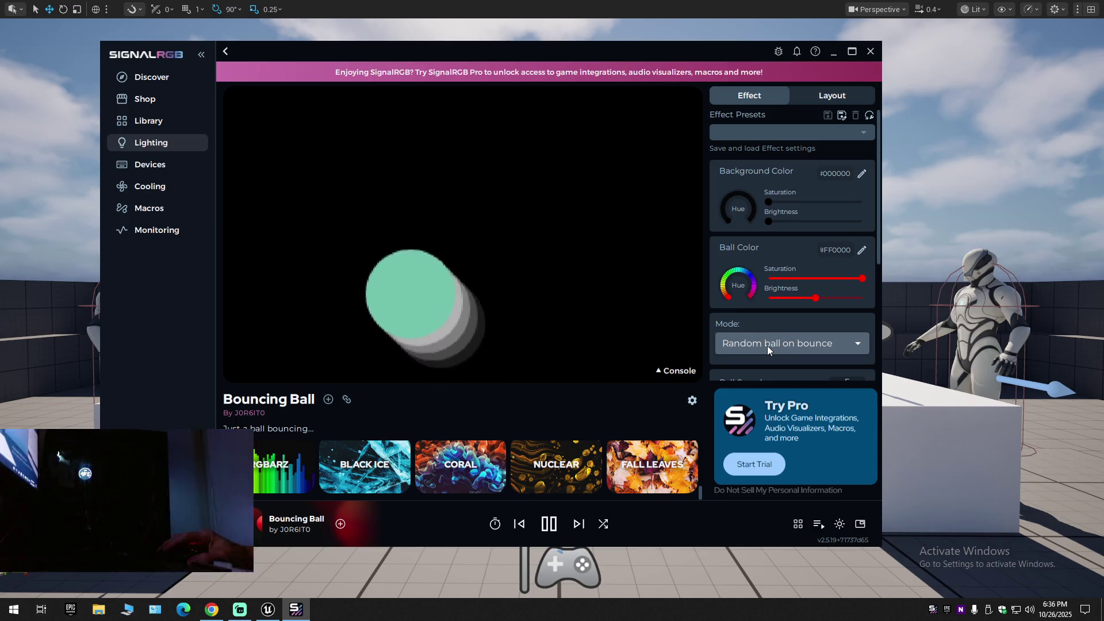
click(767, 347)
click(768, 343)
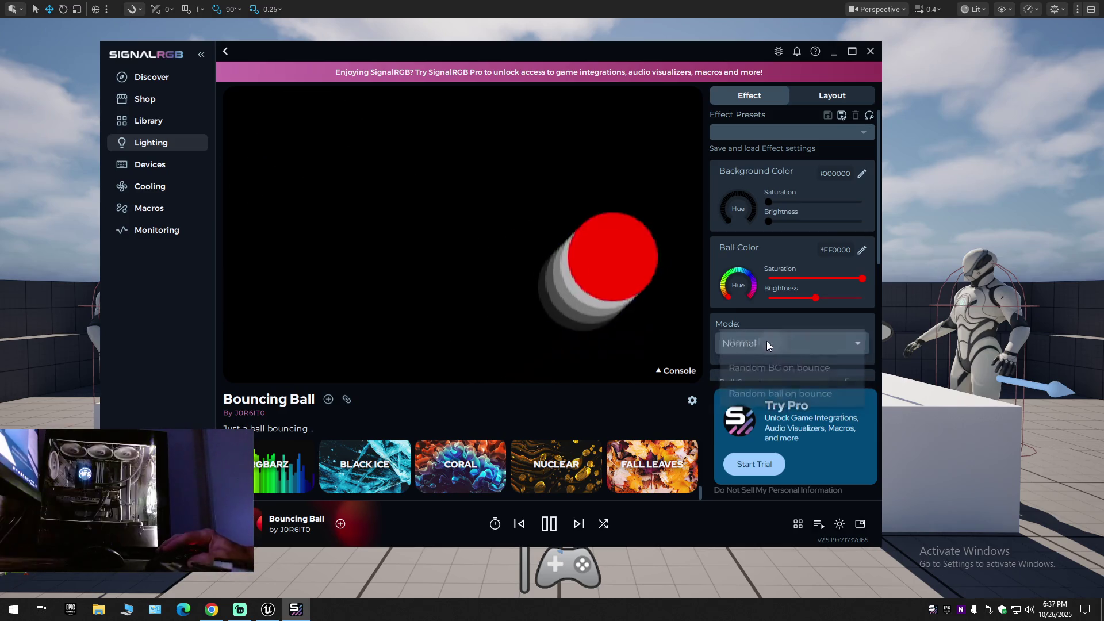
scroll(770, 317, down, 2)
scroll(770, 316, down, 2)
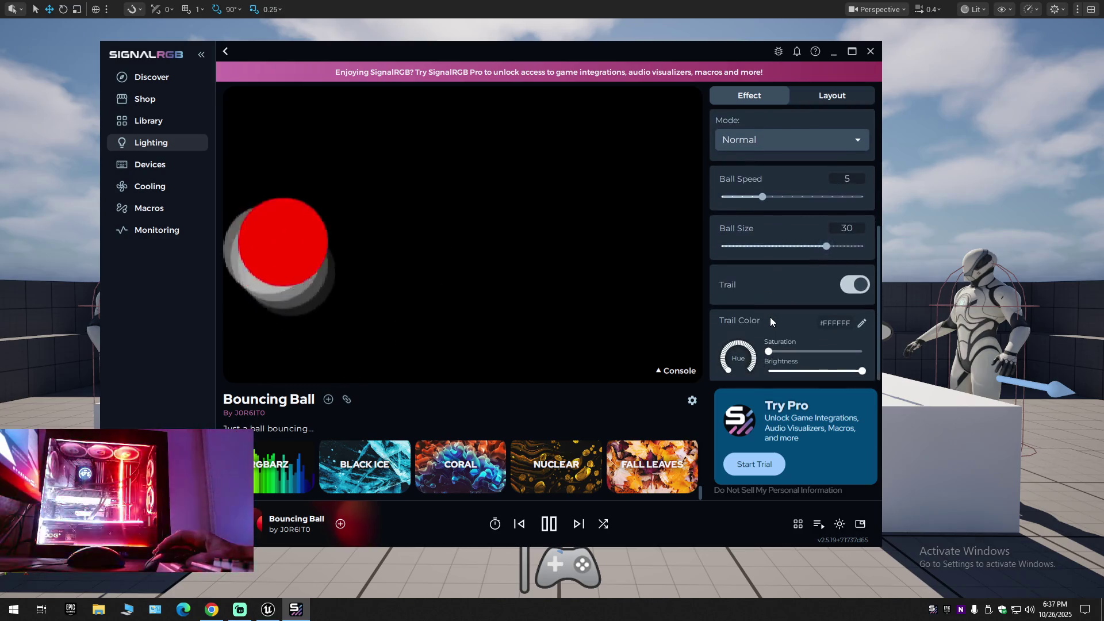
click(858, 285)
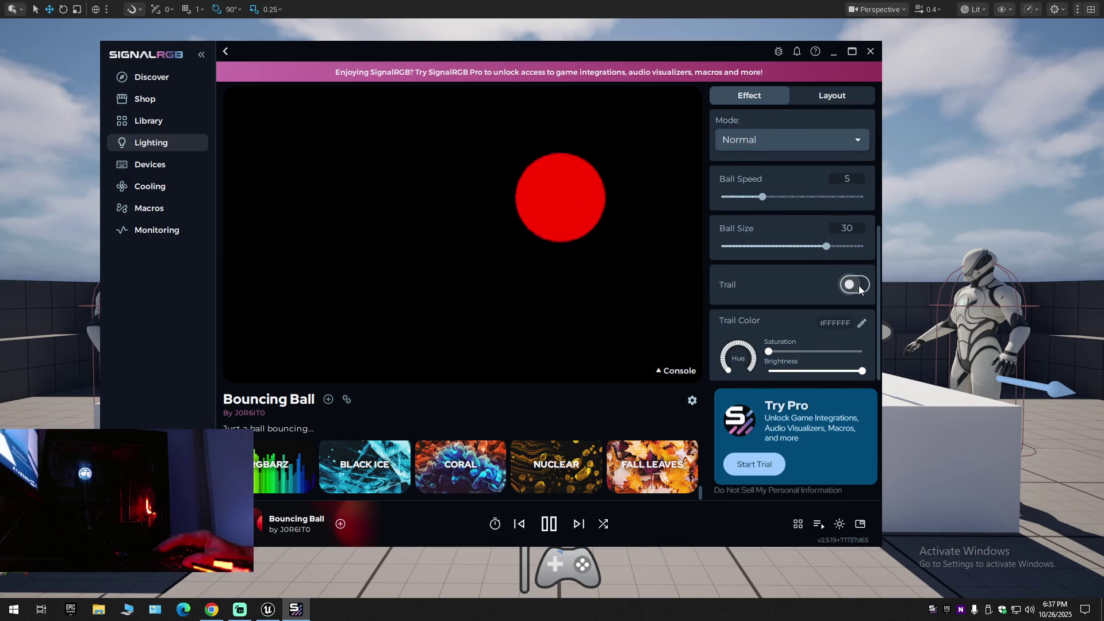
click(858, 285)
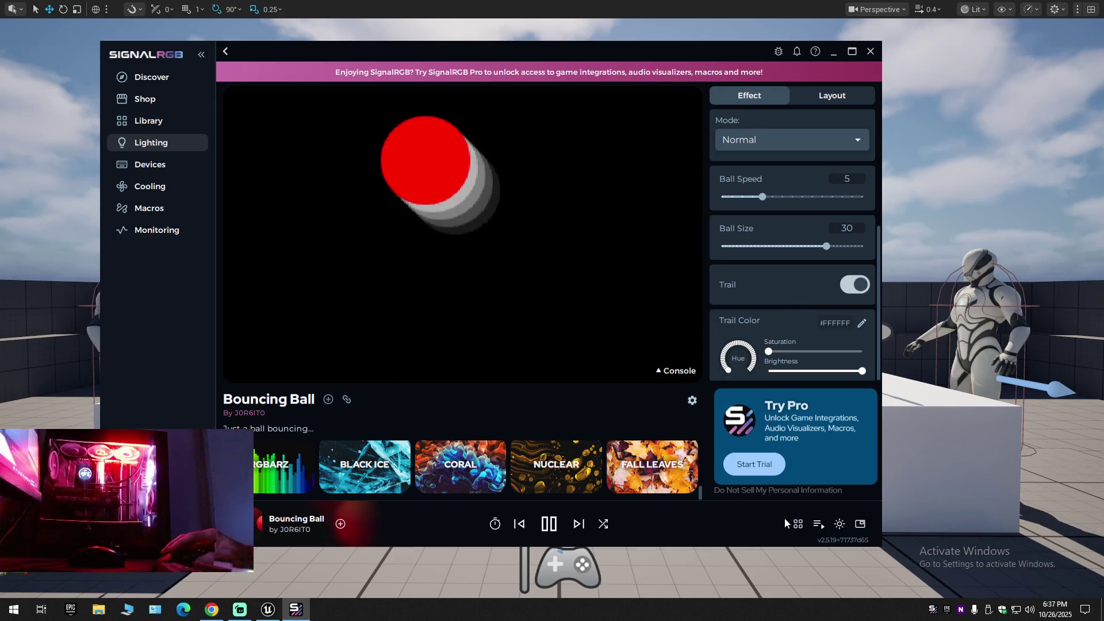
Apply Brimstone, Bubbles, then Bursts from the My Effects library.
click(798, 523)
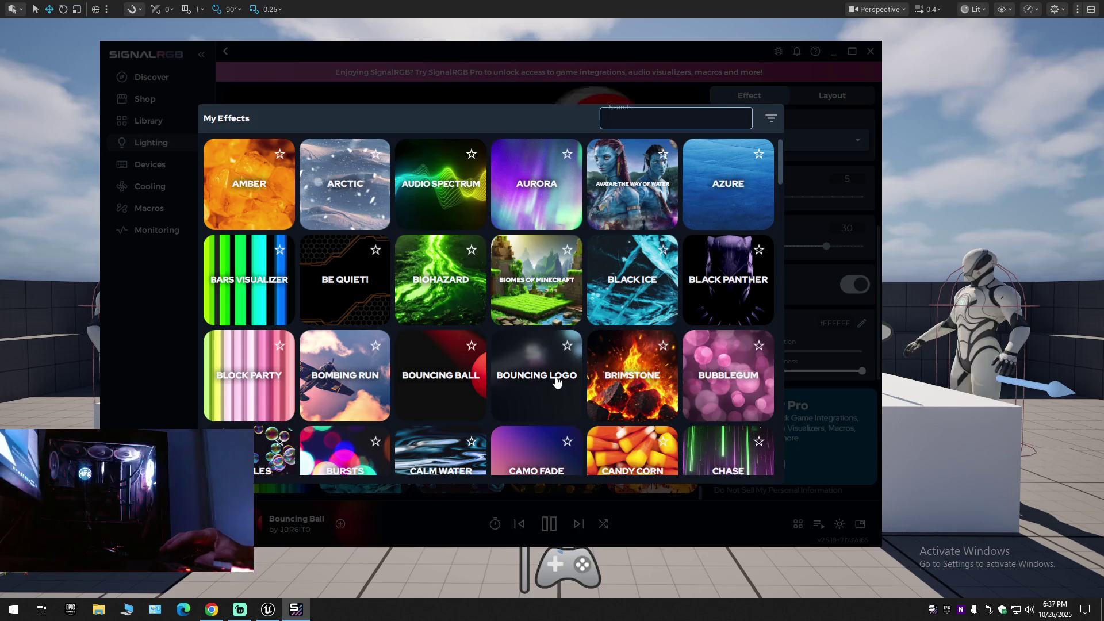
click(624, 373)
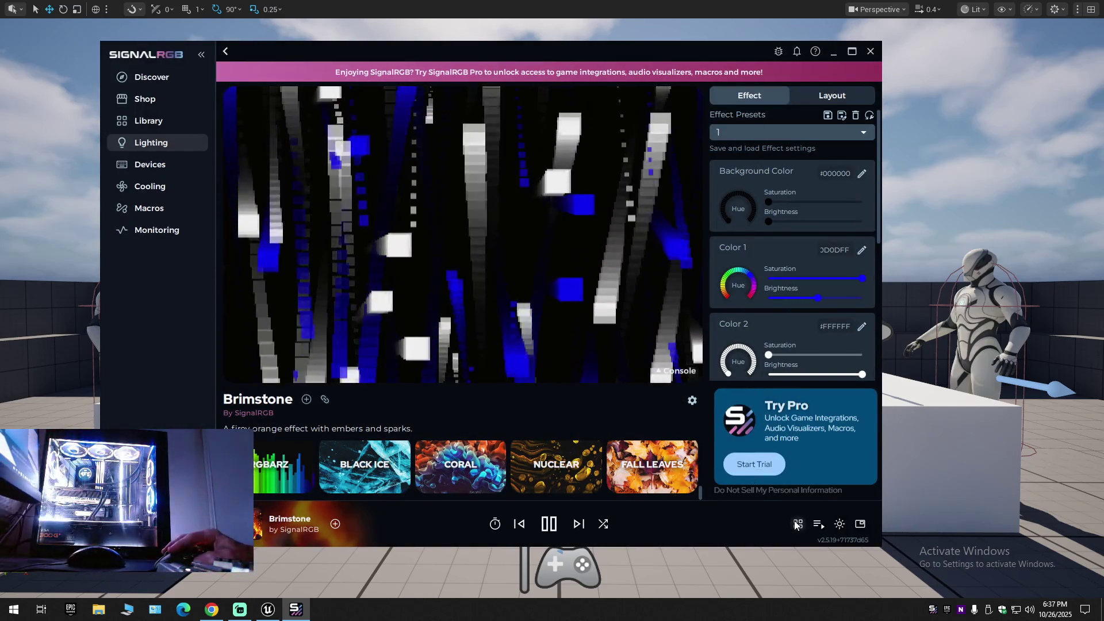
click(798, 524)
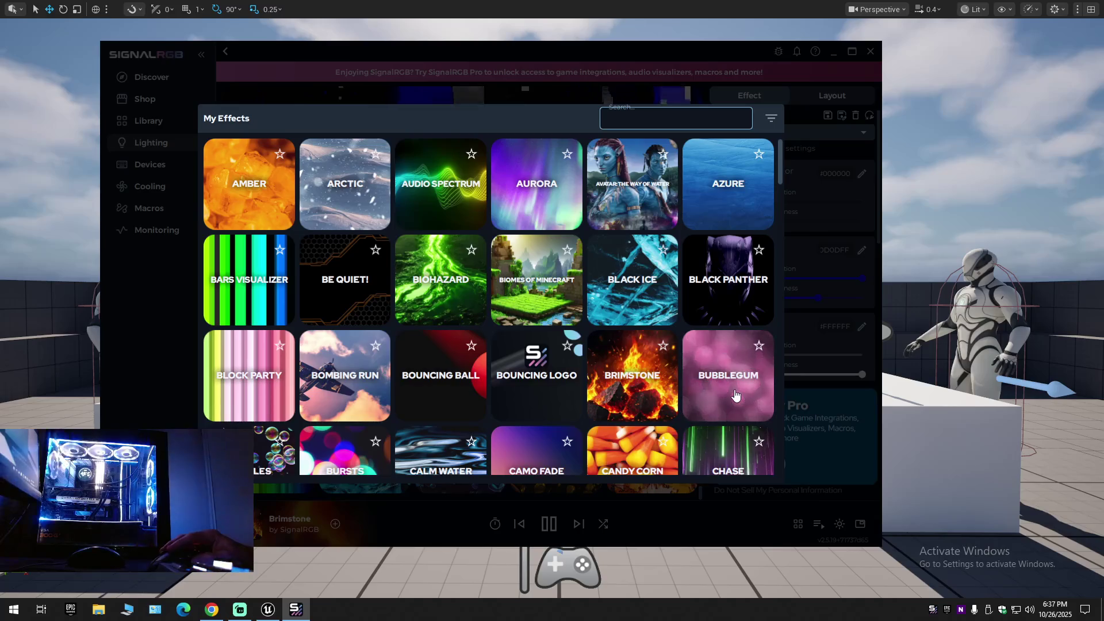
scroll(735, 395, down, 3)
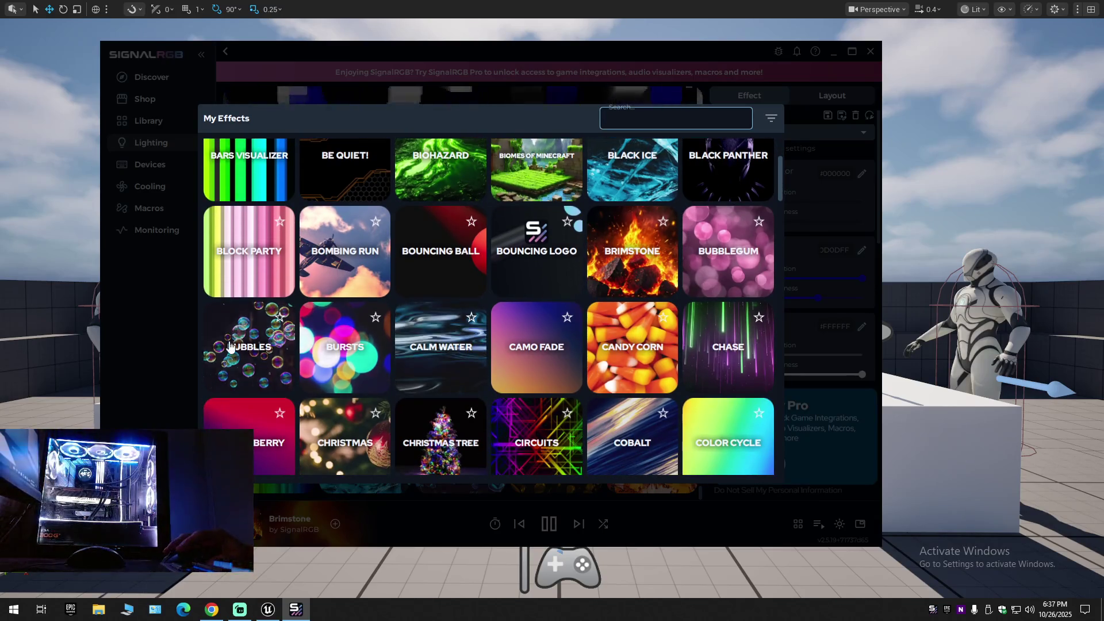
click(276, 368)
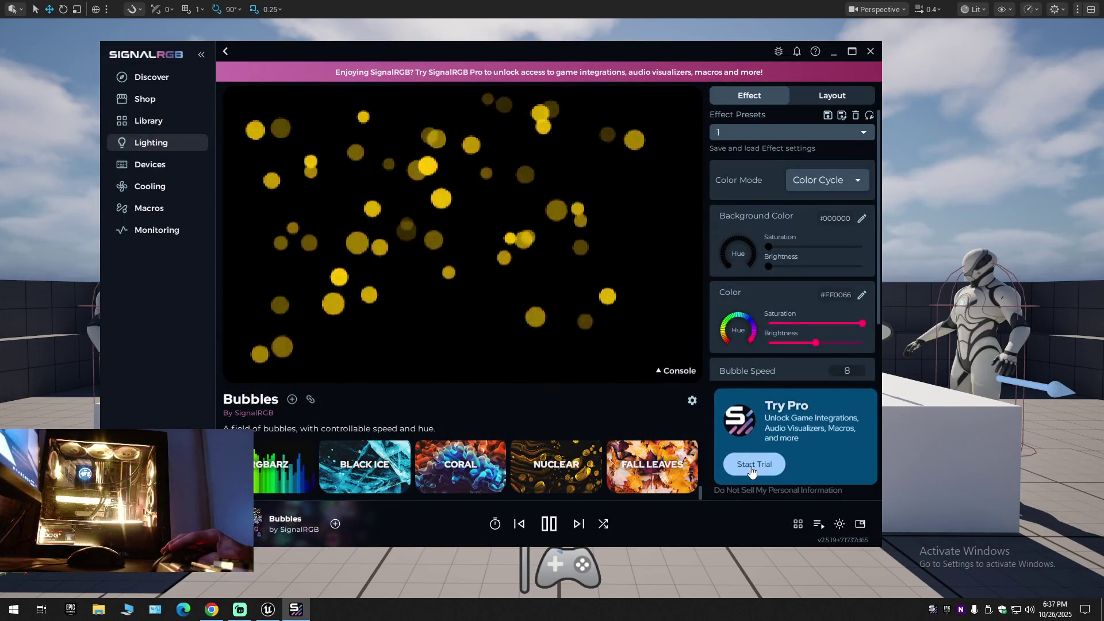
click(799, 524)
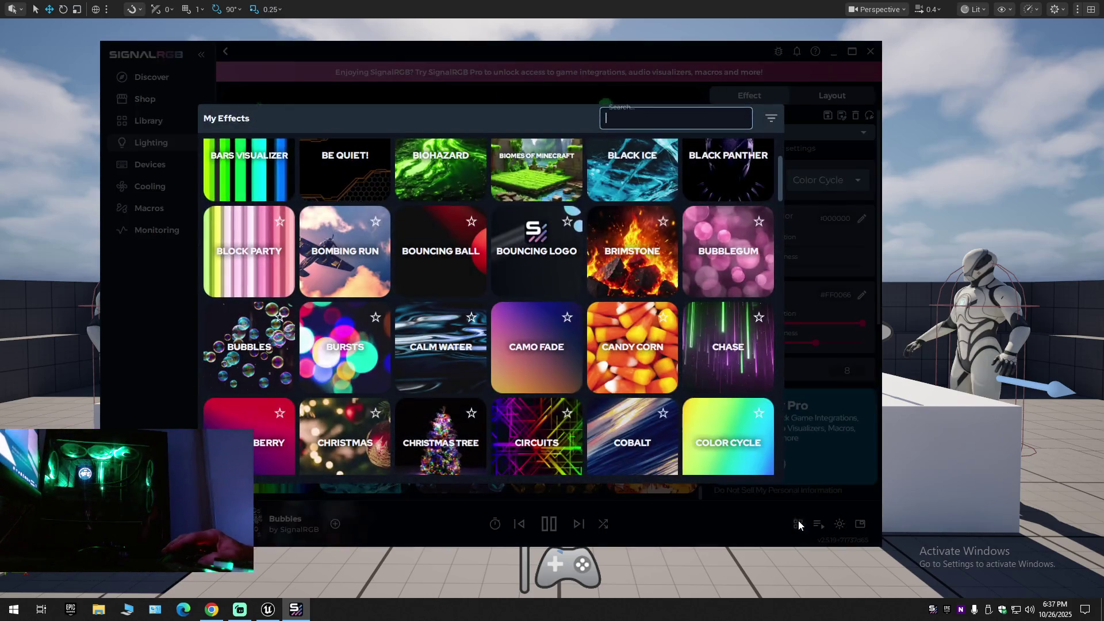
click(351, 356)
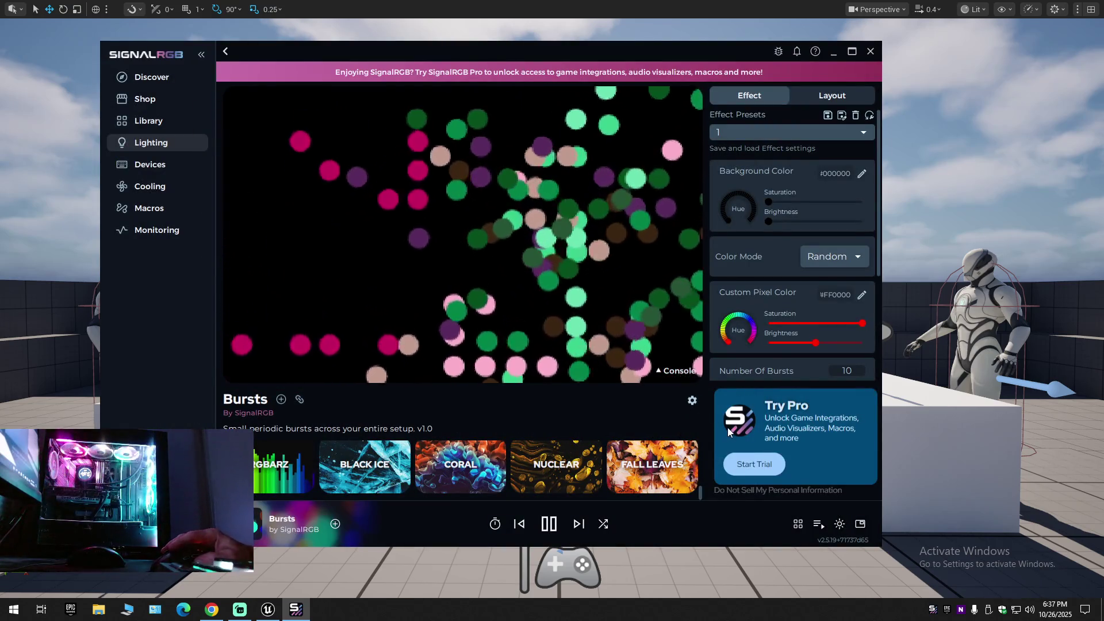
Cycle the Bursts Color Mode through Rainbow and Custom, ending on Random.
click(821, 259)
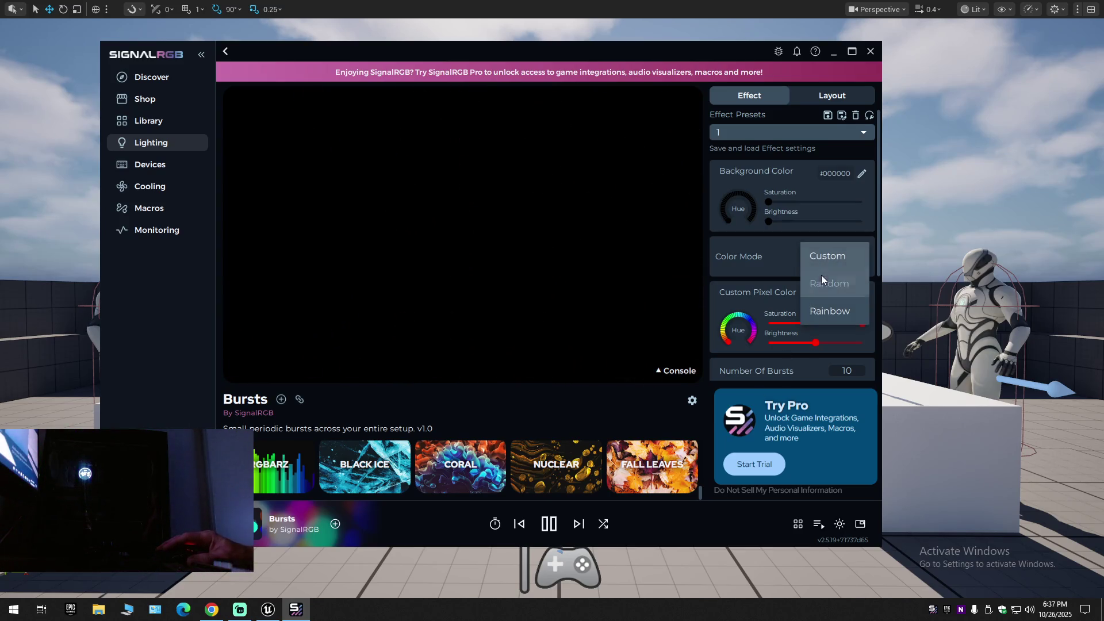
click(821, 306)
click(826, 266)
click(826, 265)
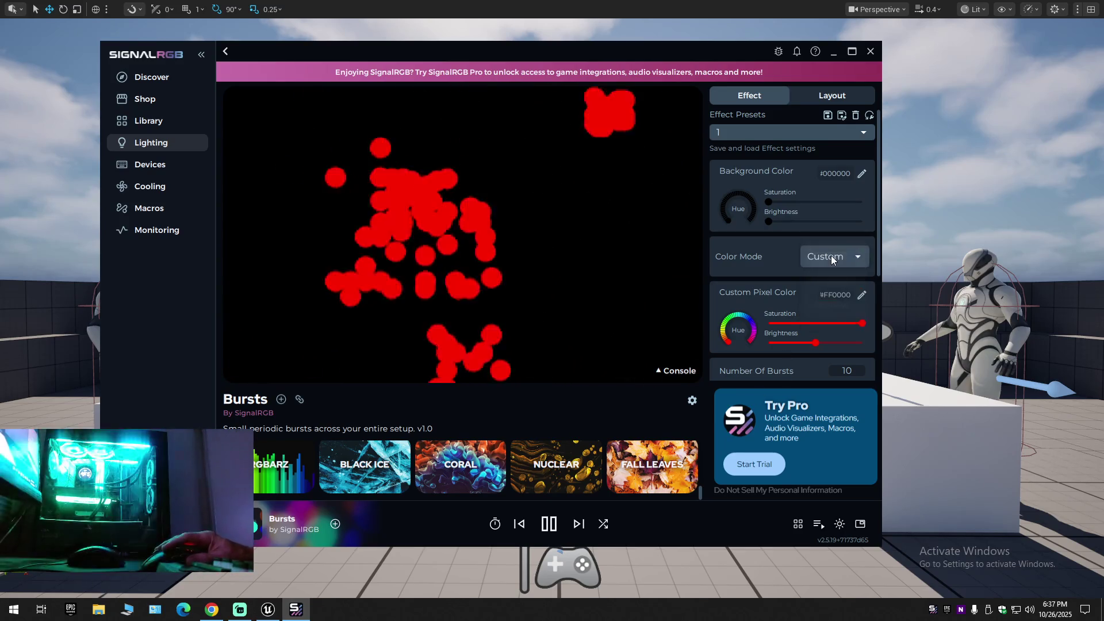
click(830, 255)
click(833, 288)
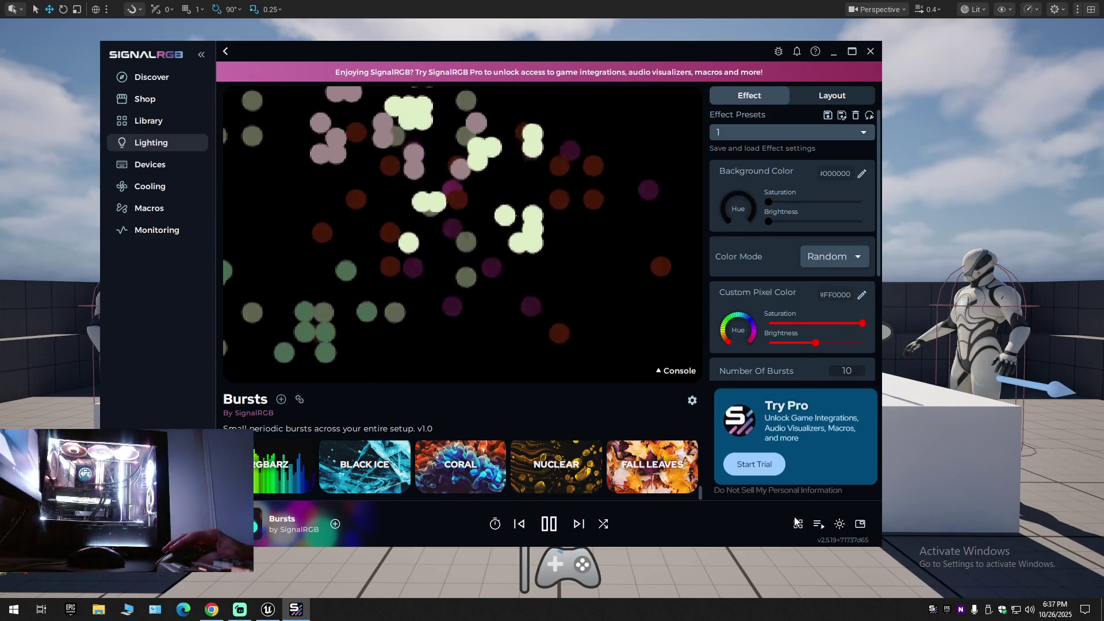
click(798, 524)
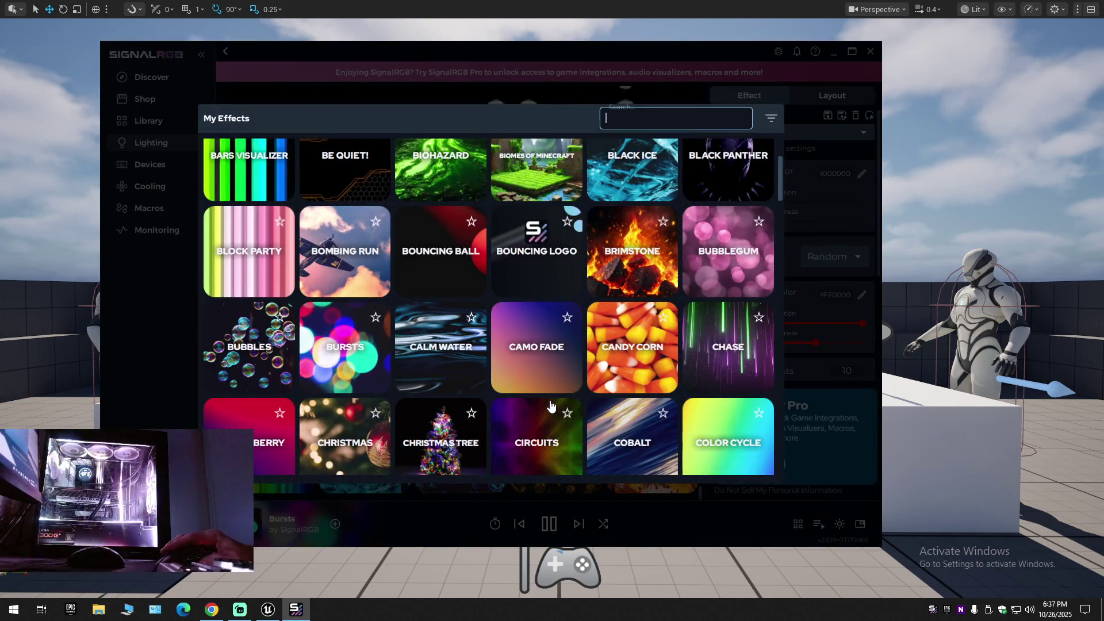
Apply Circuits, Crooked Waves, then Custom Spiral from the My Effects library.
scroll(550, 405, down, 3)
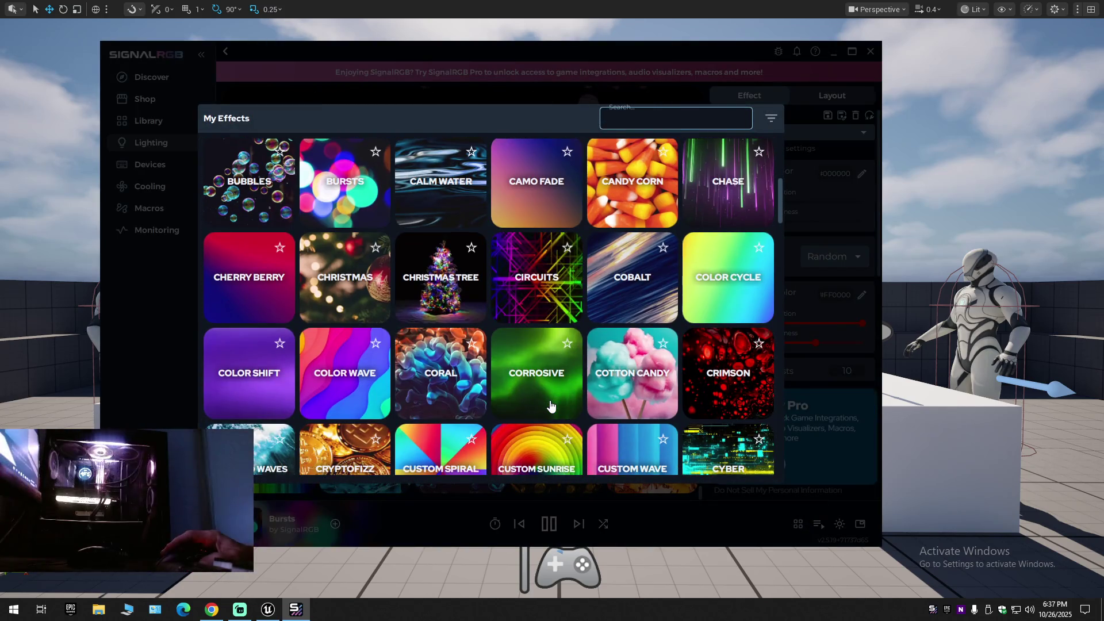
click(535, 276)
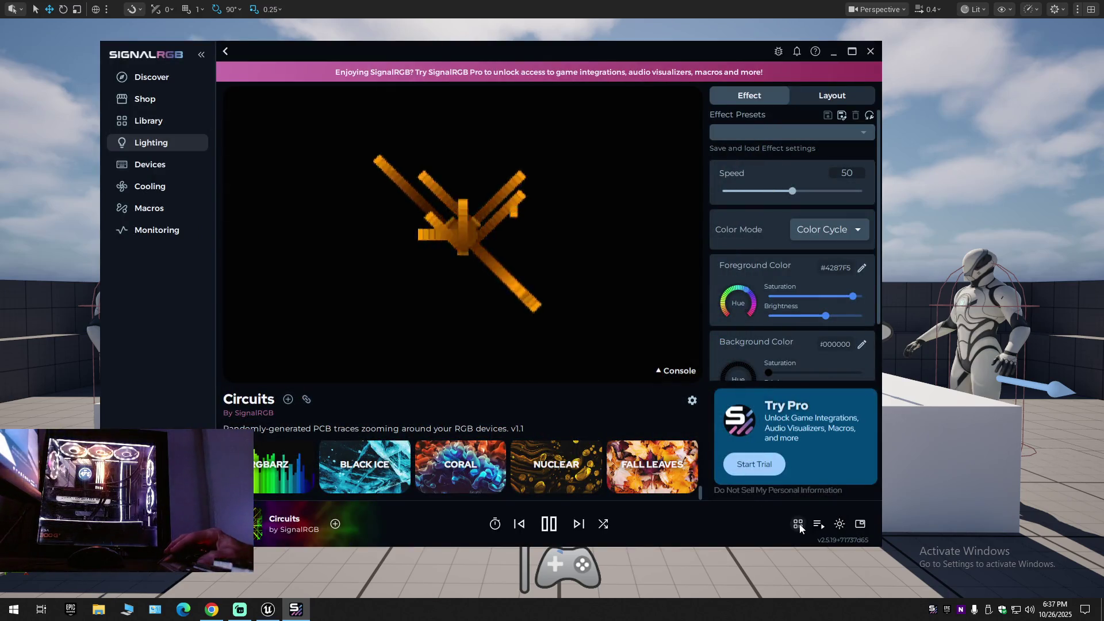
click(798, 524)
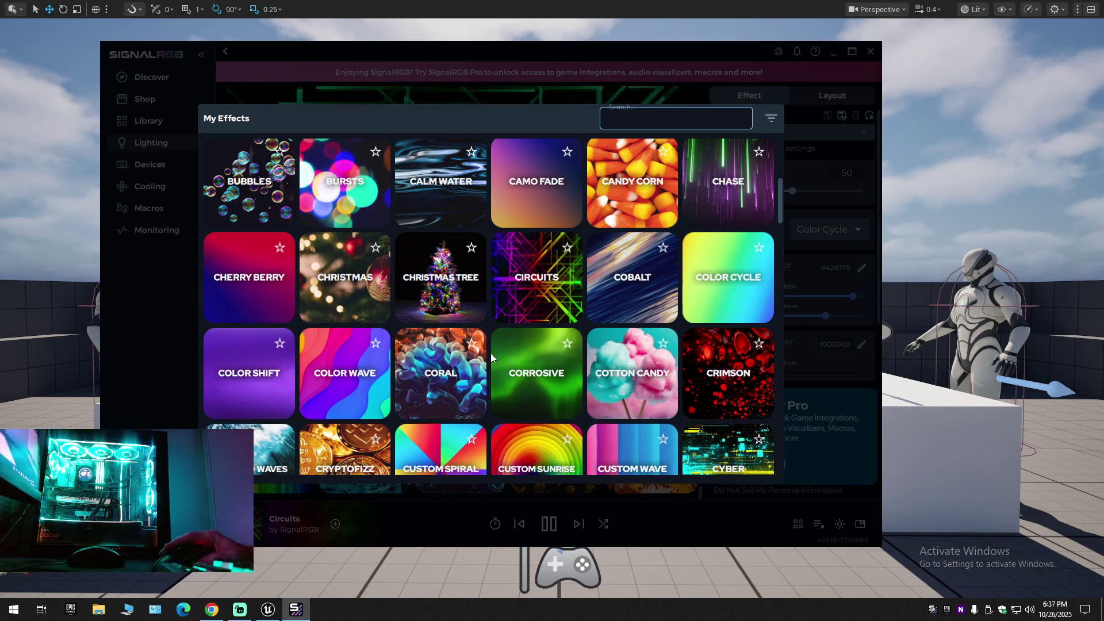
scroll(535, 421, down, 2)
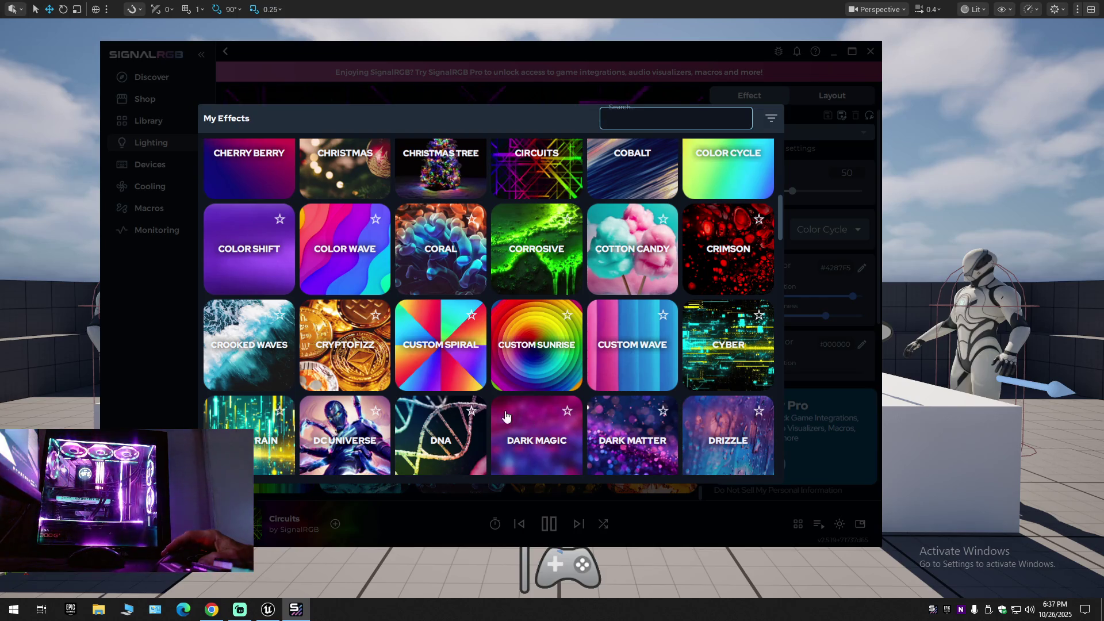
click(248, 345)
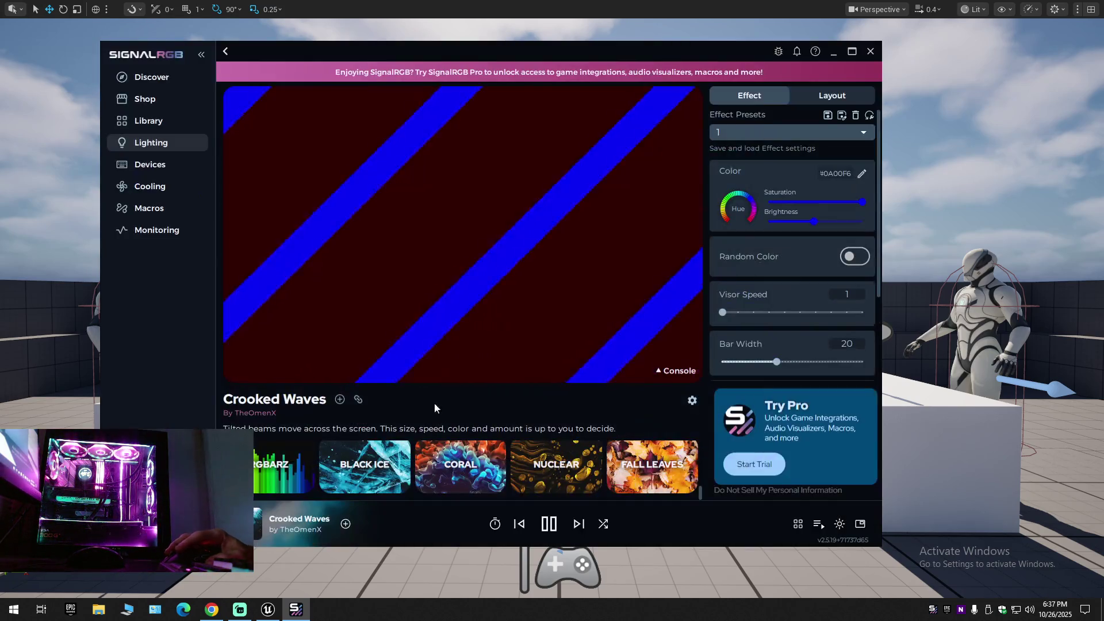
click(799, 523)
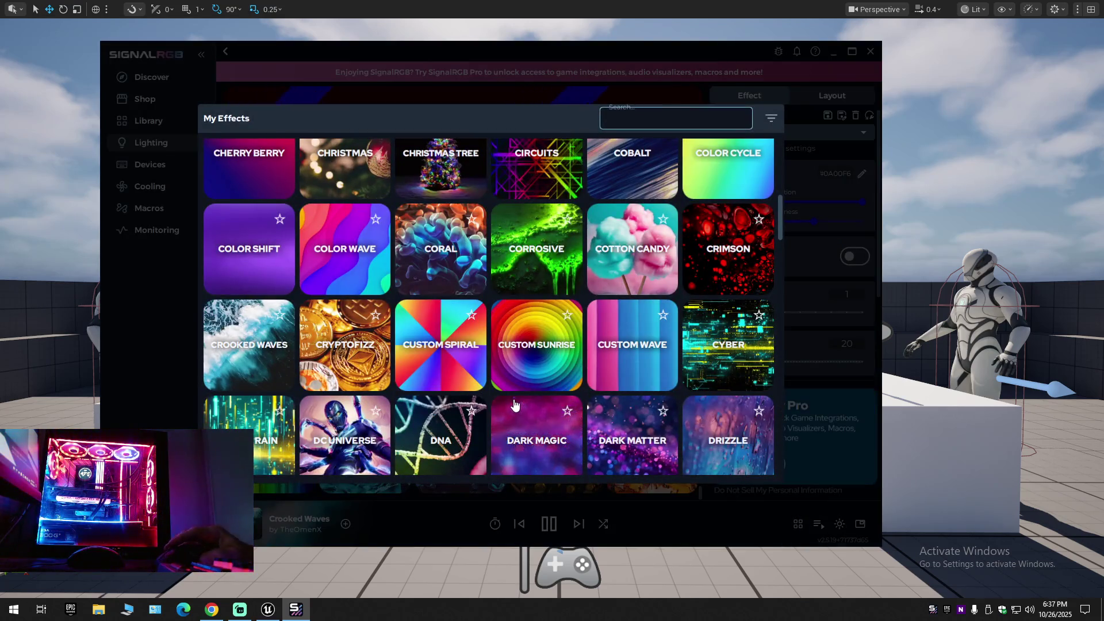
click(455, 381)
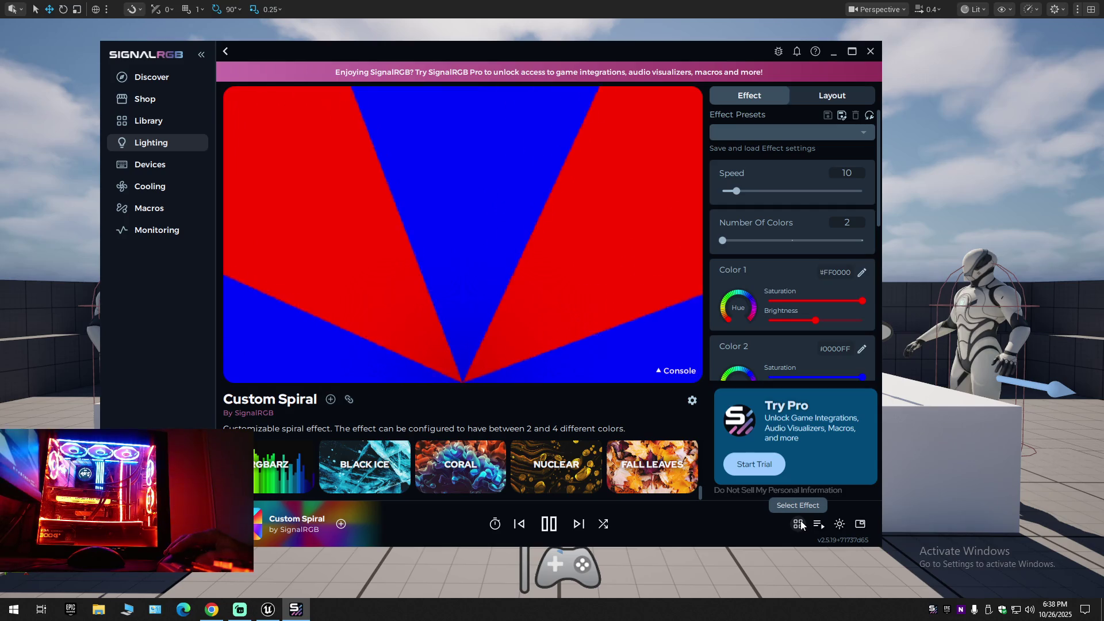
Browse the My Effects library and close it without changing the effect.
click(800, 524)
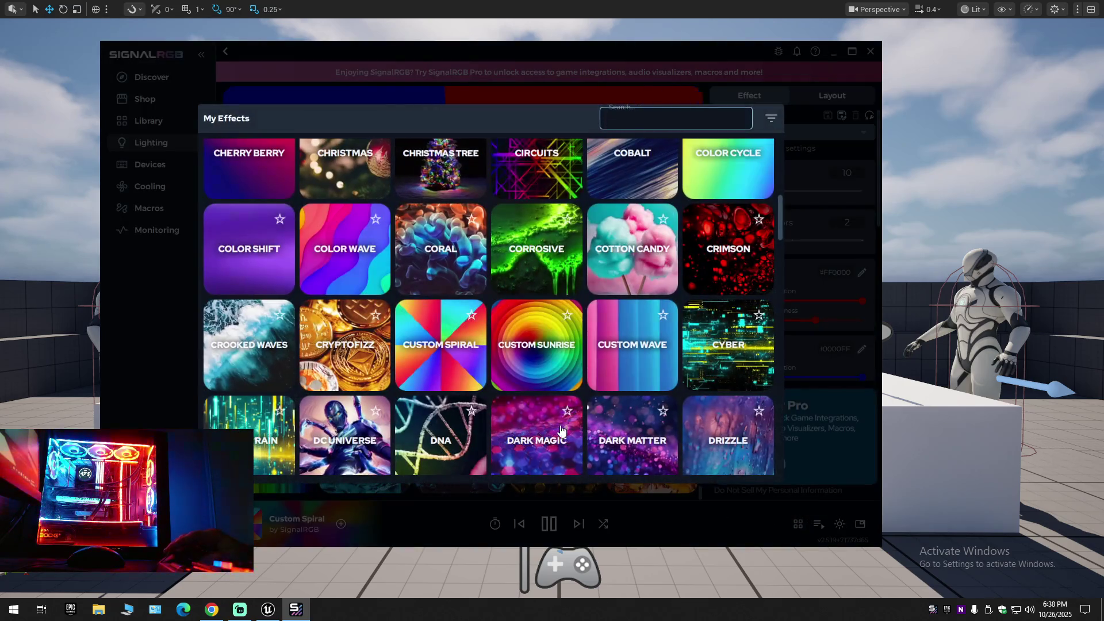
scroll(561, 431, down, 3)
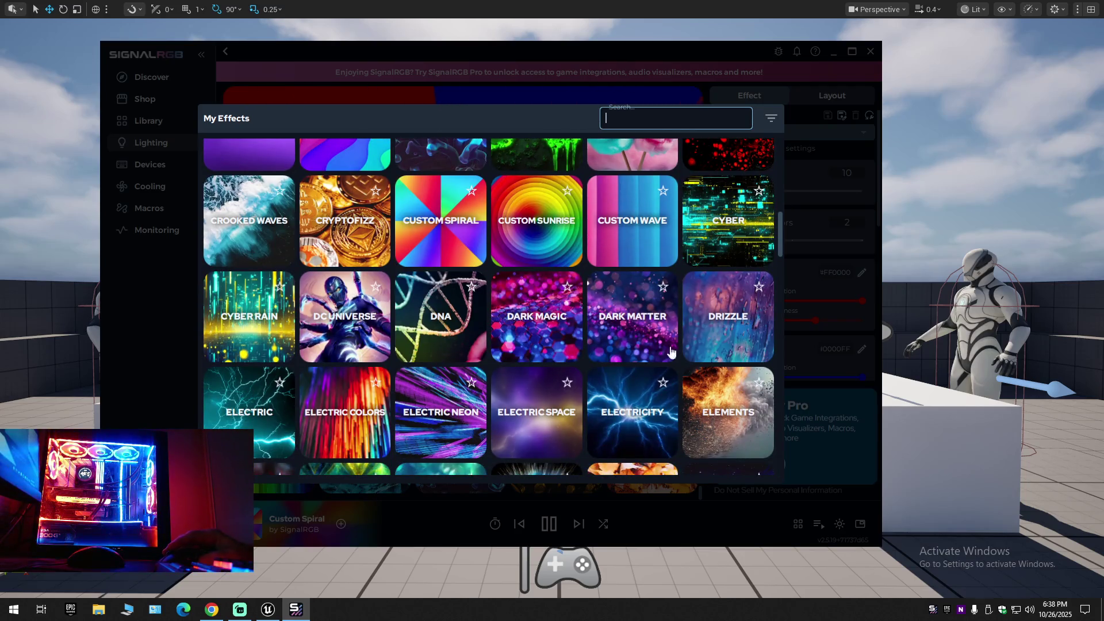
click(807, 136)
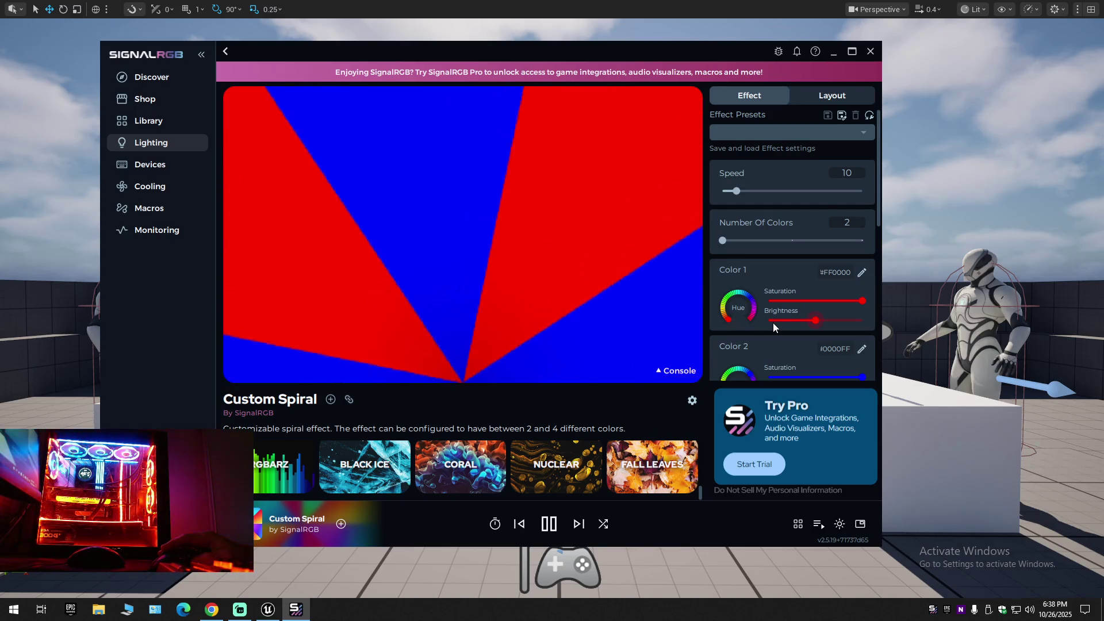
Set the Custom Spiral's Center X Position to 160.
scroll(773, 322, down, 2)
scroll(773, 322, up, 2)
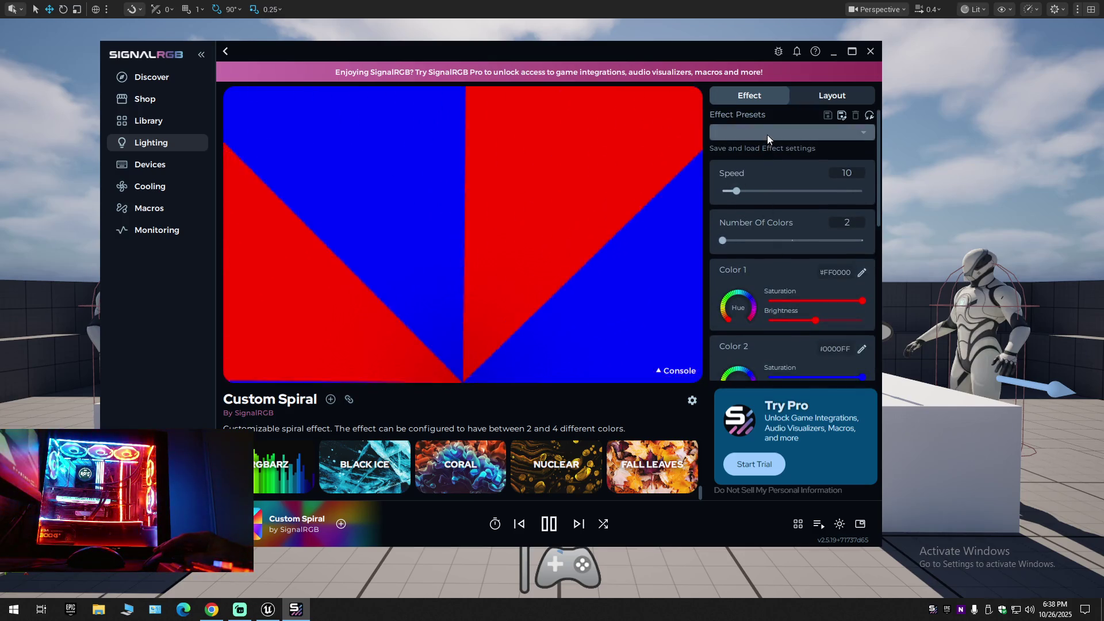
scroll(767, 287, down, 8)
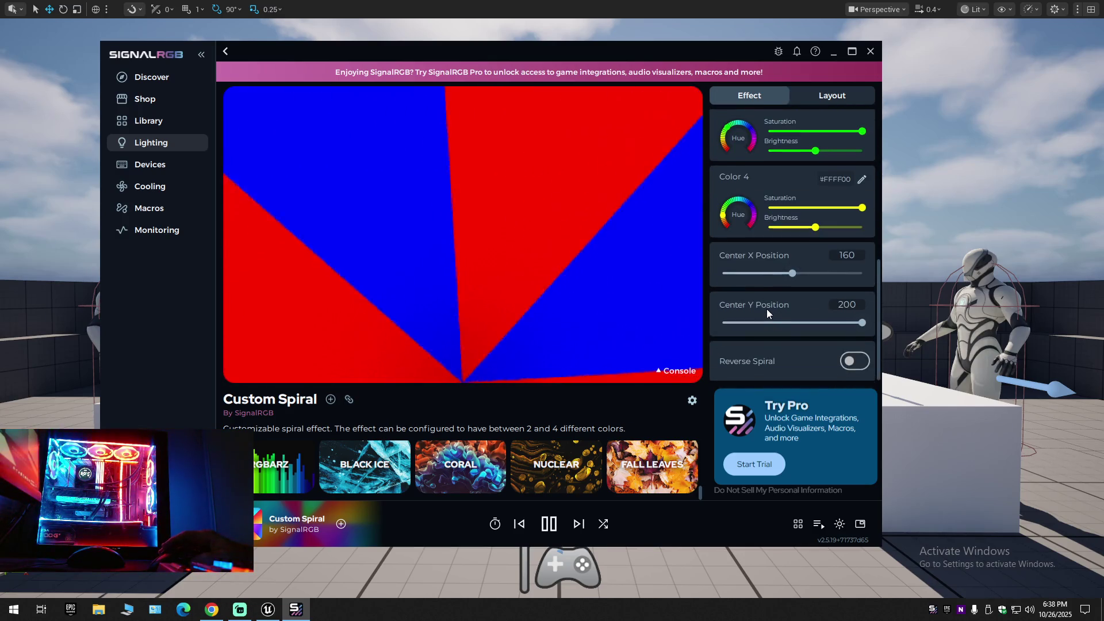
mouse_move(792, 272)
mouse_down()
mouse_move(759, 275)
mouse_move(786, 277)
mouse_up()
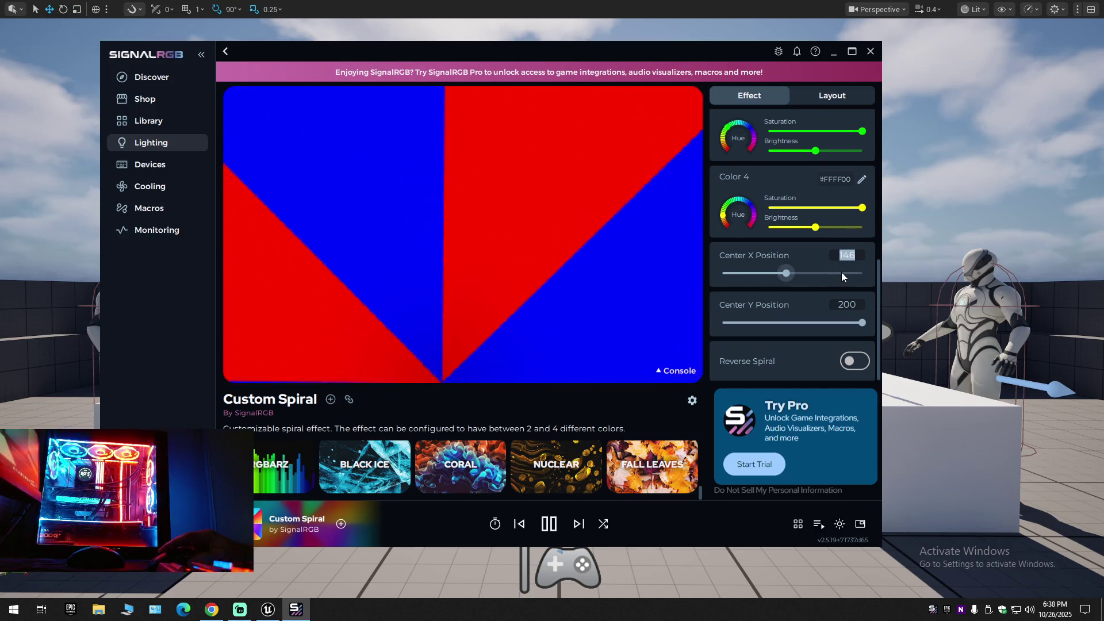
key(BackSpace)
key(BackSpace)
text(60)
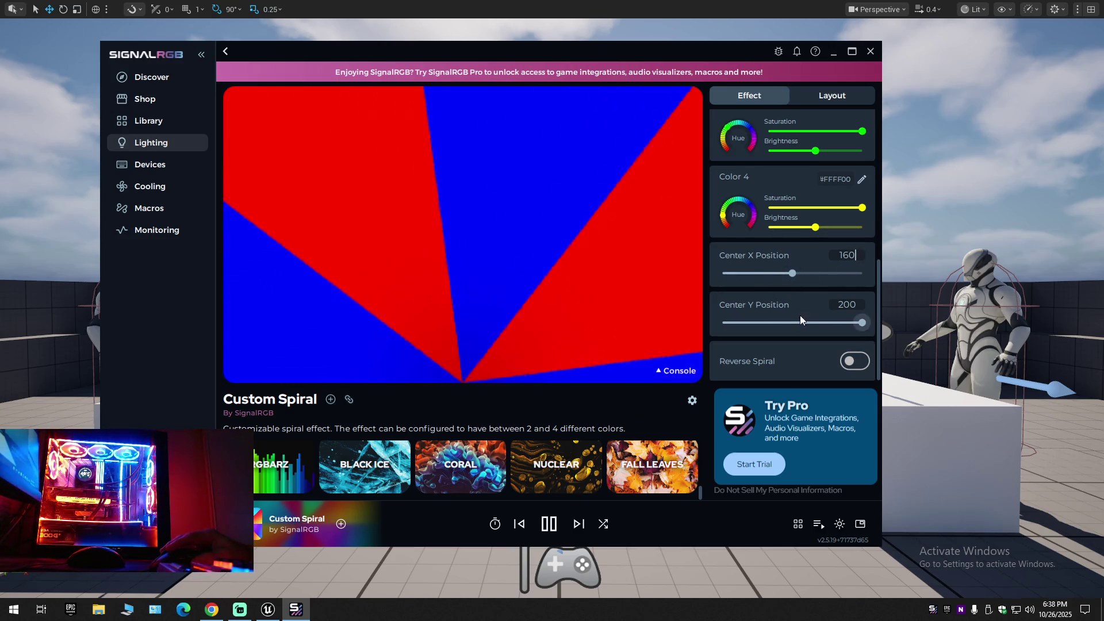
Set Center Y Position to 100 and bring up the Layout view.
drag(863, 322, 796, 321)
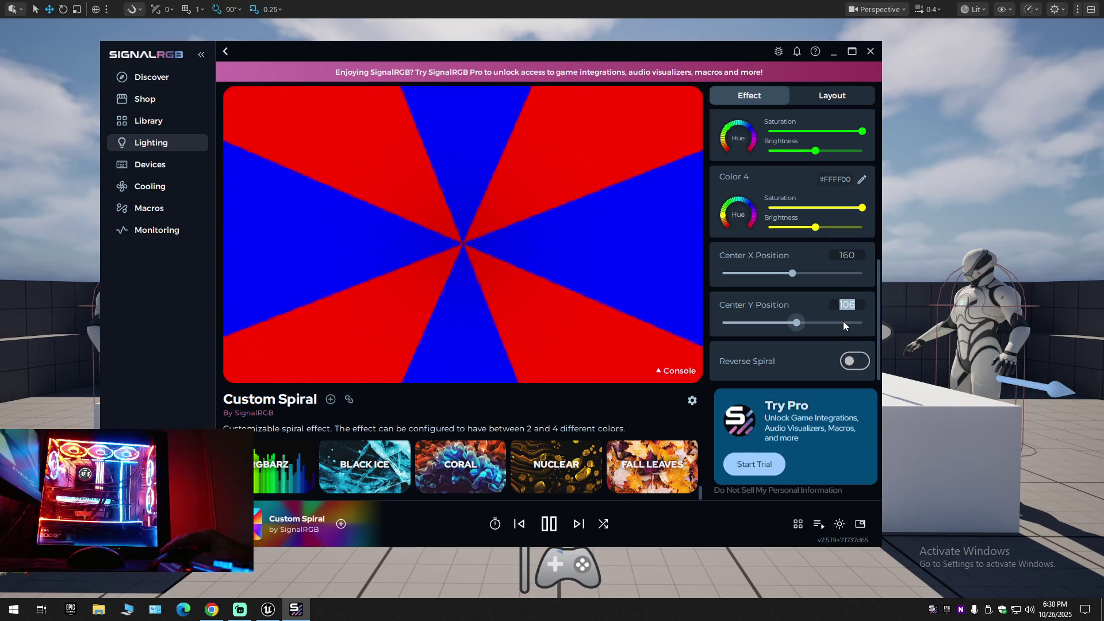
key(Delete)
key(Delete)
text(00)
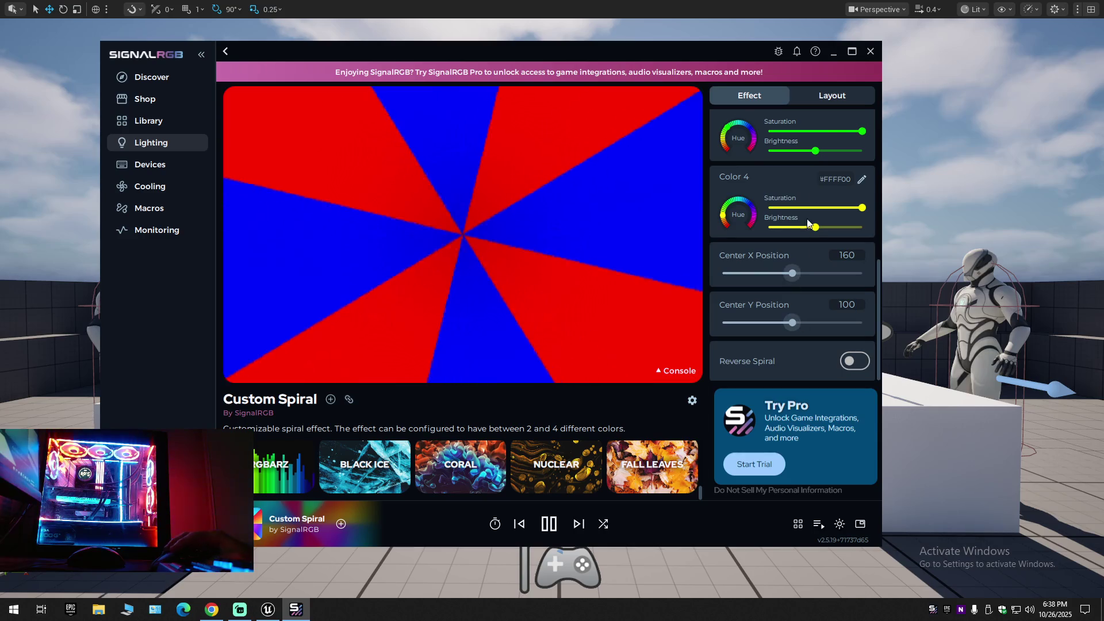
click(822, 104)
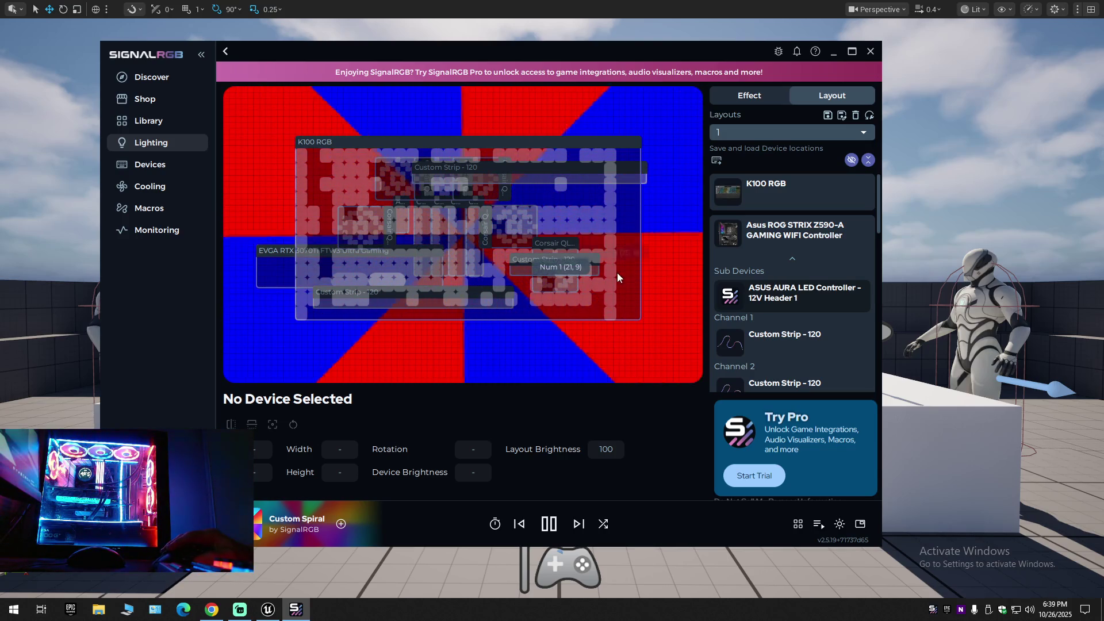
Load layout 2, then layout 1, twice over, and return to the Effect settings.
click(754, 130)
click(742, 162)
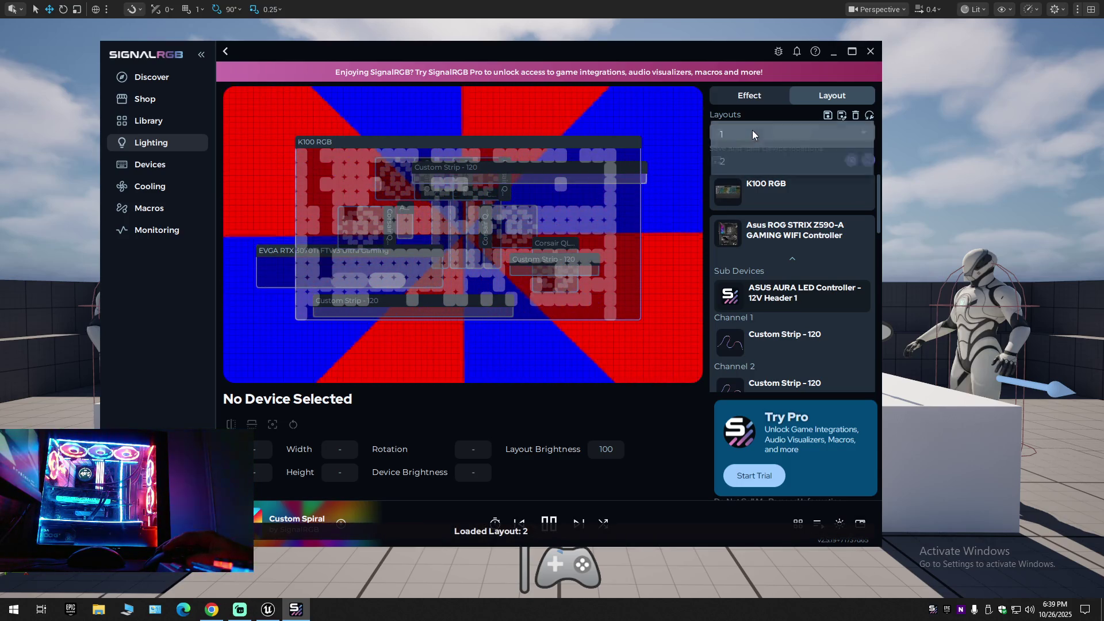
click(753, 130)
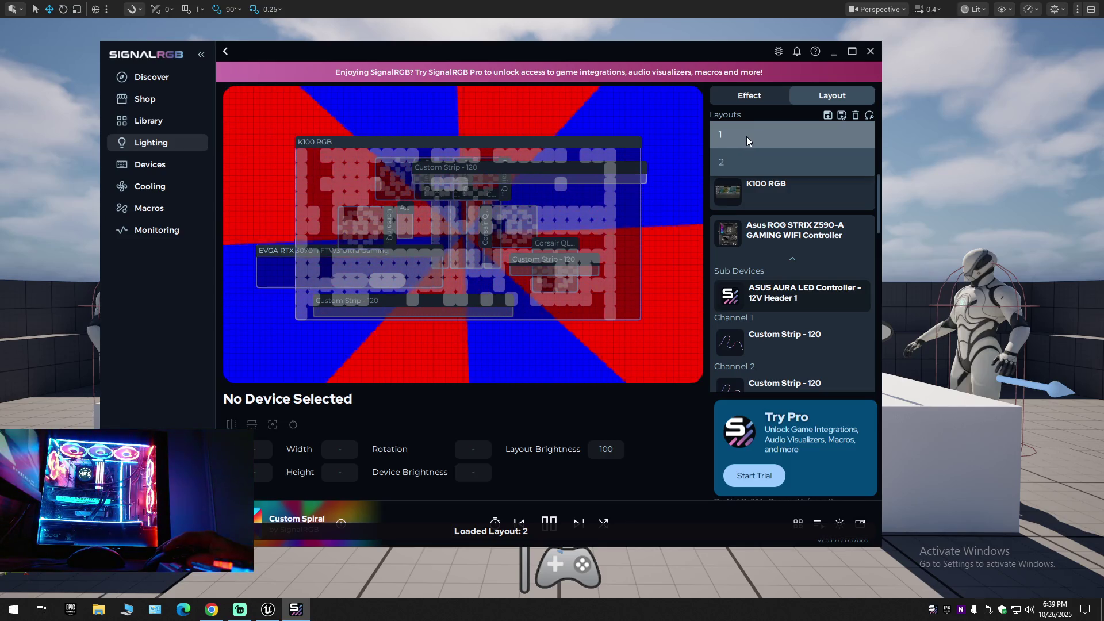
click(746, 136)
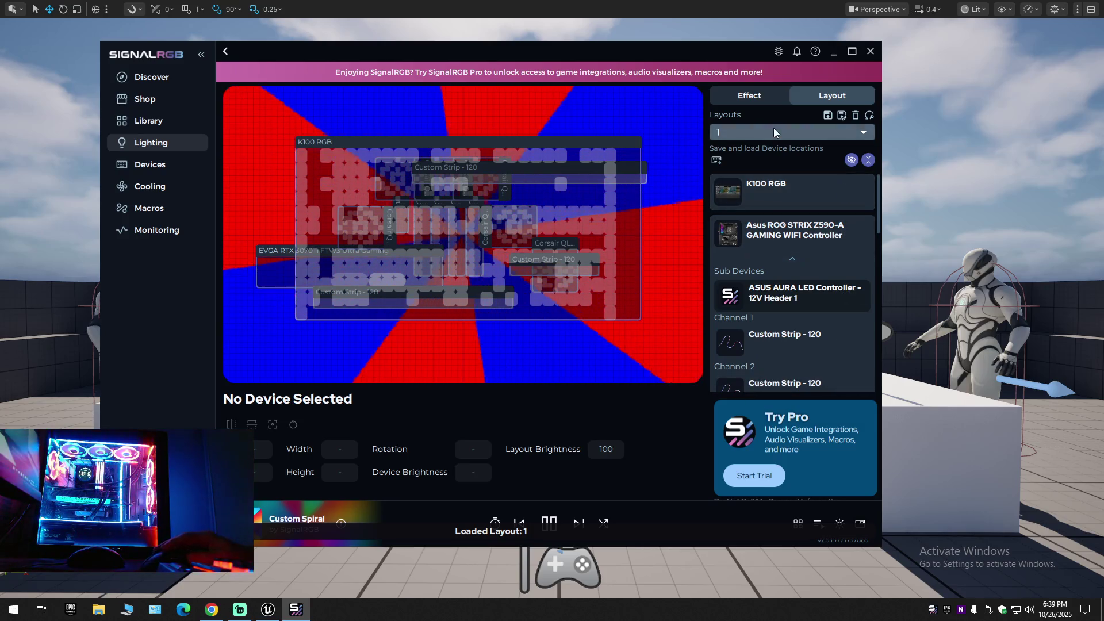
click(774, 128)
click(765, 161)
click(762, 134)
click(762, 143)
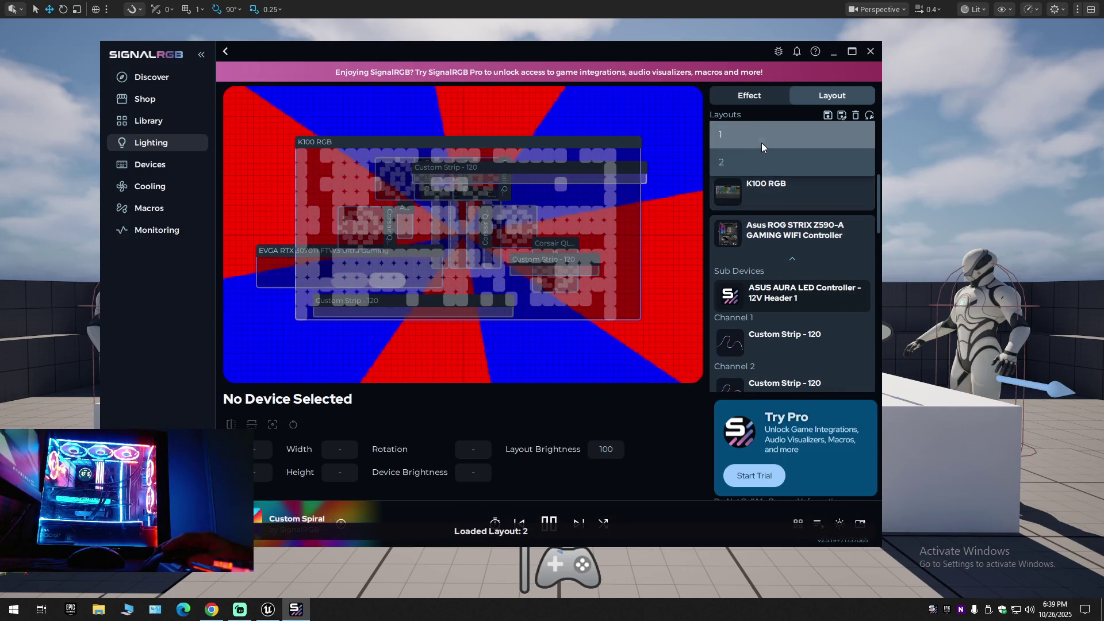
click(769, 93)
scroll(812, 327, down, 5)
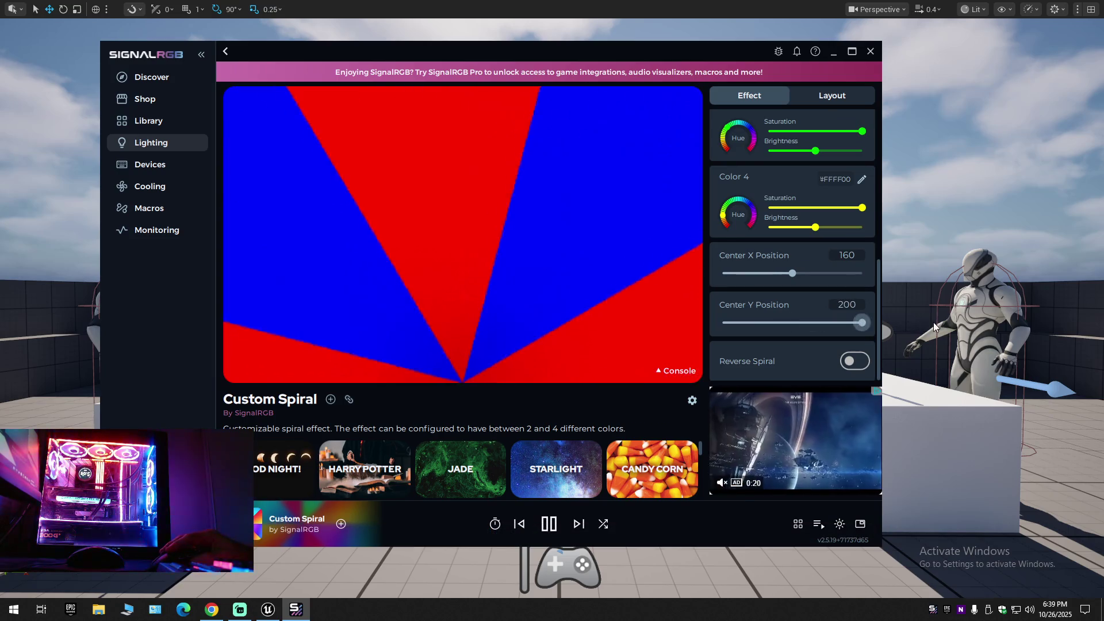
Apply Elements, then Flags of our Users from the My Effects library.
scroll(783, 213, up, 5)
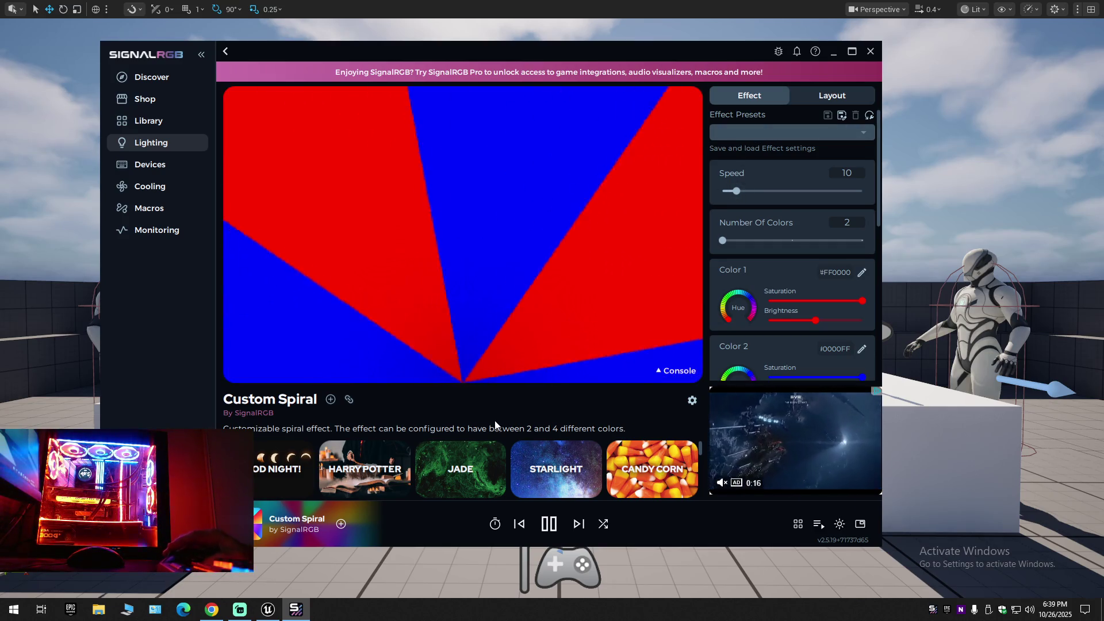
click(796, 523)
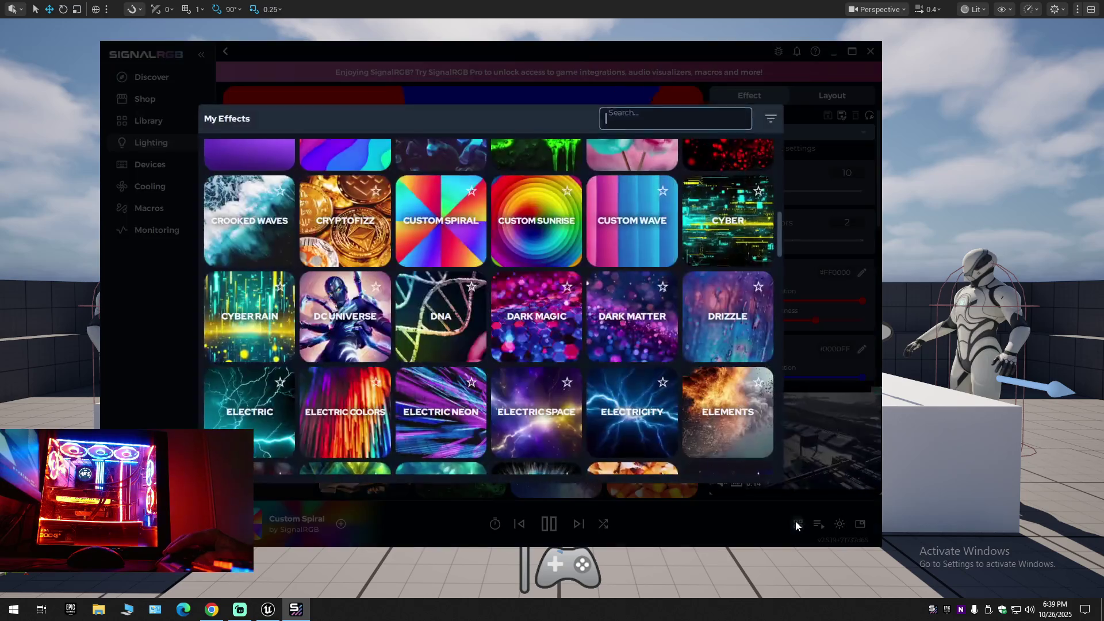
scroll(530, 387, down, 1)
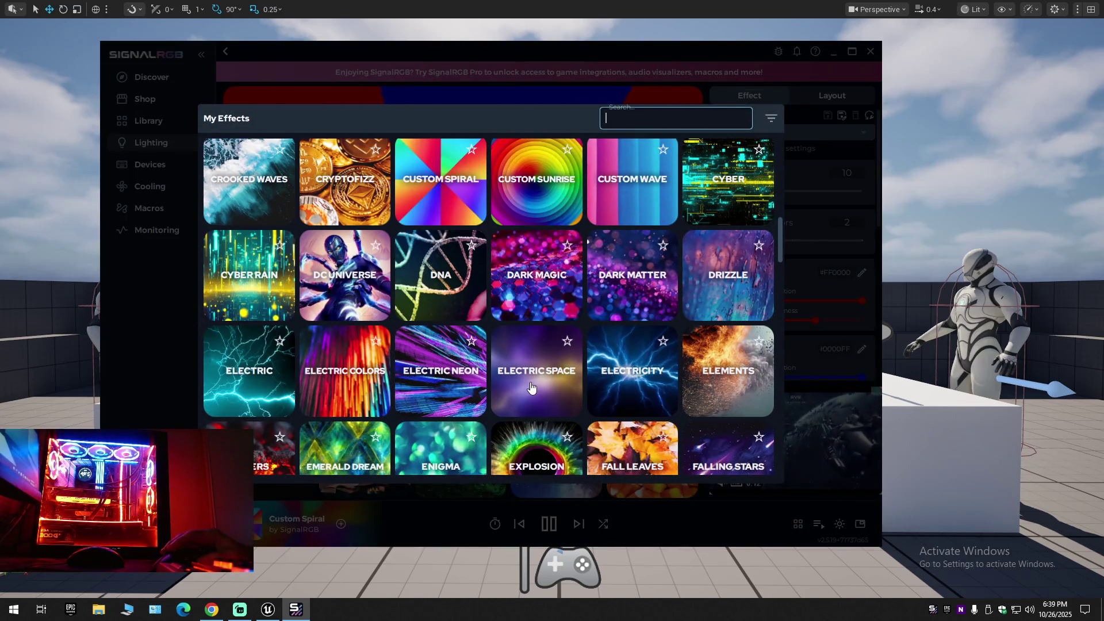
click(729, 371)
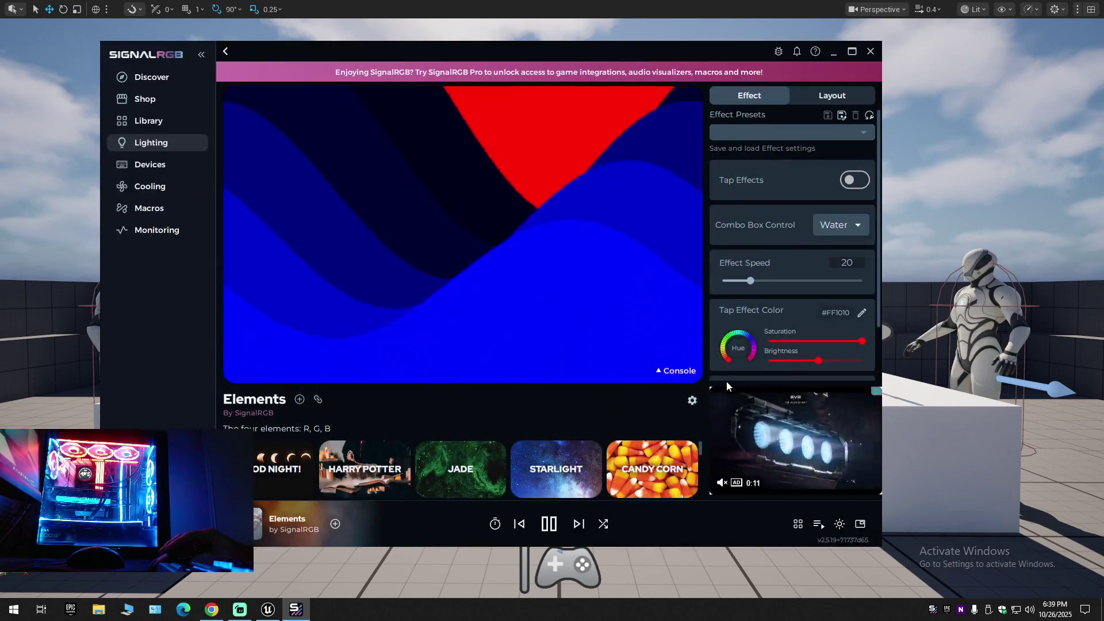
click(797, 524)
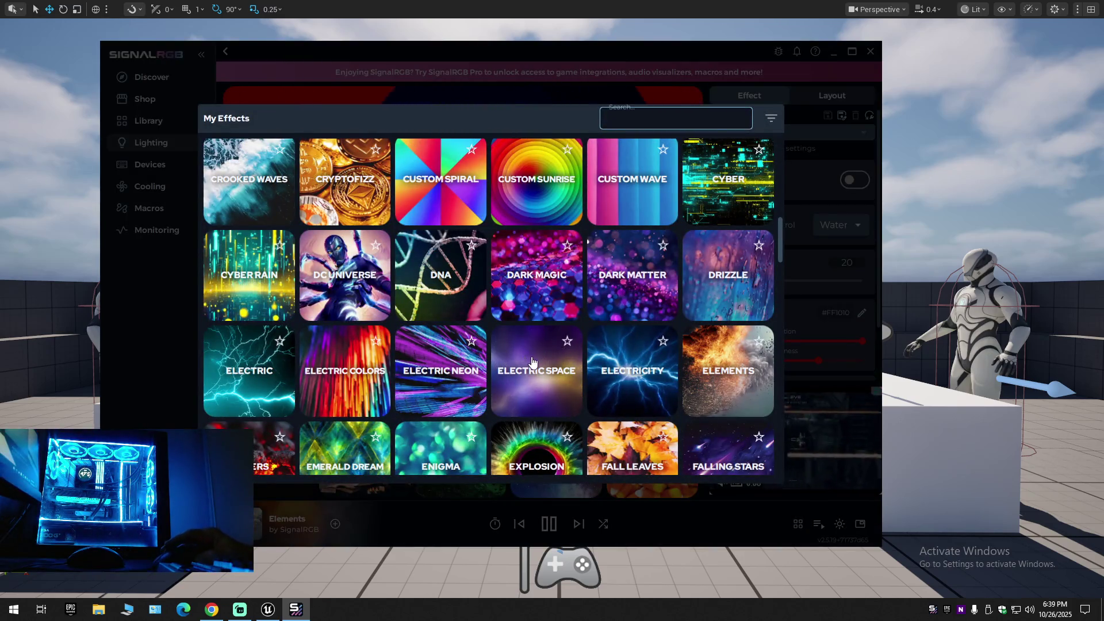
scroll(532, 361, down, 10)
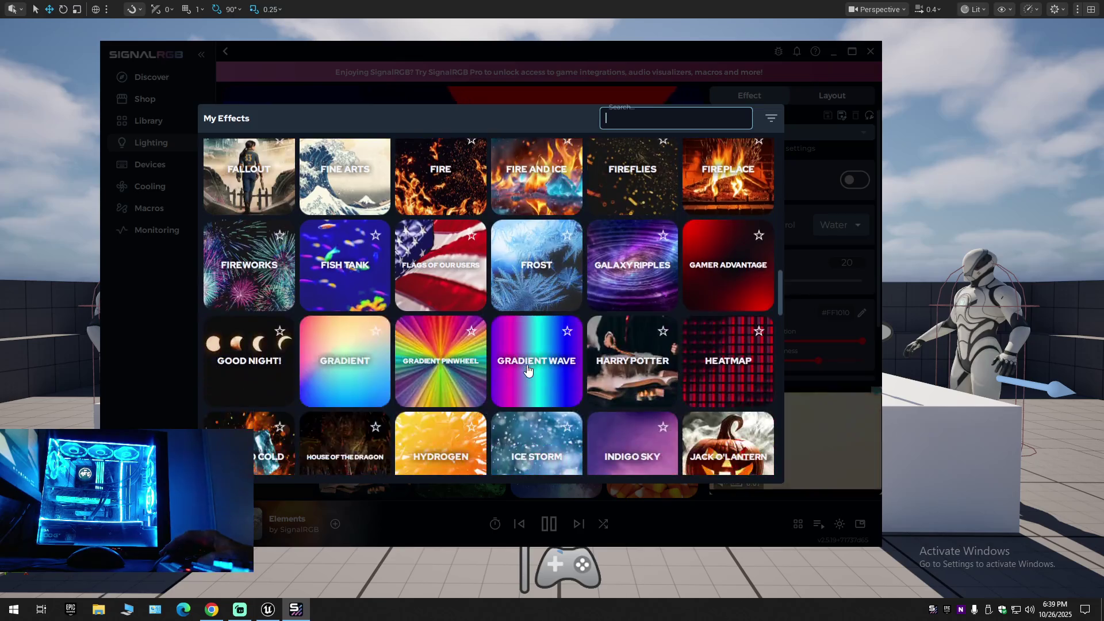
click(459, 277)
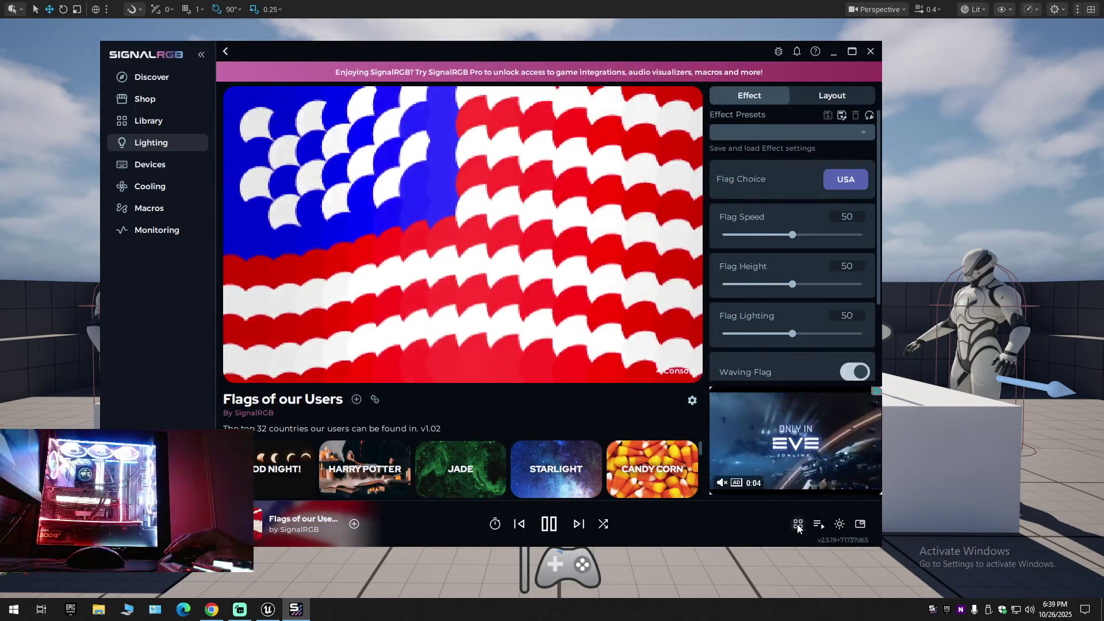
Apply Harry Potter, Lightsaber Duel, then Harry Potter again, and reopen the library.
click(698, 493)
scroll(552, 385, down, 1)
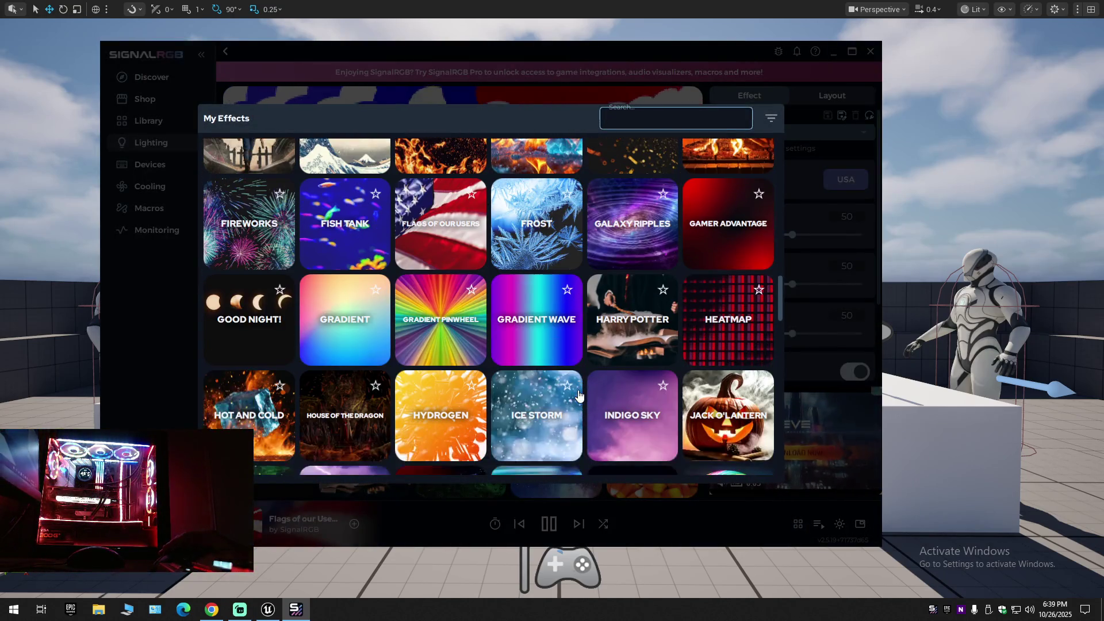
scroll(579, 395, down, 3)
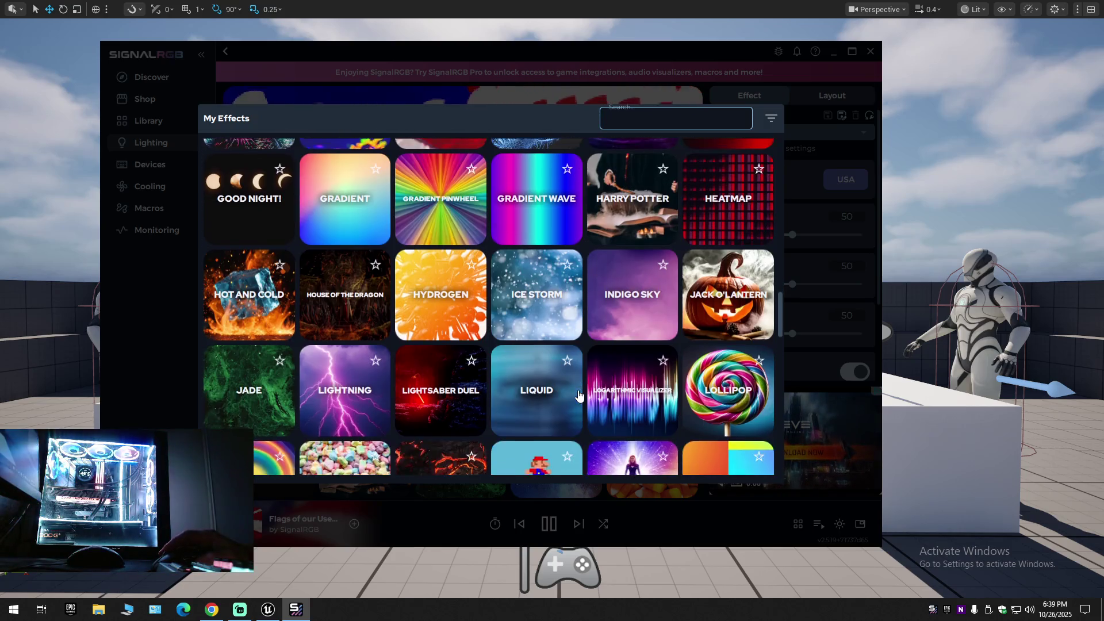
click(636, 237)
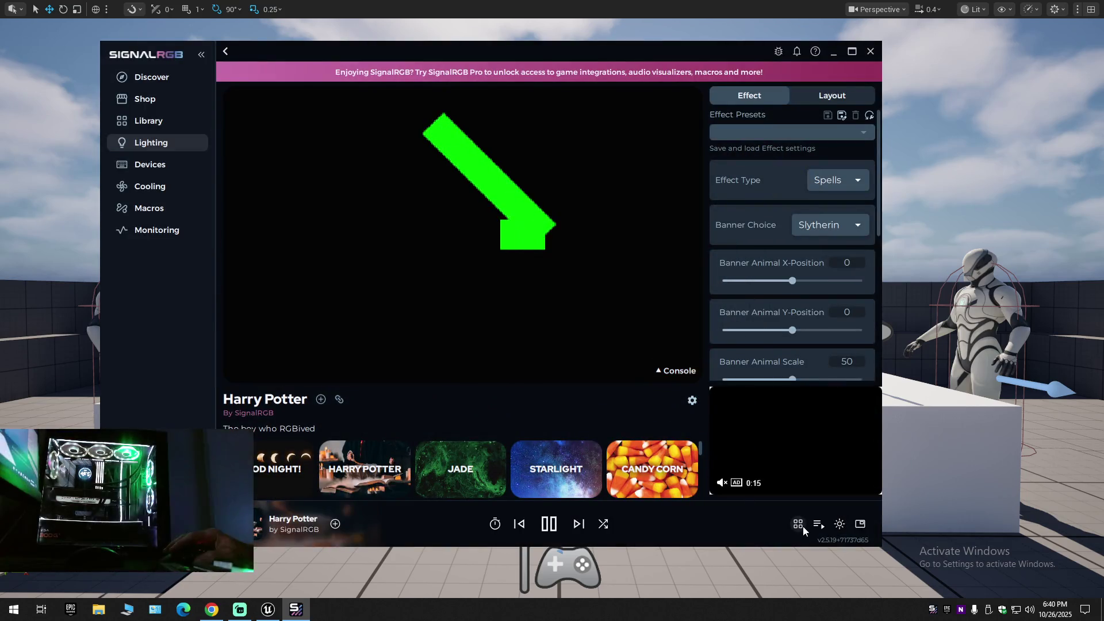
click(800, 524)
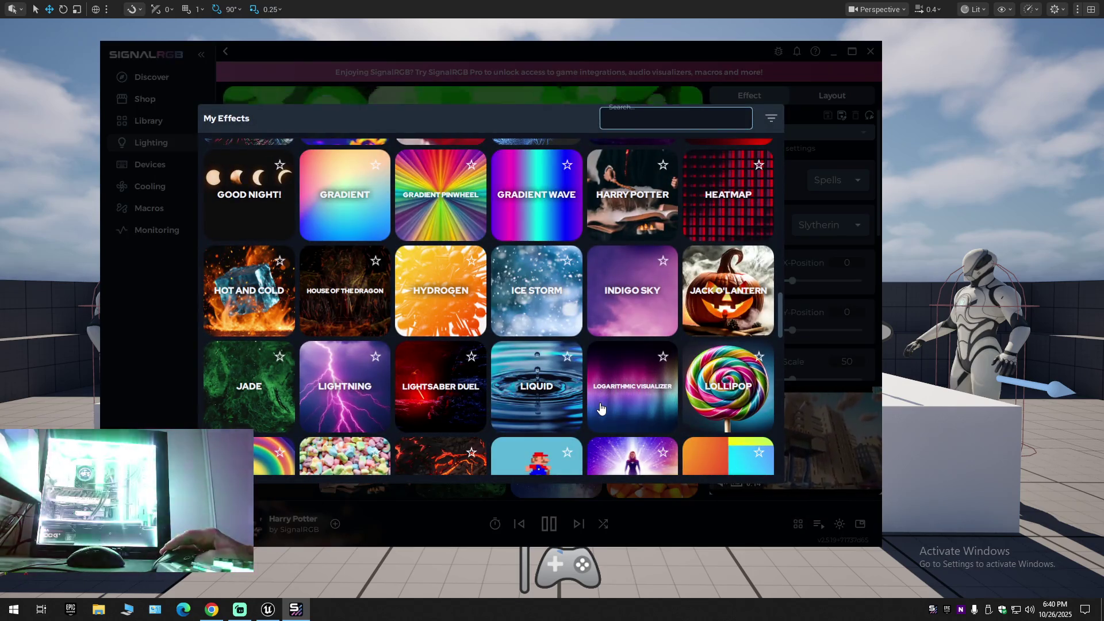
click(489, 381)
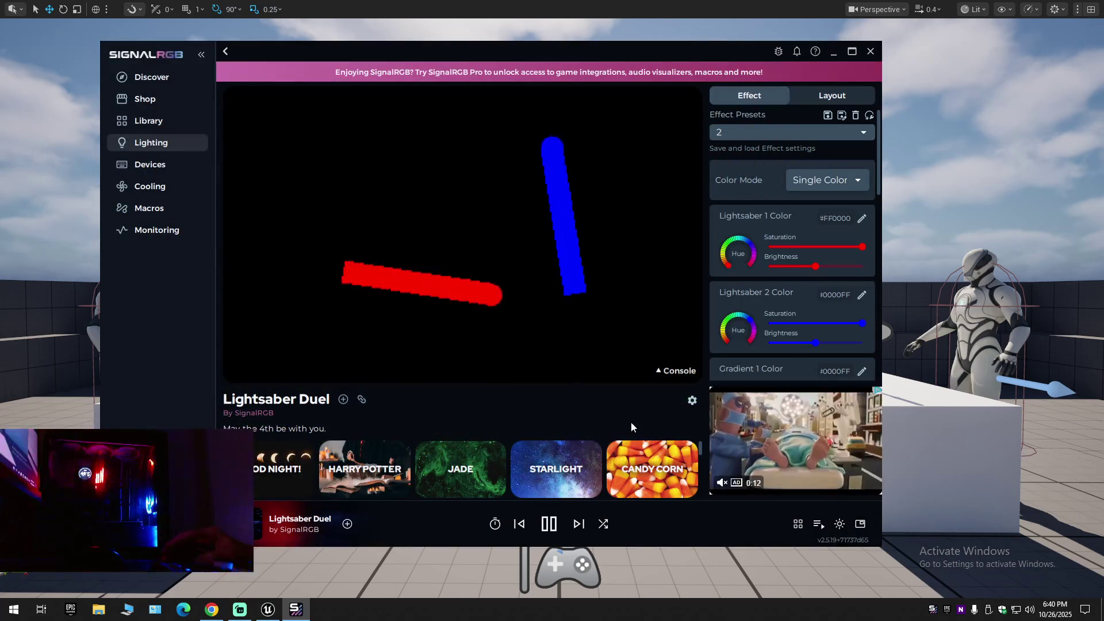
click(799, 525)
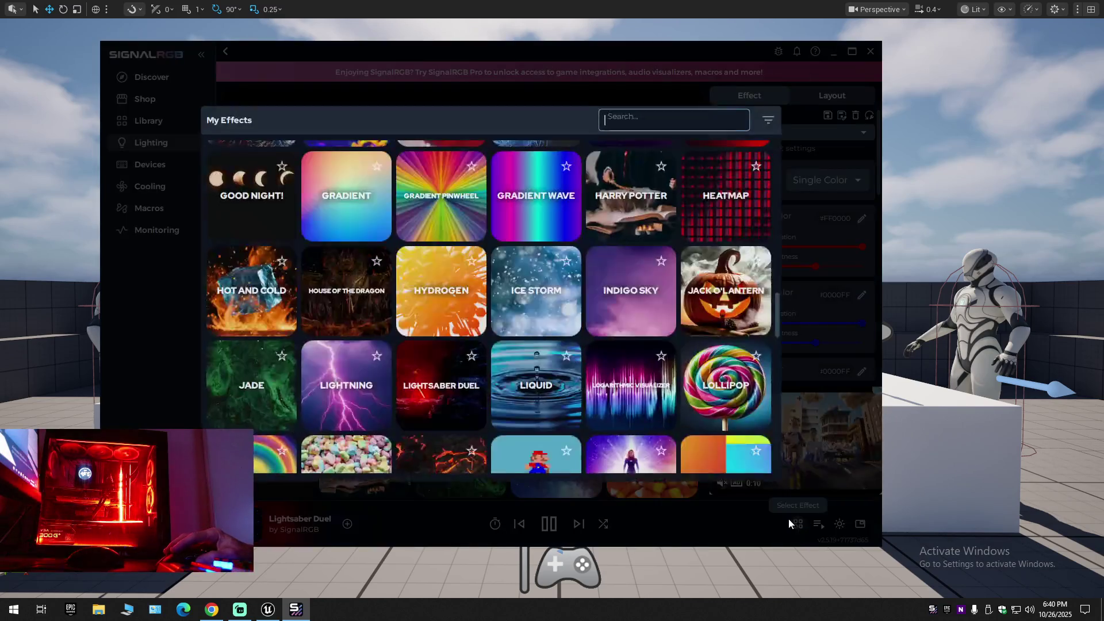
click(641, 203)
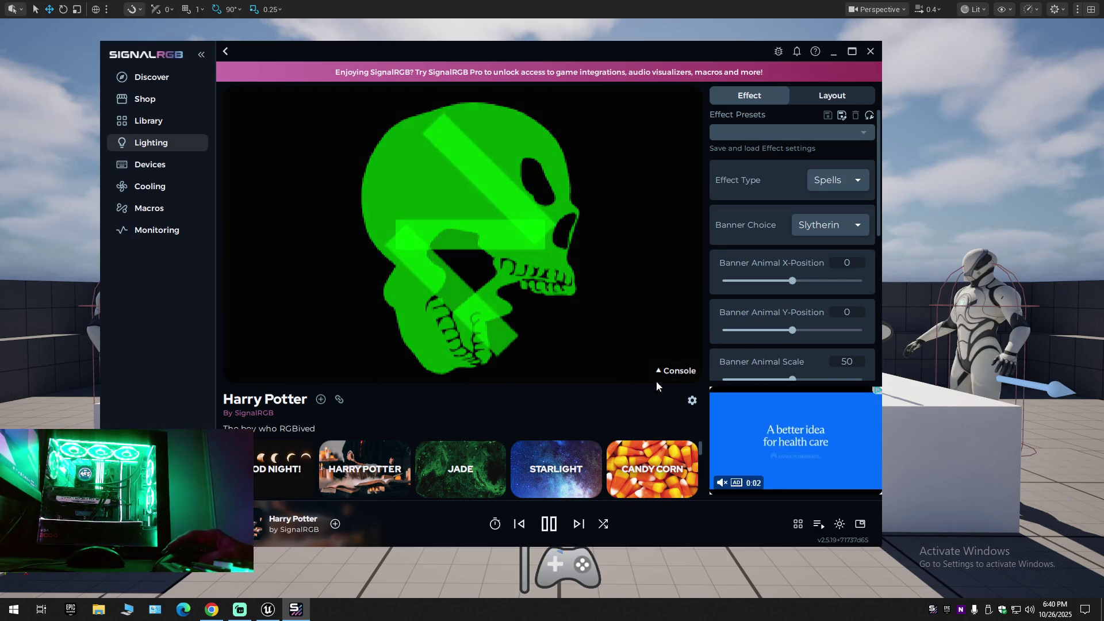
click(798, 525)
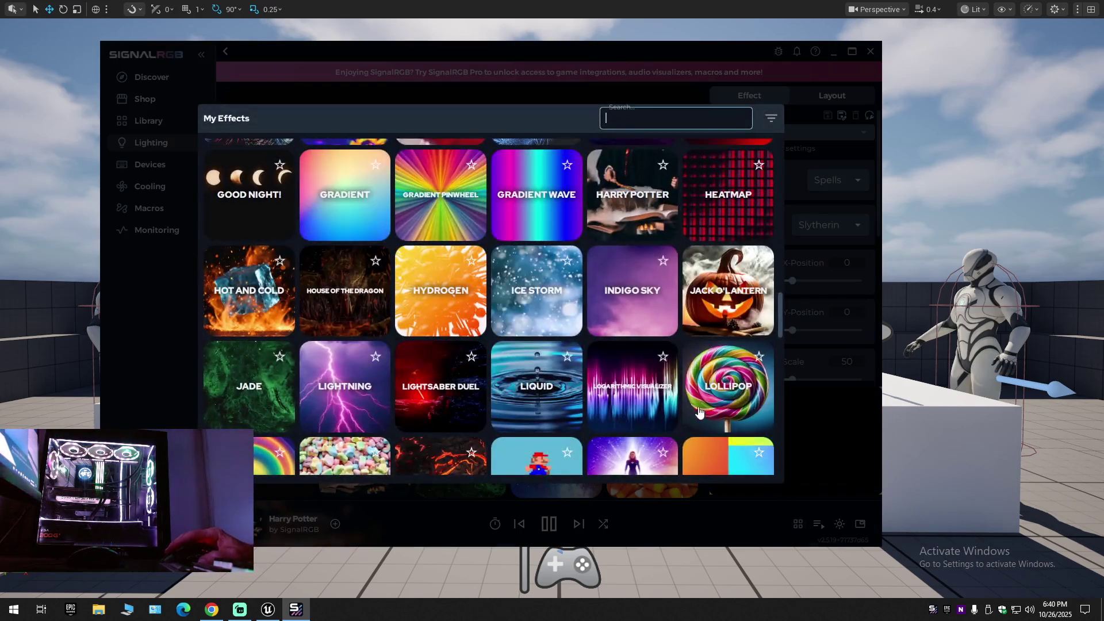
Apply Lightsaber Duel, then Pipeline from the My Effects library.
scroll(601, 380, down, 1)
click(440, 348)
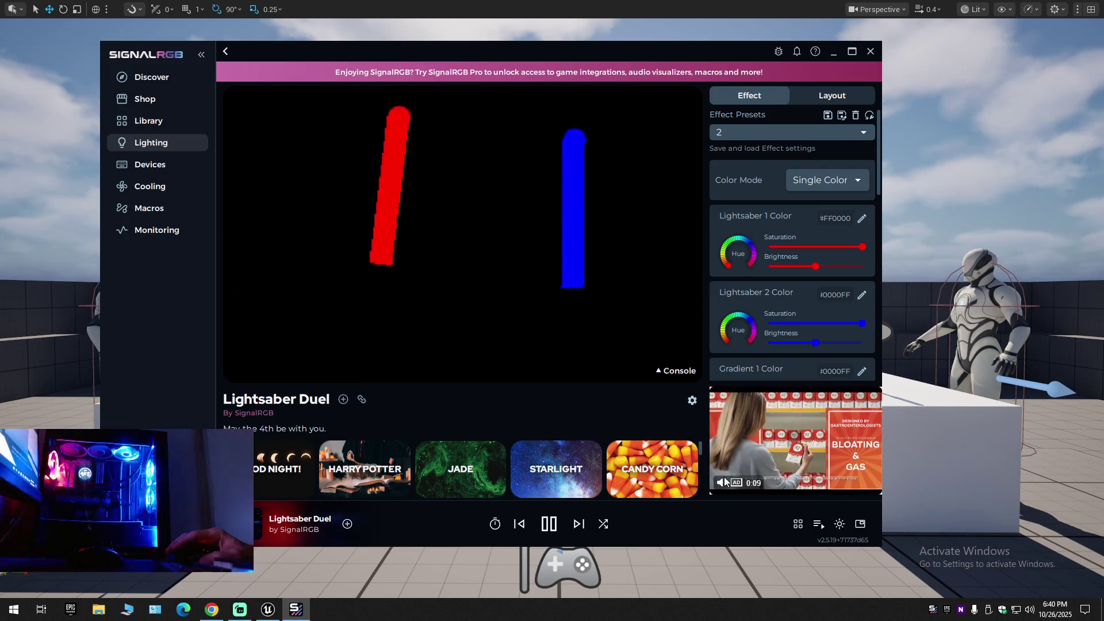
click(798, 524)
scroll(616, 422, down, 5)
scroll(615, 422, down, 10)
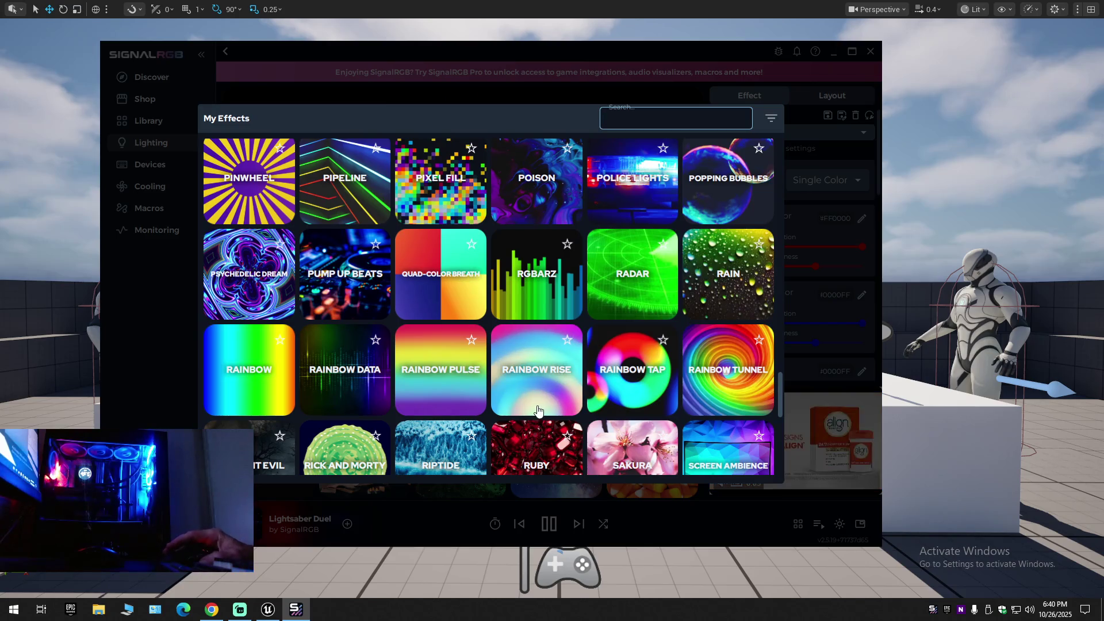
click(305, 196)
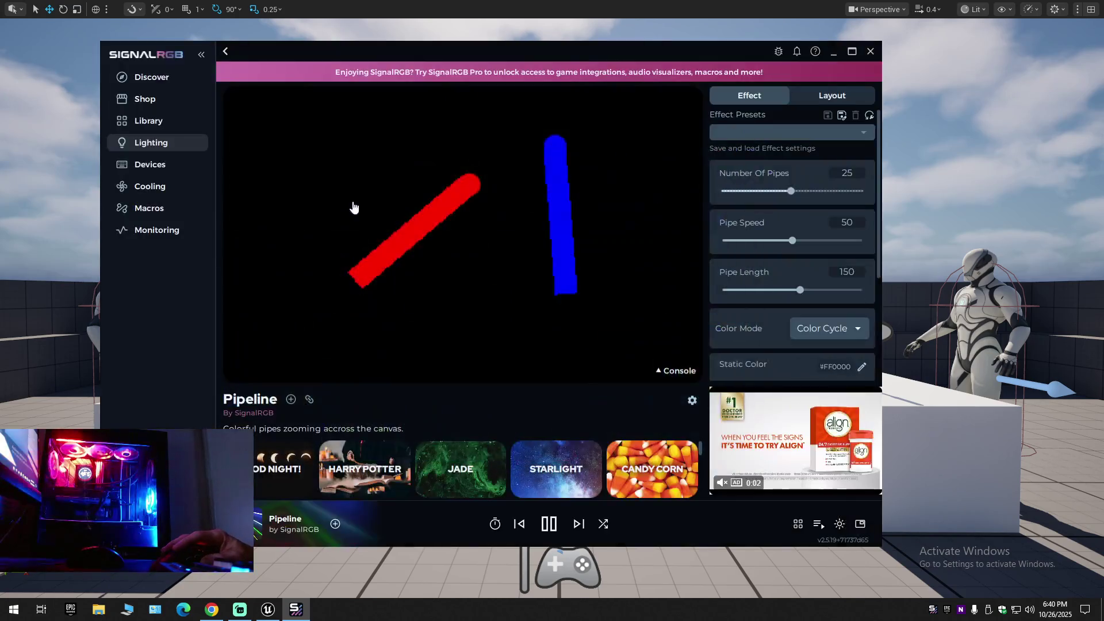
Apply the Spin effect, then Voronoi from the bottom of the library.
click(798, 525)
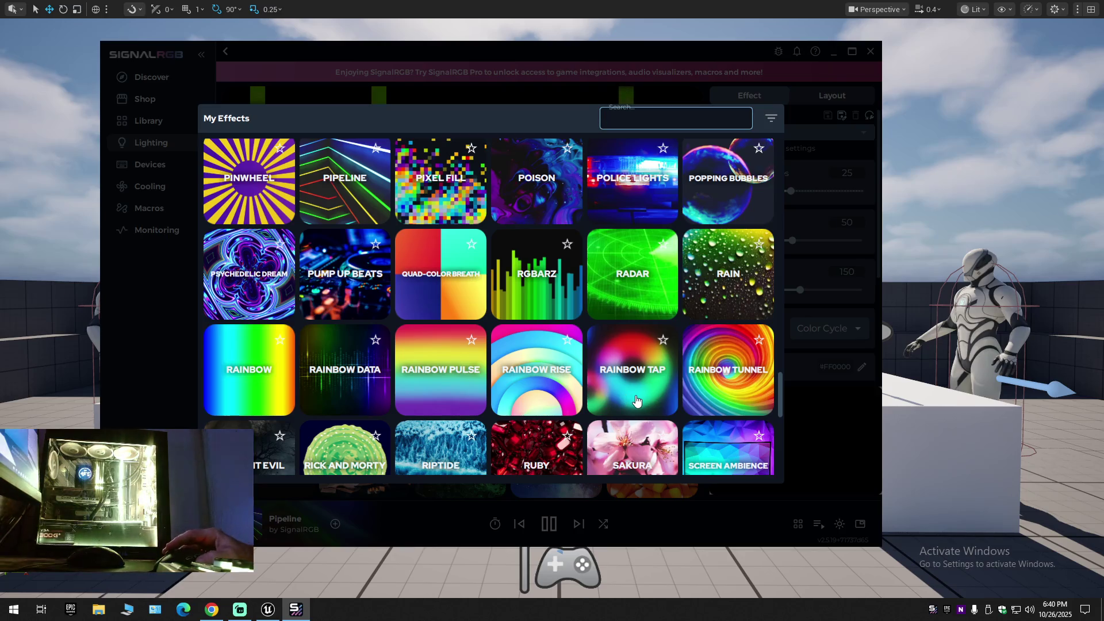
scroll(648, 397, down, 10)
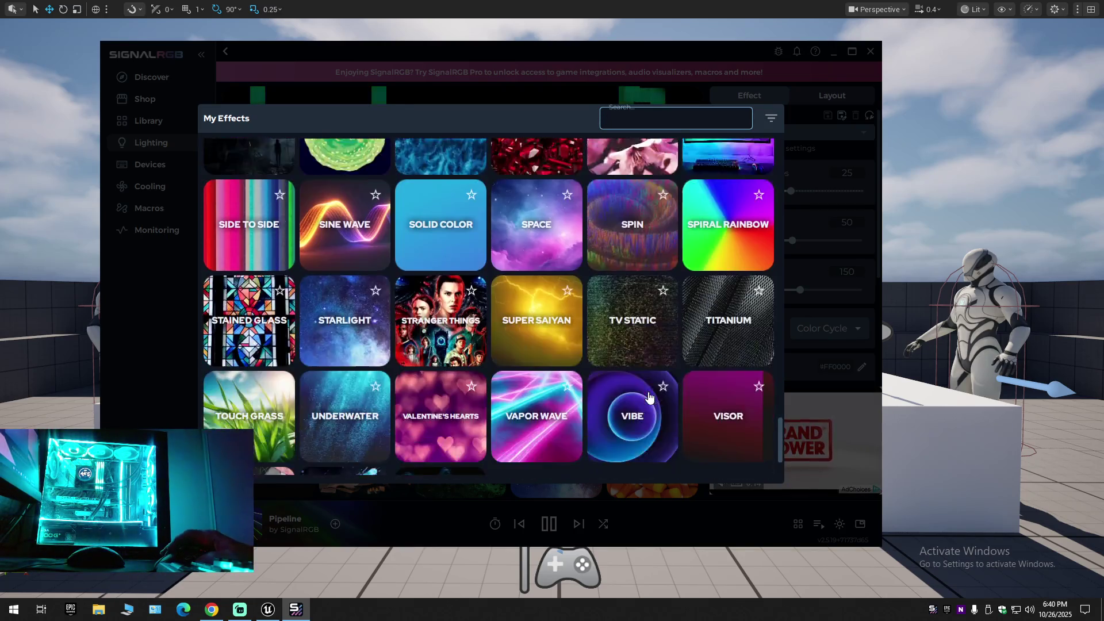
click(628, 201)
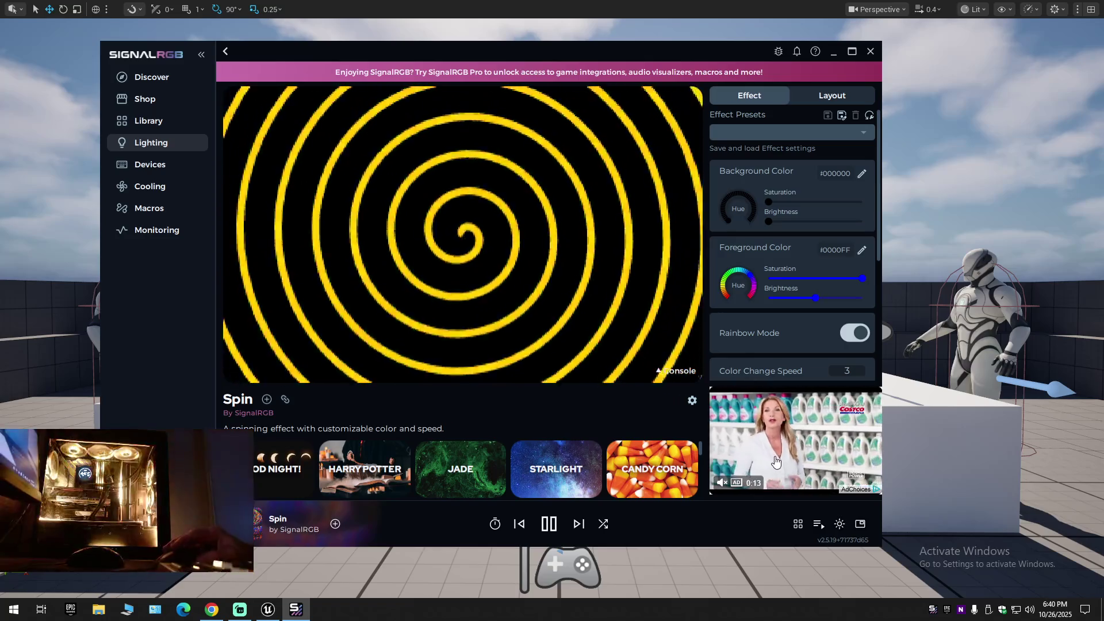
click(798, 525)
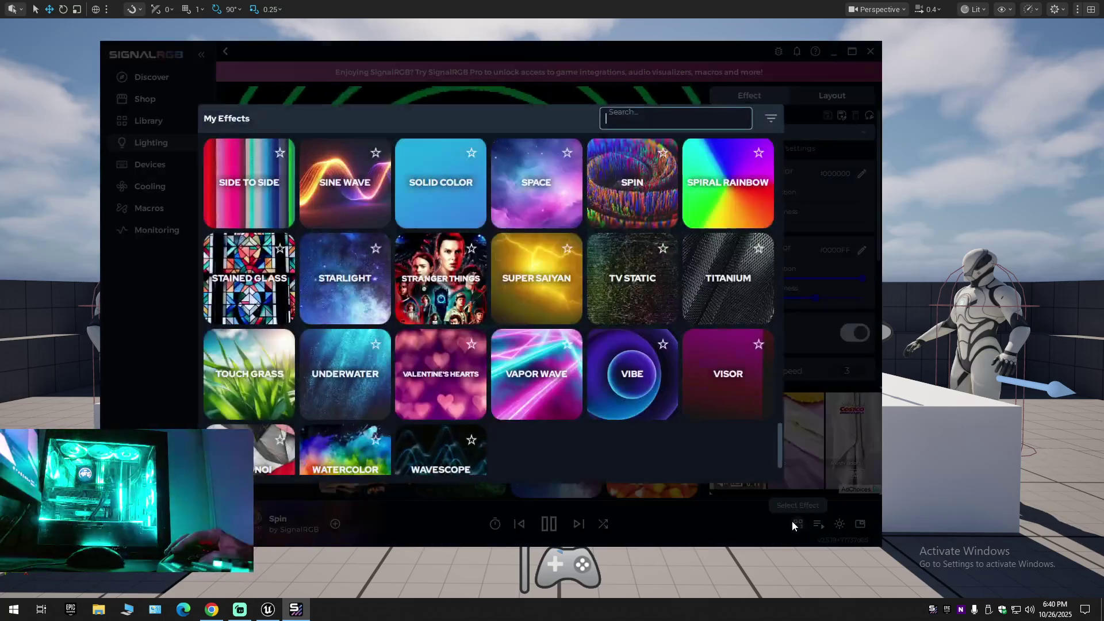
scroll(598, 386, down, 2)
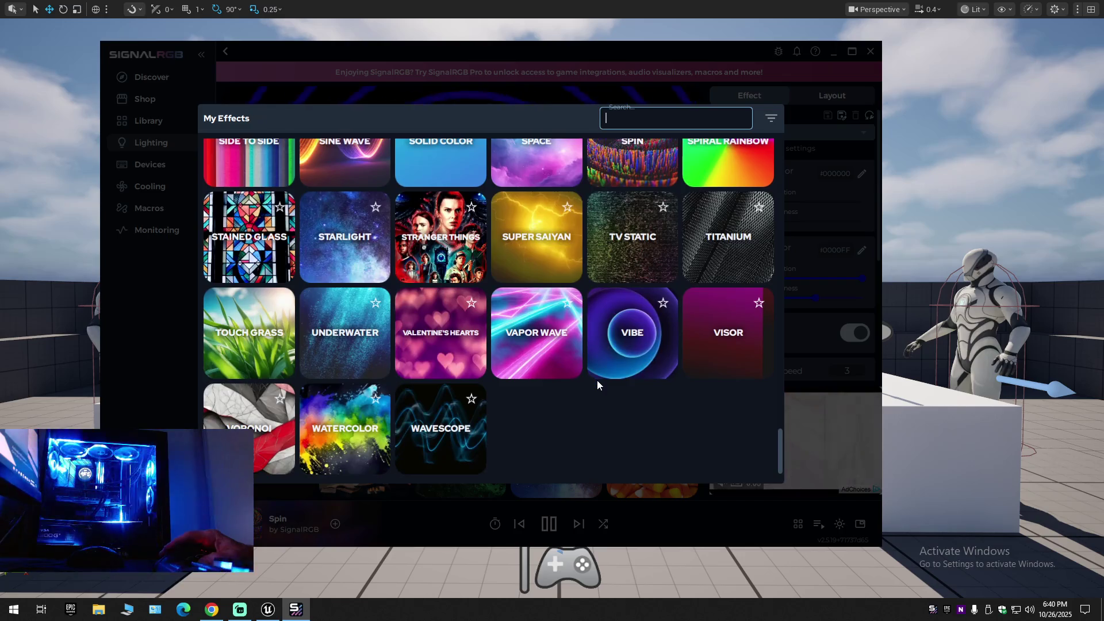
click(256, 431)
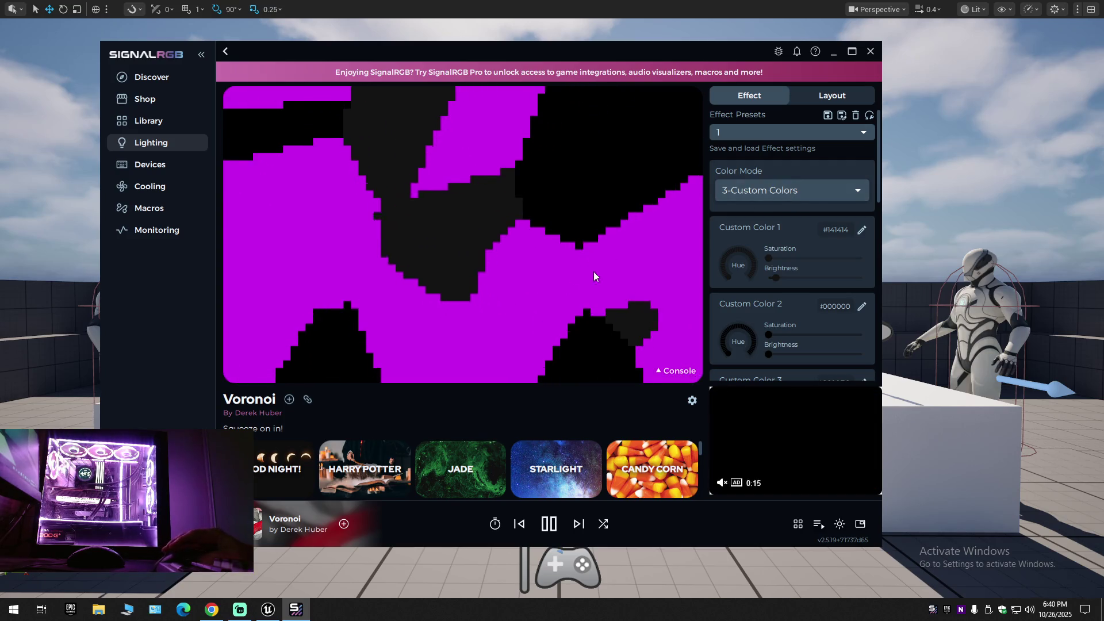
Load Voronoi effect presets 2, 3, then 1.
click(774, 133)
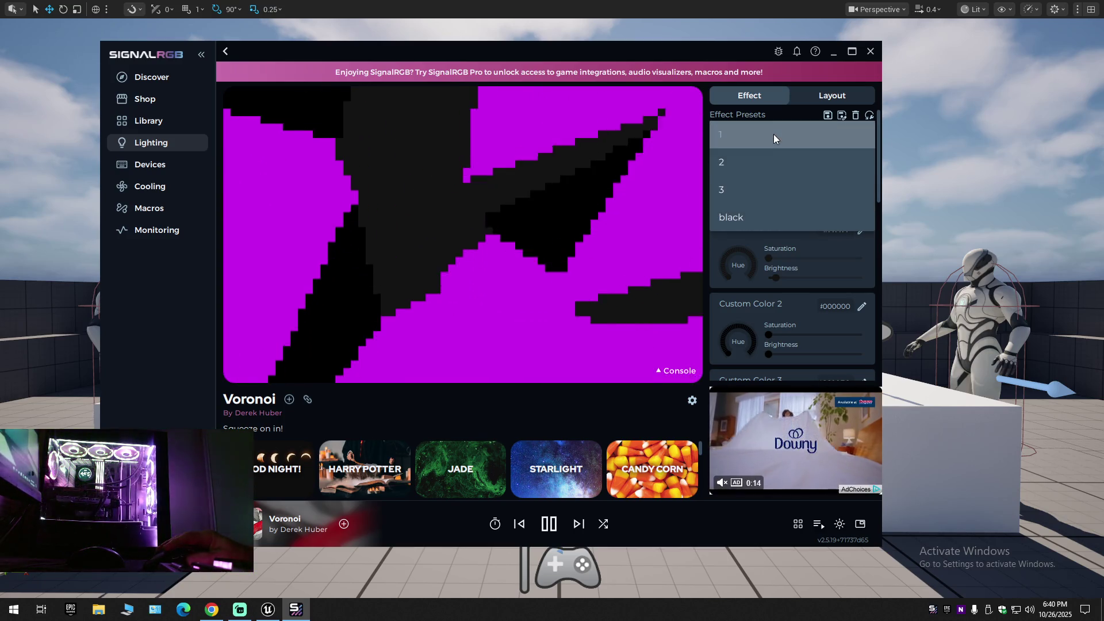
click(745, 164)
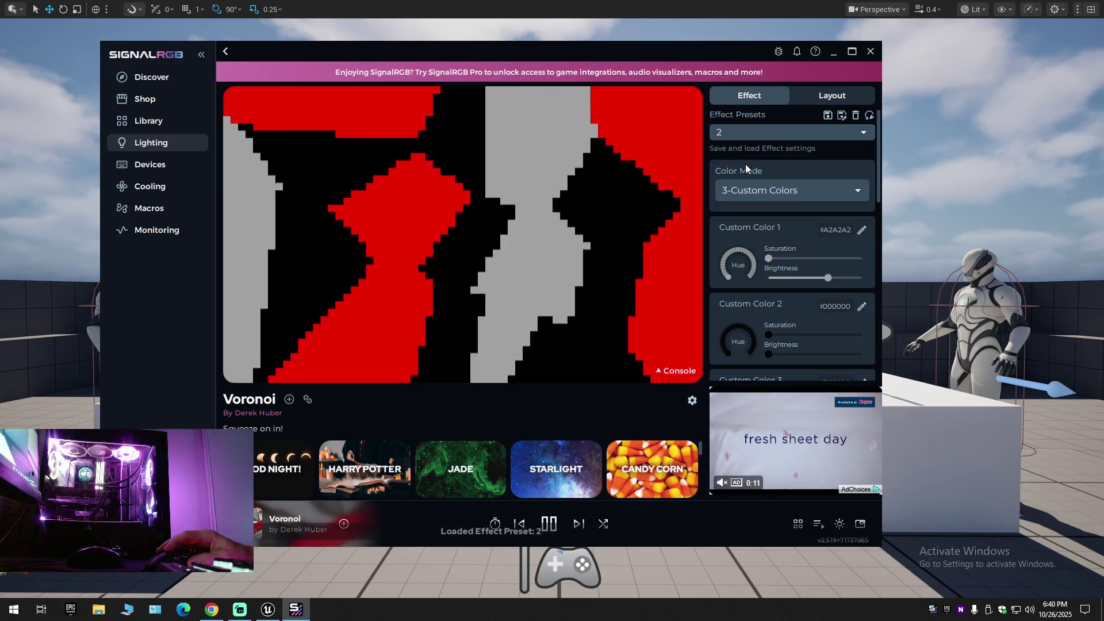
click(751, 133)
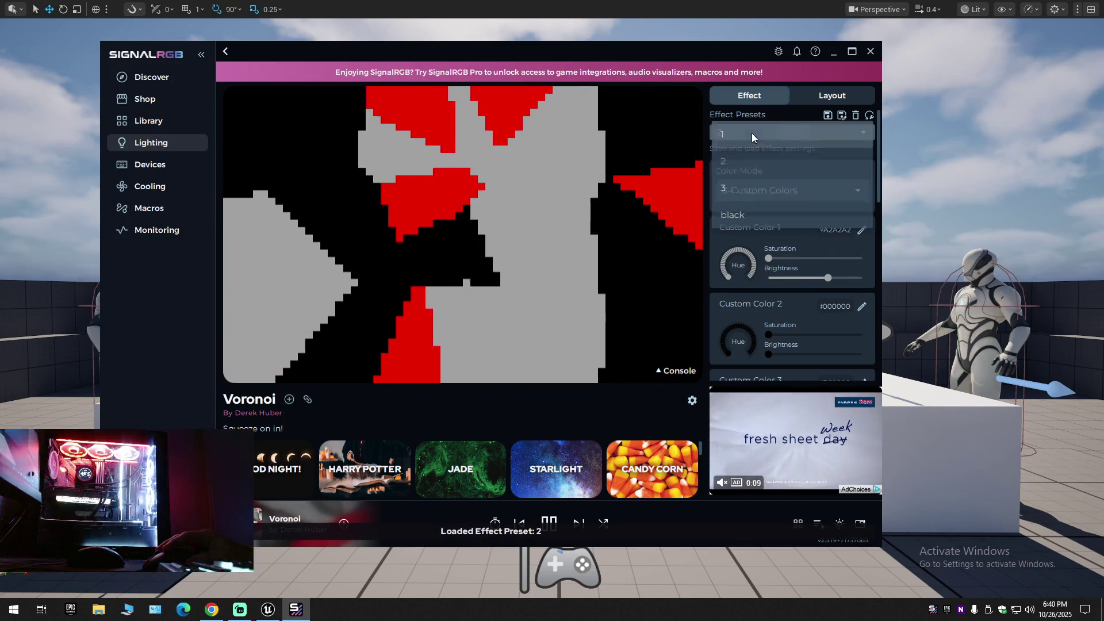
click(741, 188)
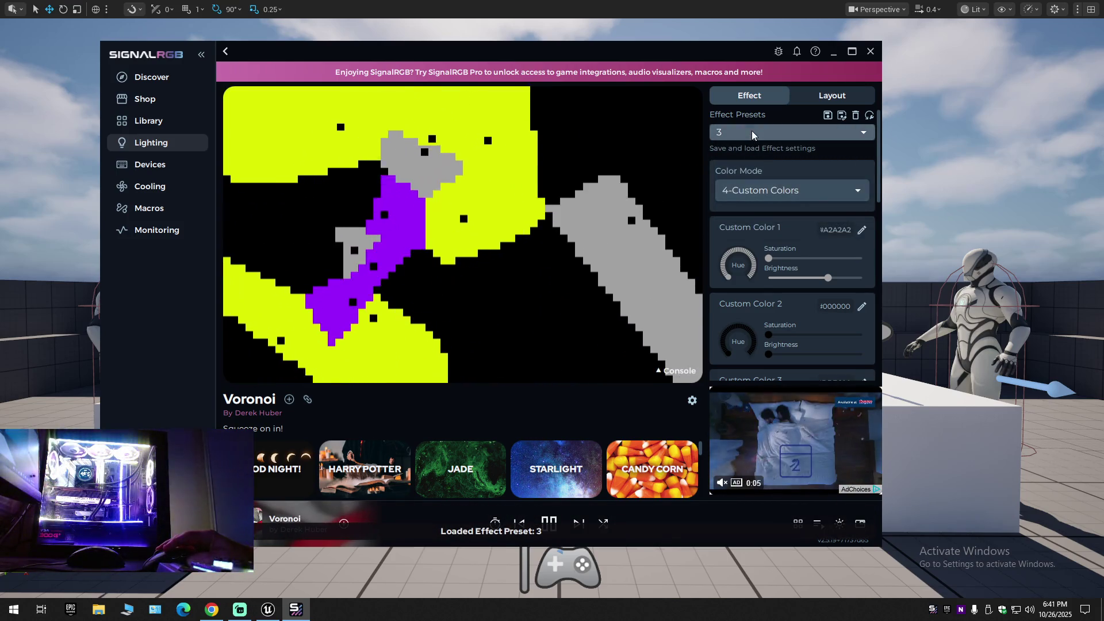
click(751, 132)
click(750, 140)
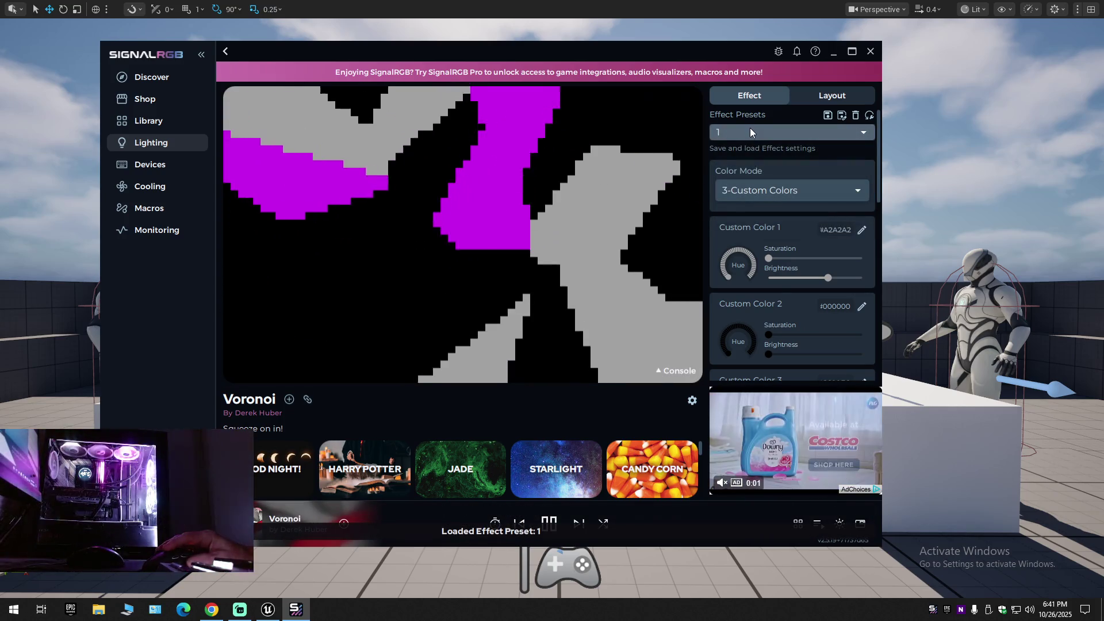
Load presets 2, 3, black, 3, and finally the black preset.
click(750, 133)
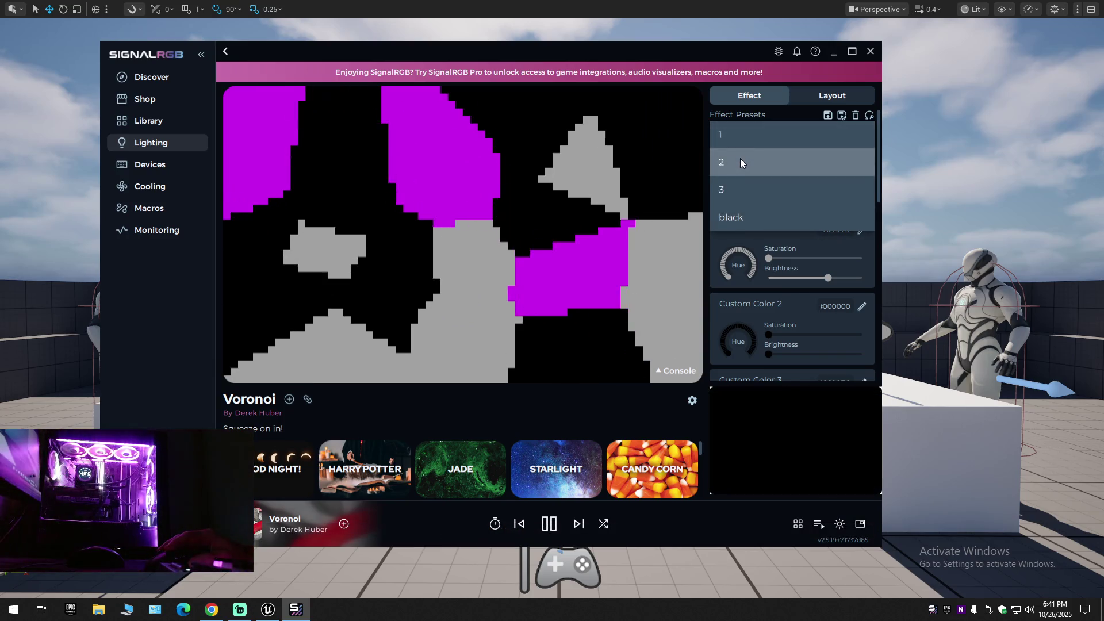
click(741, 159)
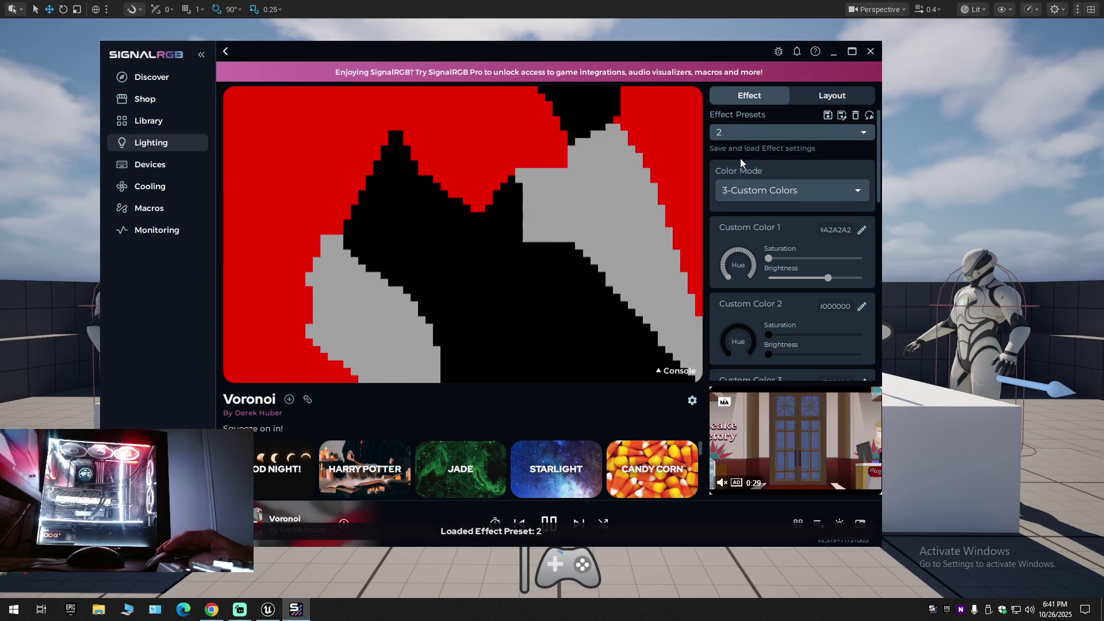
click(749, 138)
click(743, 182)
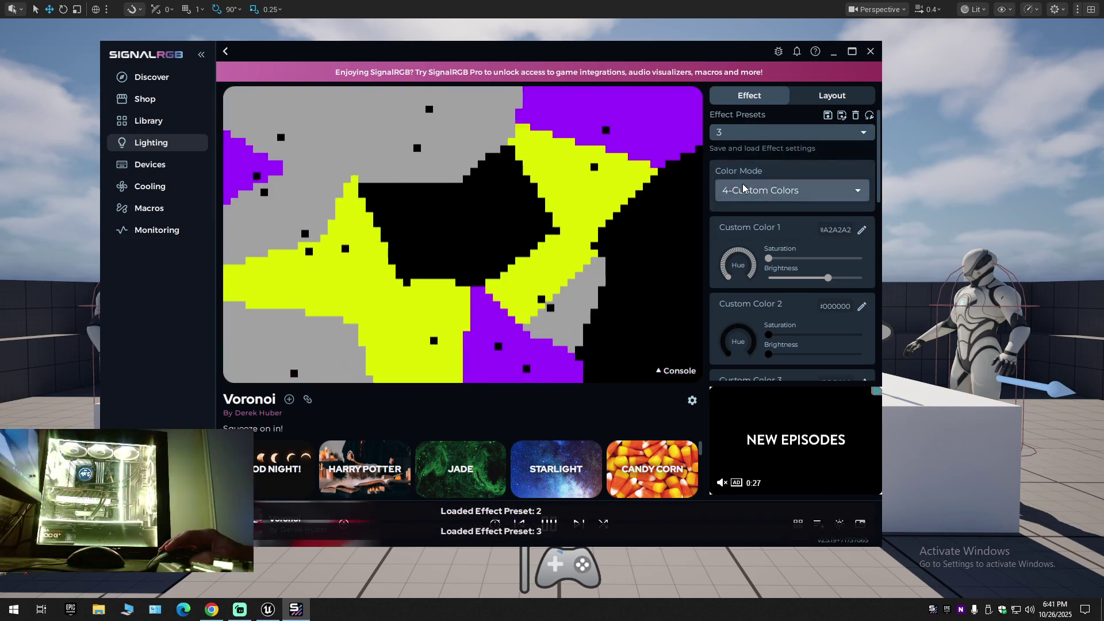
click(750, 133)
click(742, 213)
click(743, 134)
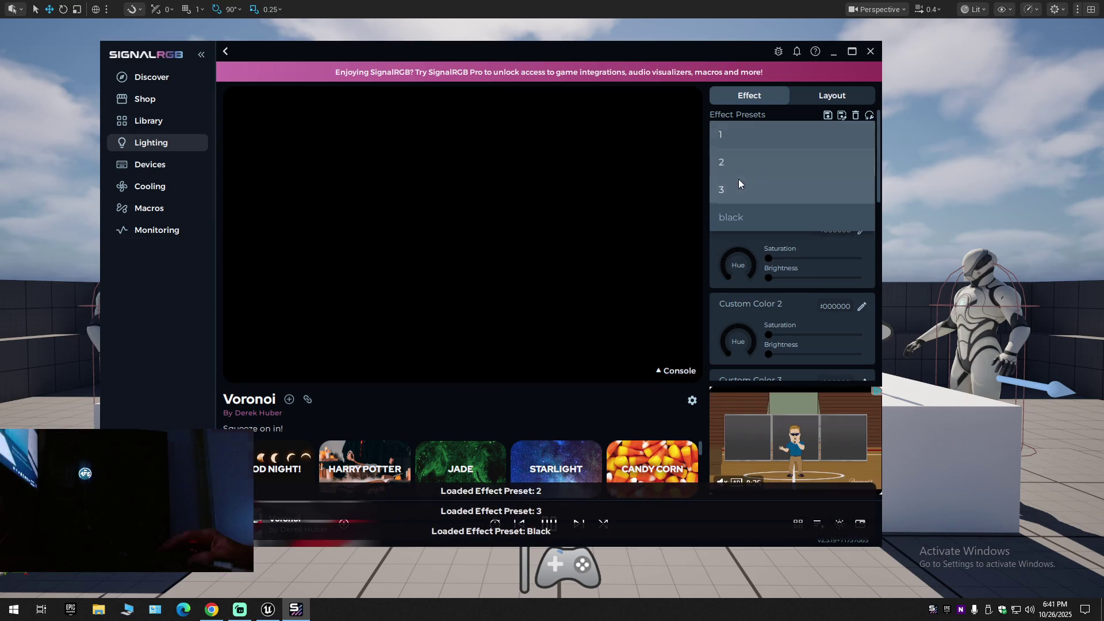
click(739, 184)
click(754, 132)
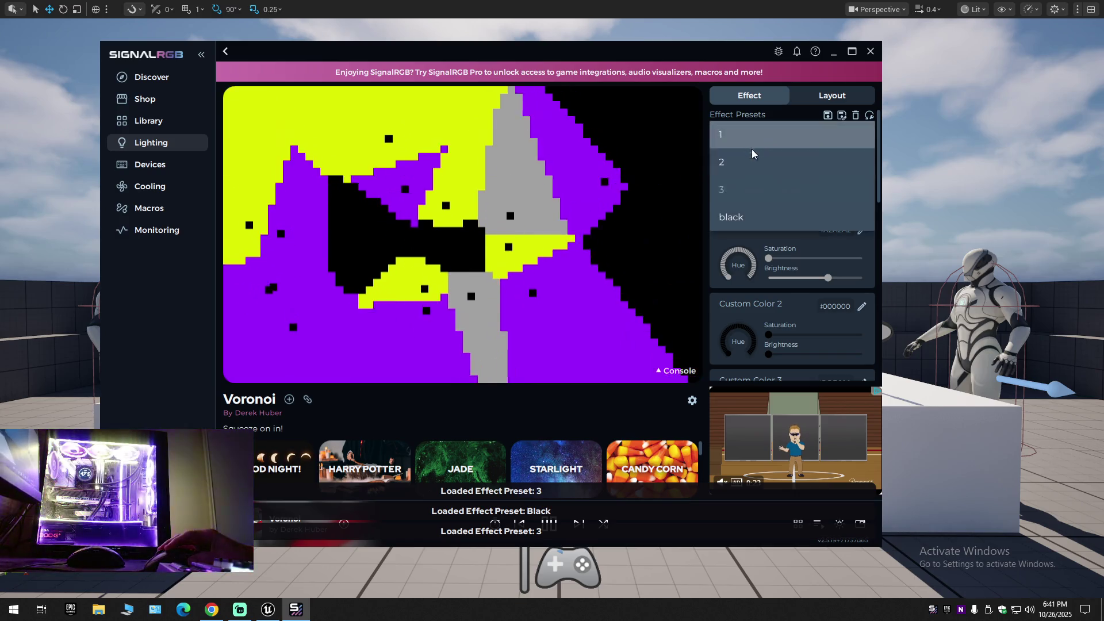
click(747, 214)
Delete the black Voronoi preset and load effect preset 3.
click(855, 116)
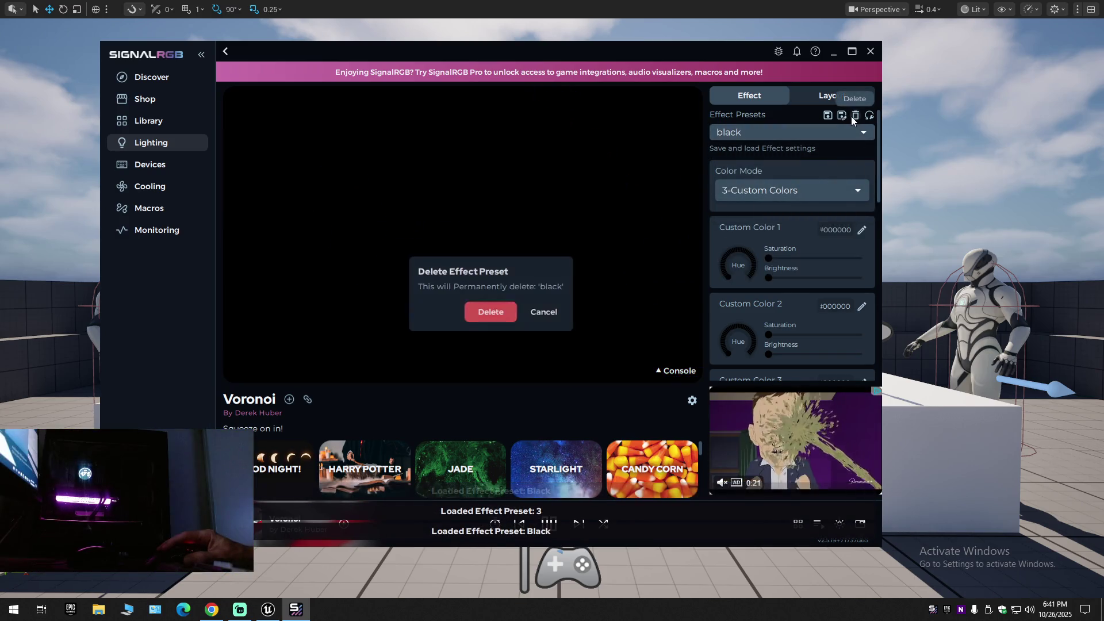
click(488, 313)
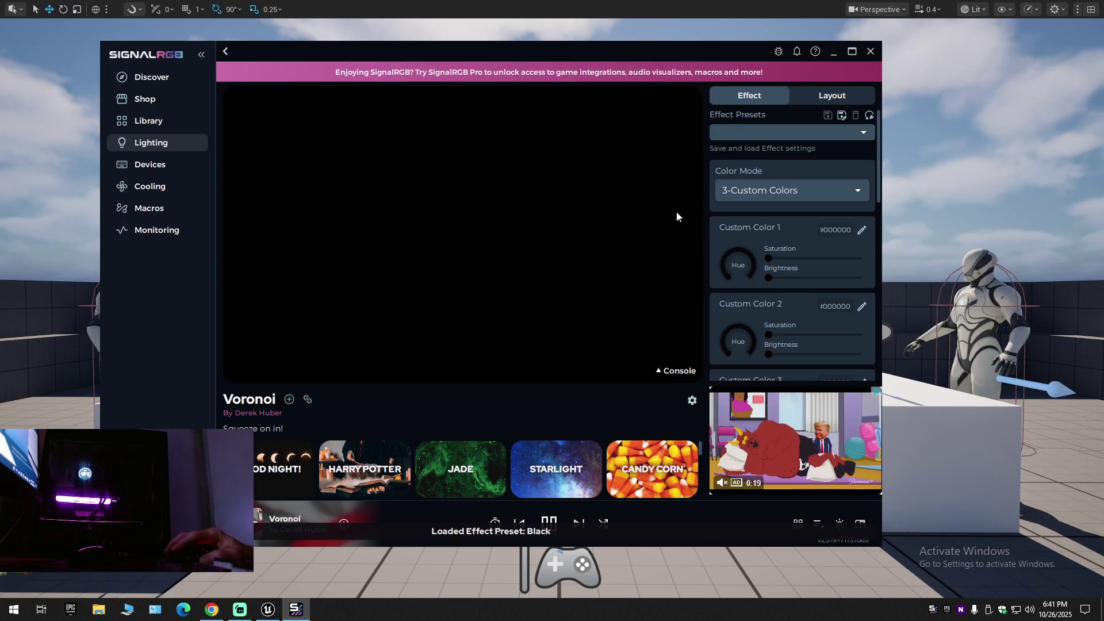
click(743, 185)
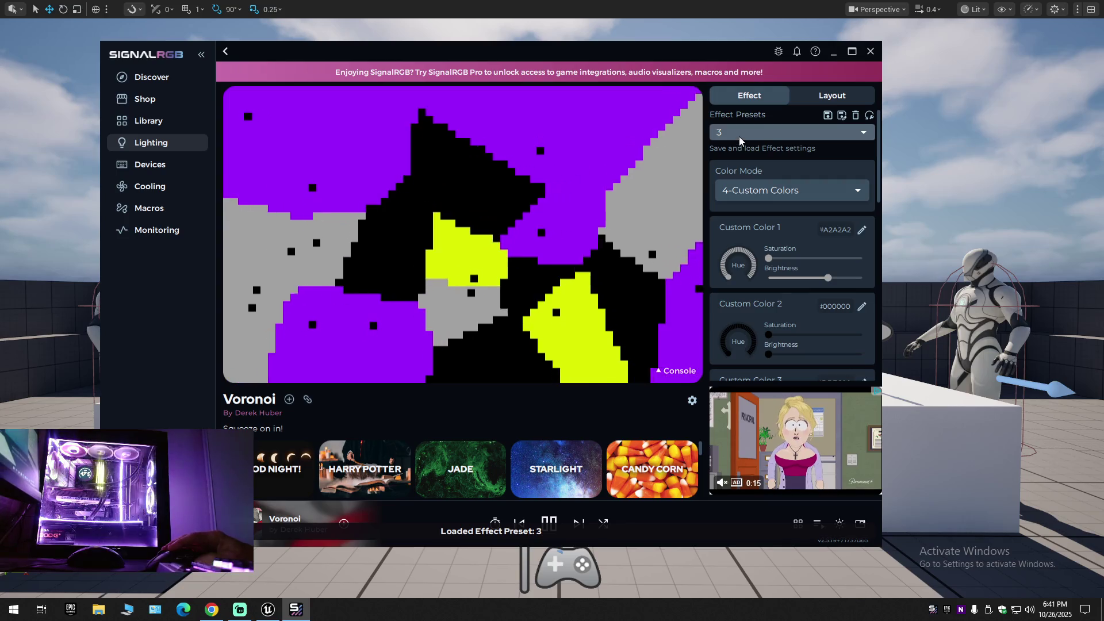
Switch through effect presets 1 and 2, ending back on preset 3.
click(739, 136)
click(740, 141)
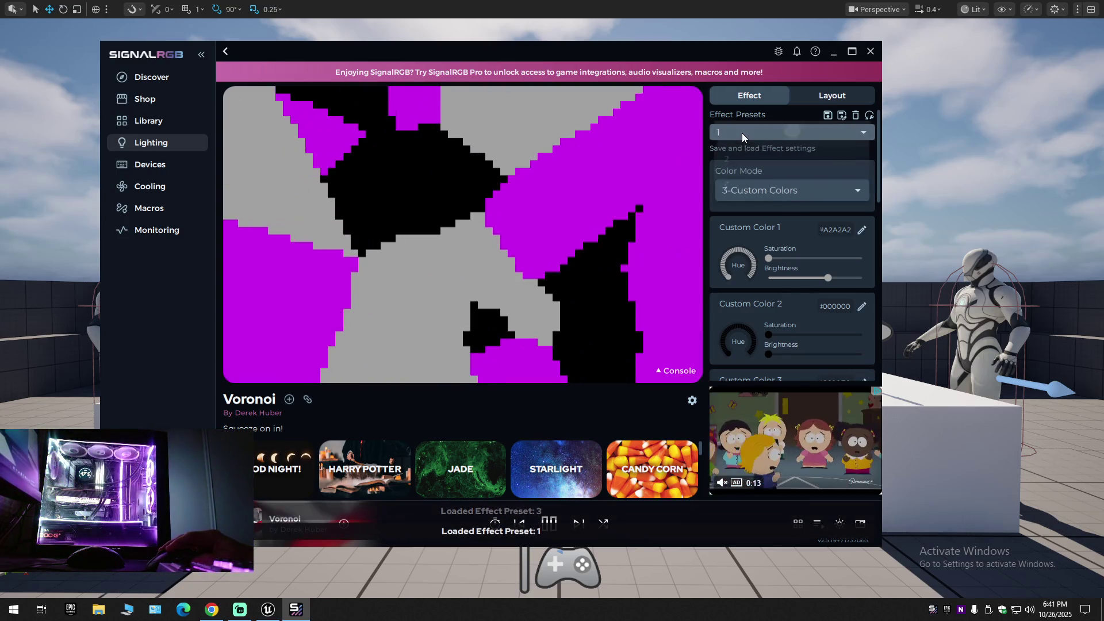
click(741, 133)
click(737, 167)
click(750, 130)
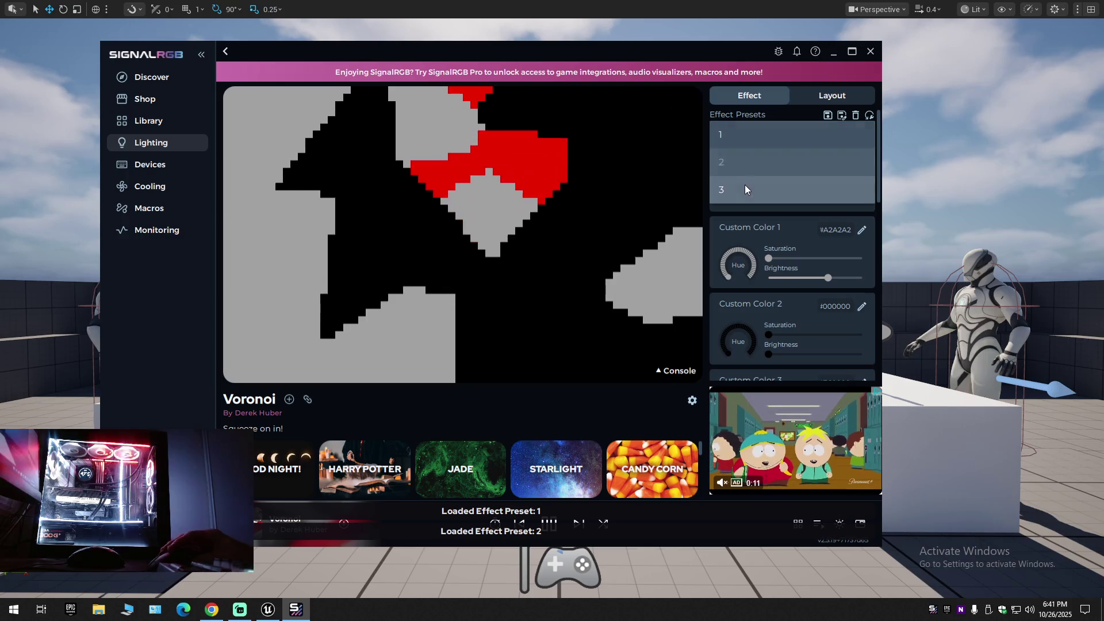
click(745, 185)
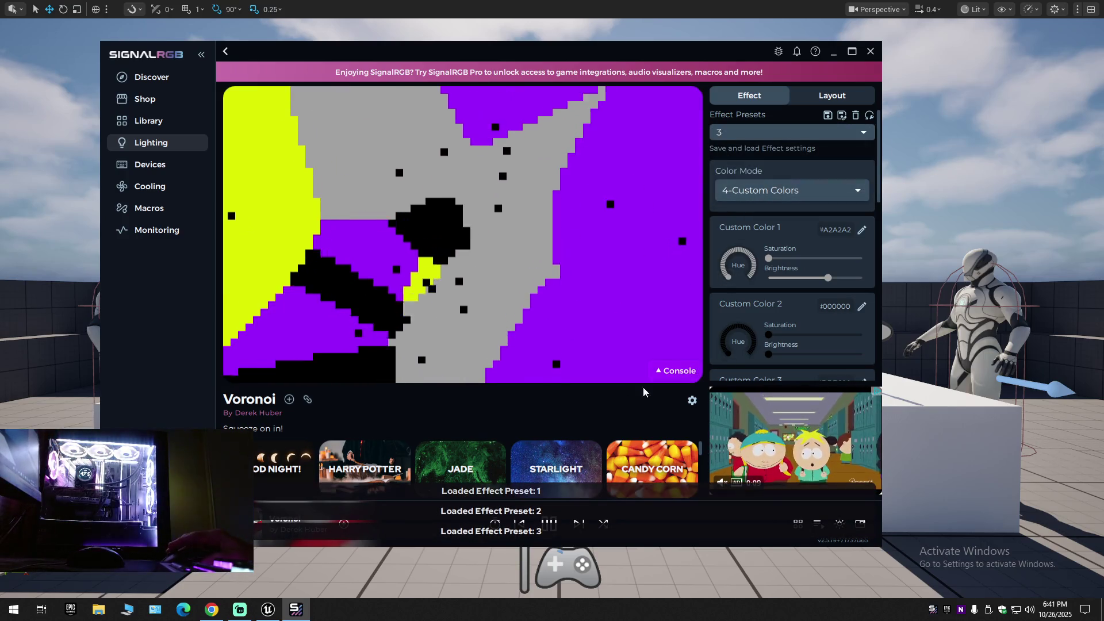
Apply the Sine Wave effect, then the Super Saiyan effect from My Effects.
click(798, 523)
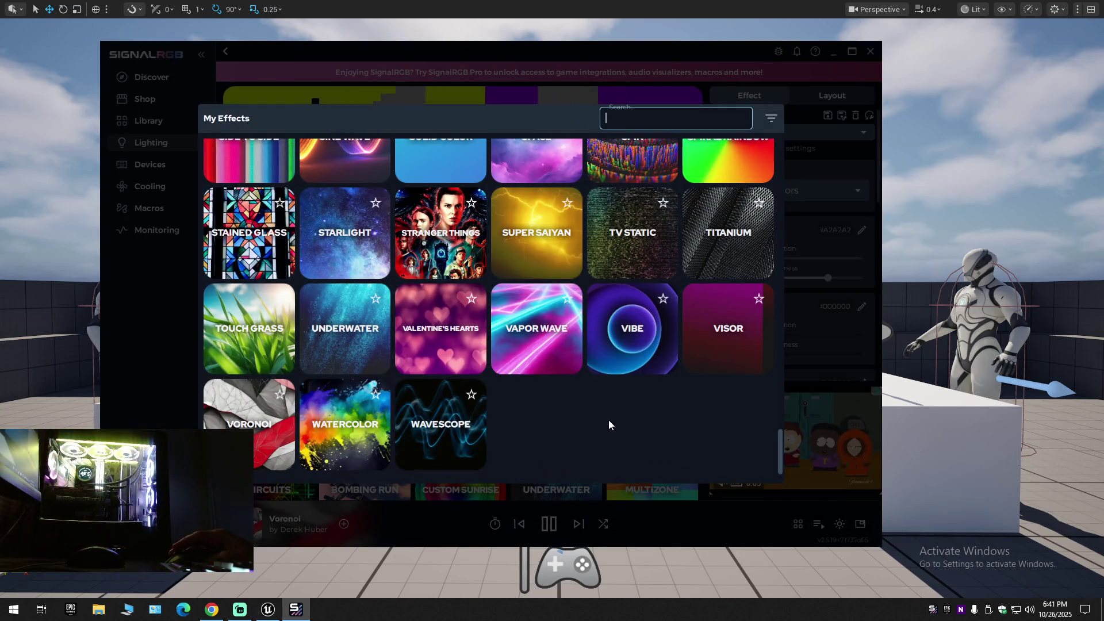
scroll(609, 424, up, 2)
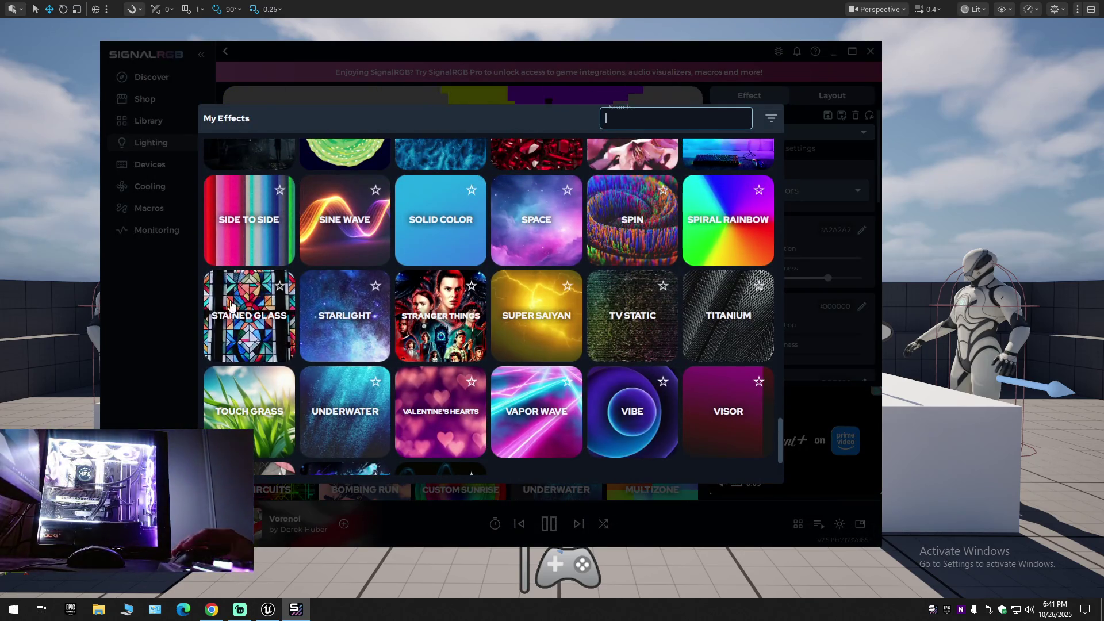
click(351, 224)
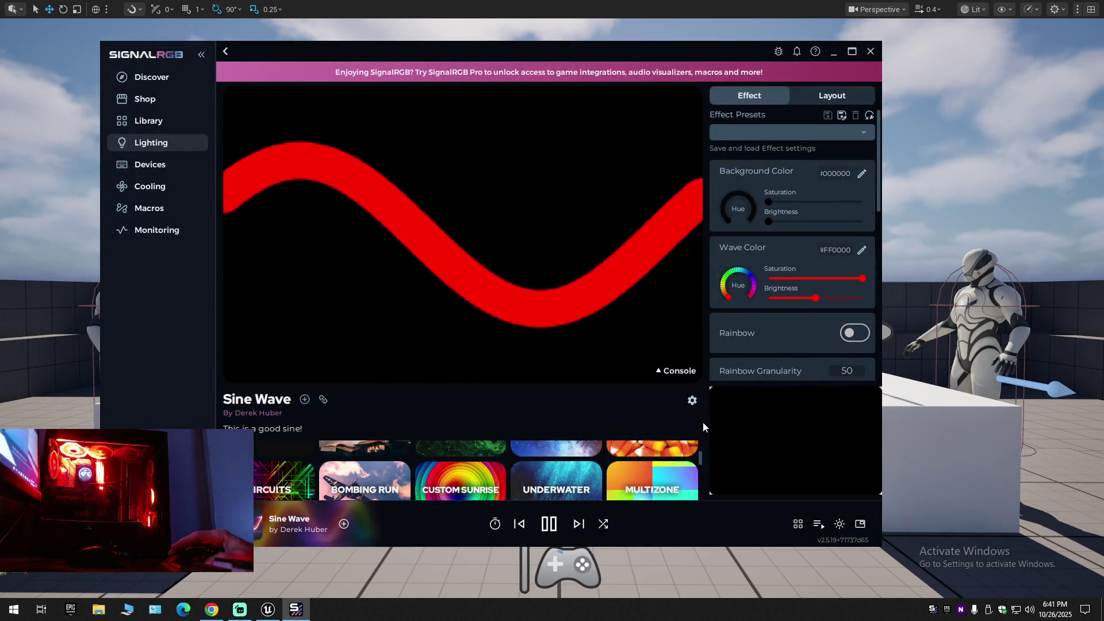
click(799, 524)
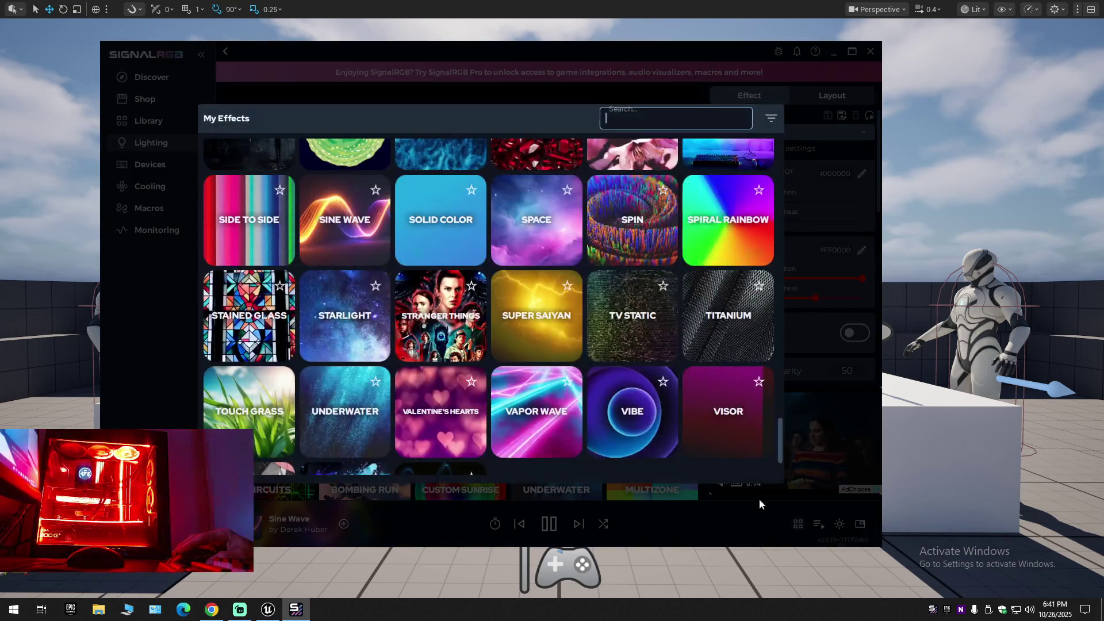
click(559, 317)
Apply the Side to Side effect, then settle on the Radar effect.
click(800, 526)
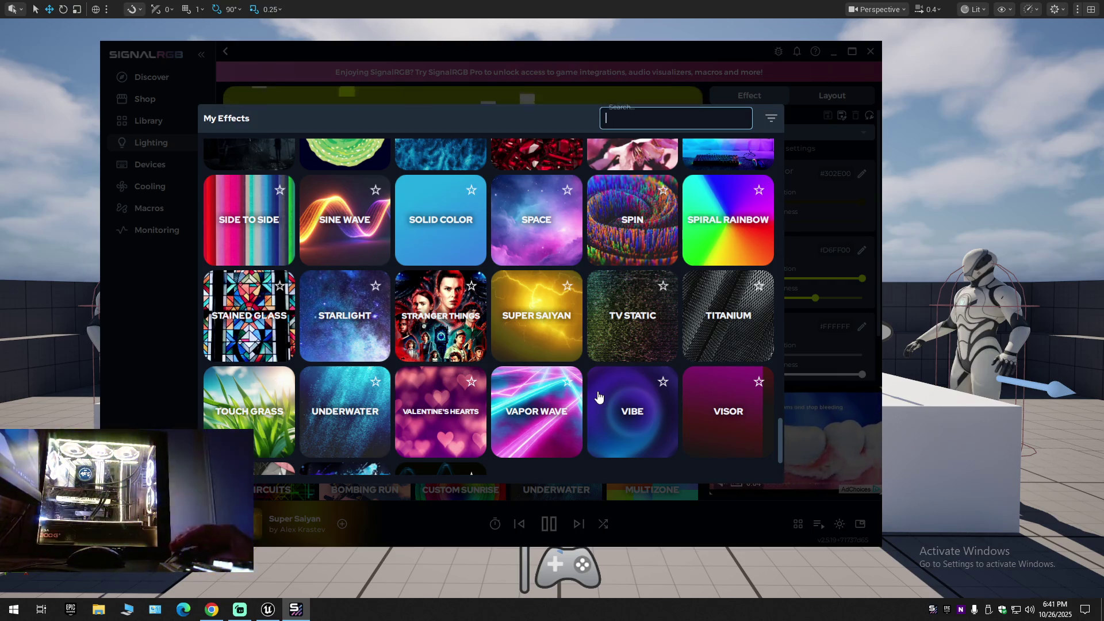
scroll(598, 395, up, 3)
click(261, 360)
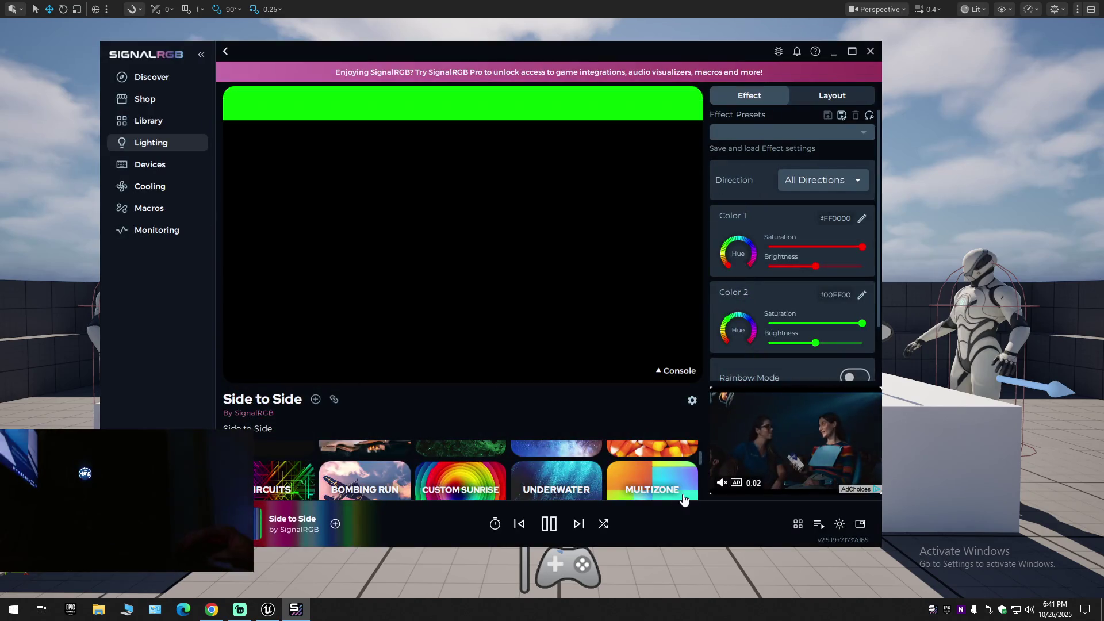
click(797, 524)
scroll(555, 385, up, 2)
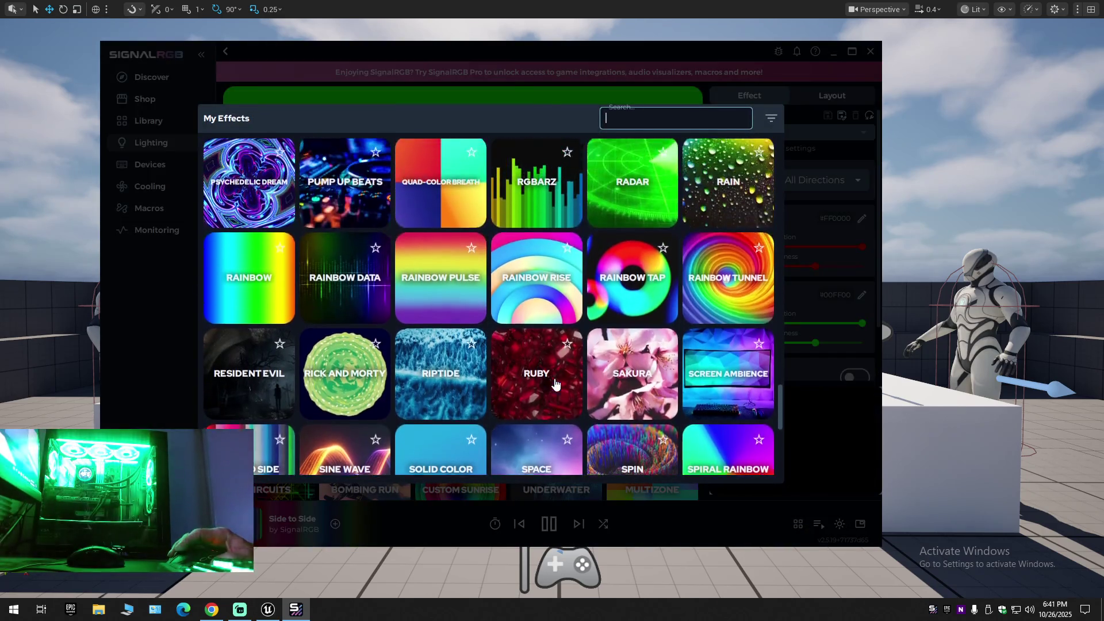
scroll(555, 384, up, 1)
click(629, 246)
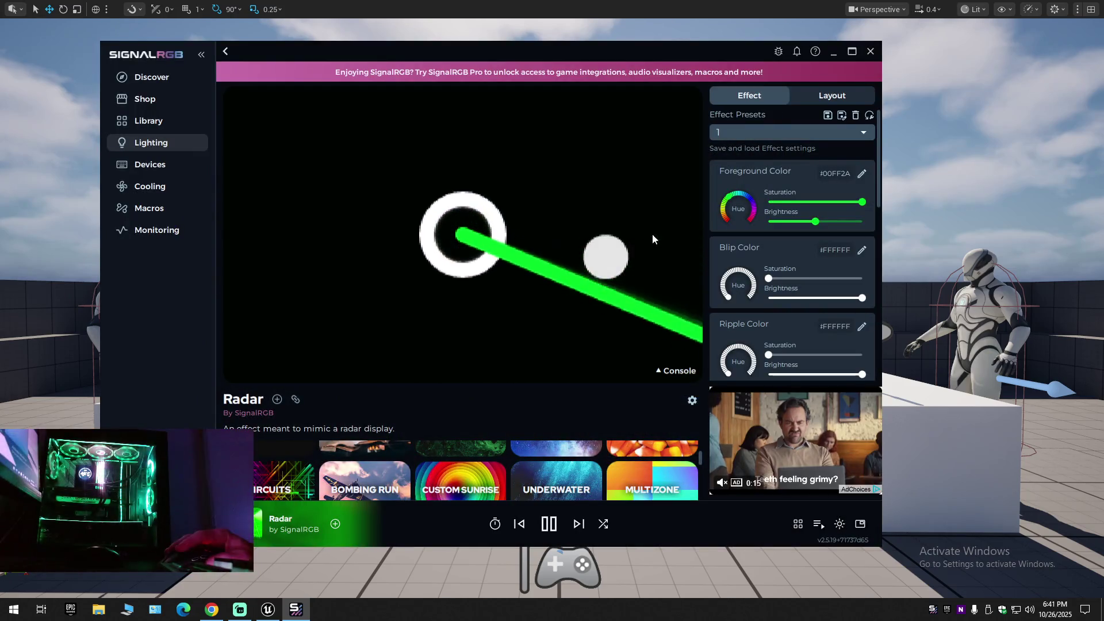
Show the device layout settings and load layout 2.
click(827, 94)
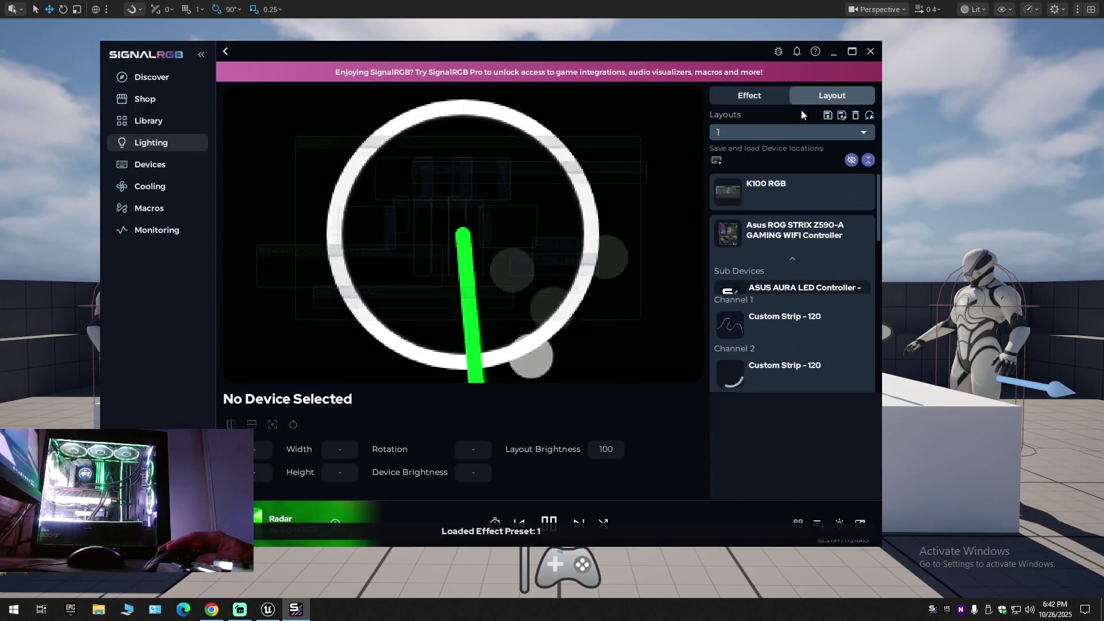
click(760, 133)
click(748, 164)
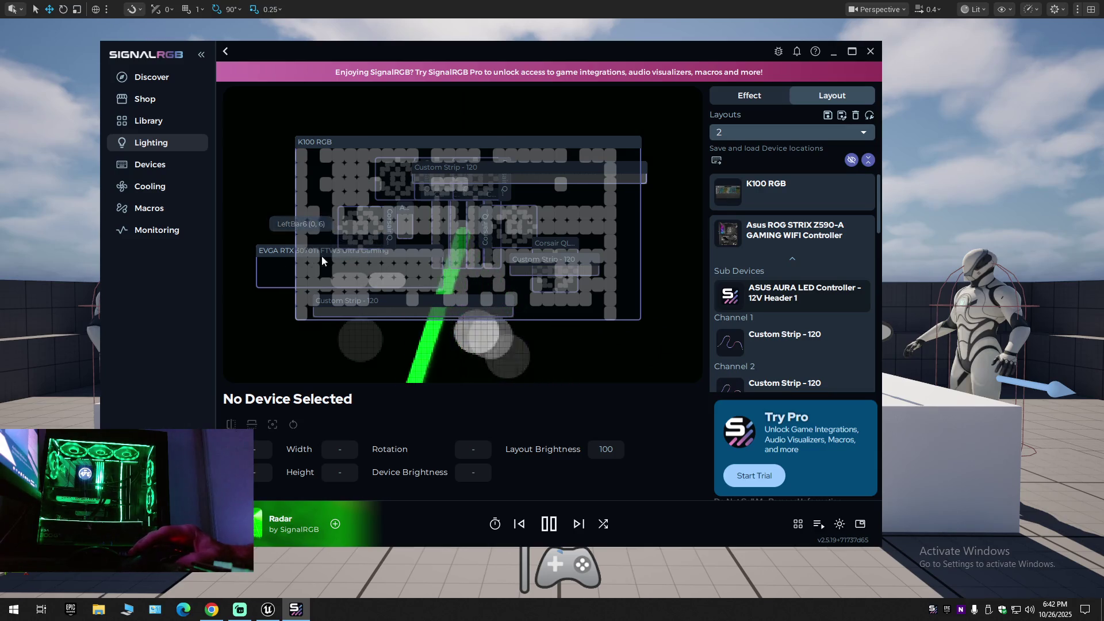
Toggle layouts 1, 2, then back to 1, and reopen My Effects.
click(748, 138)
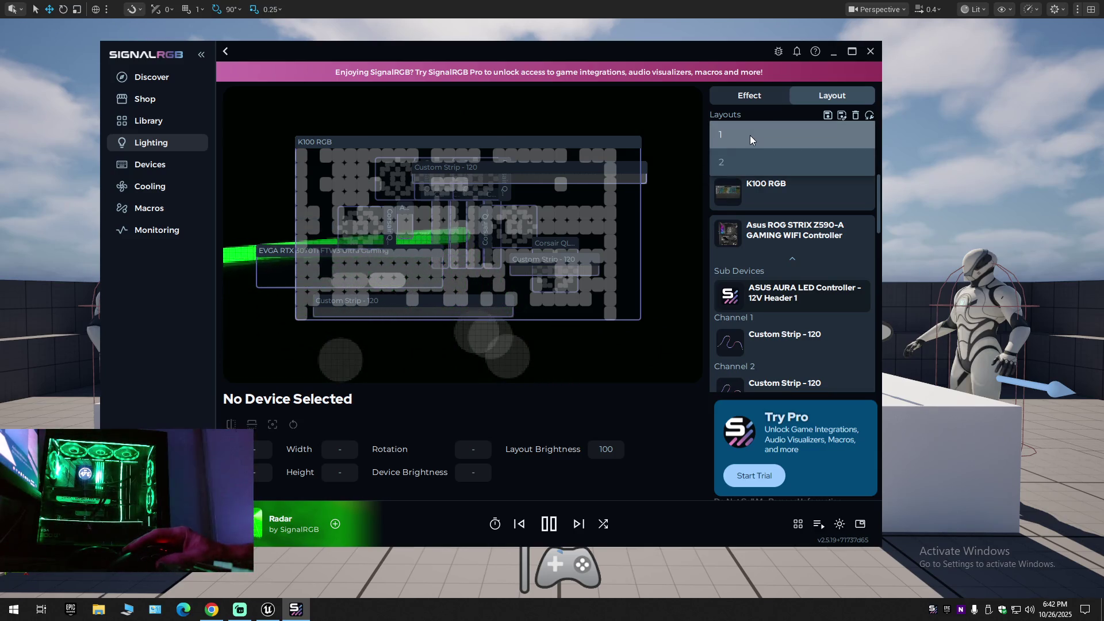
click(750, 136)
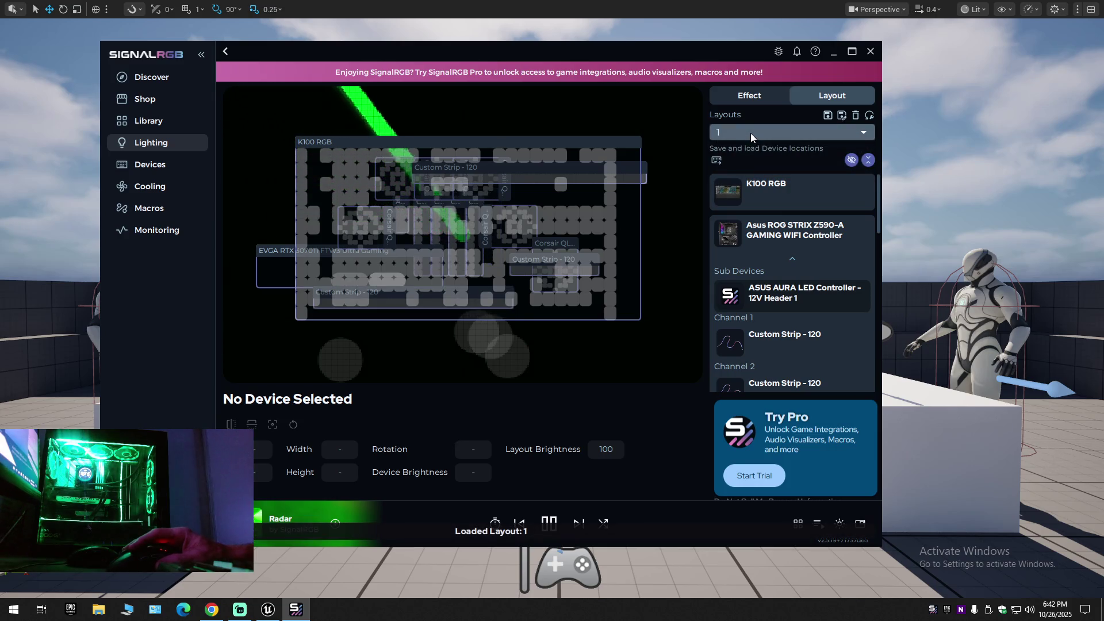
click(751, 133)
click(733, 161)
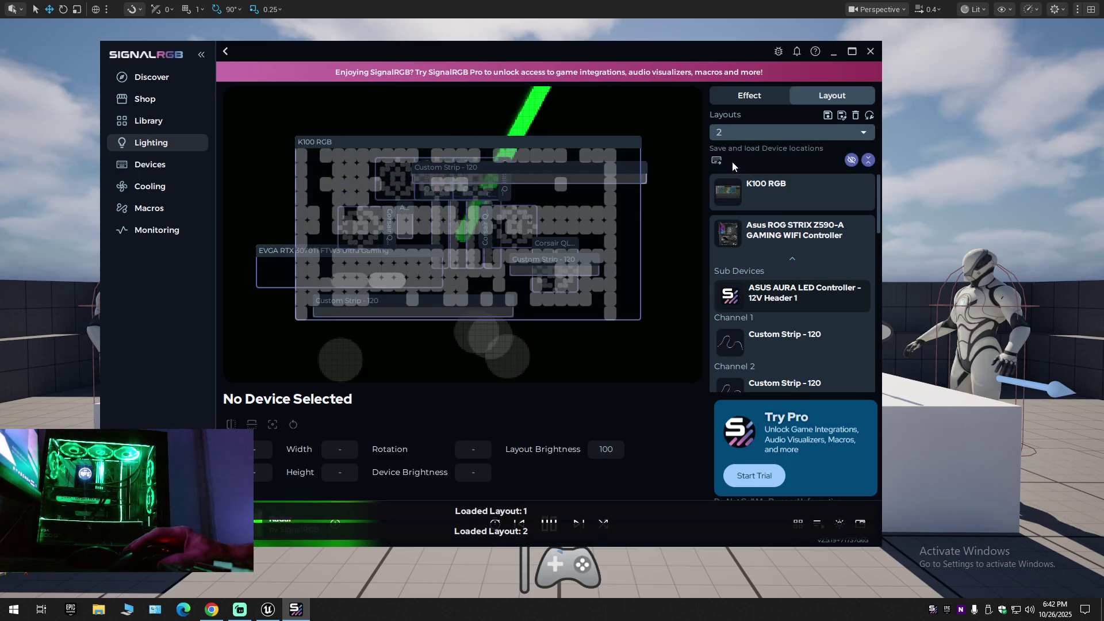
click(737, 142)
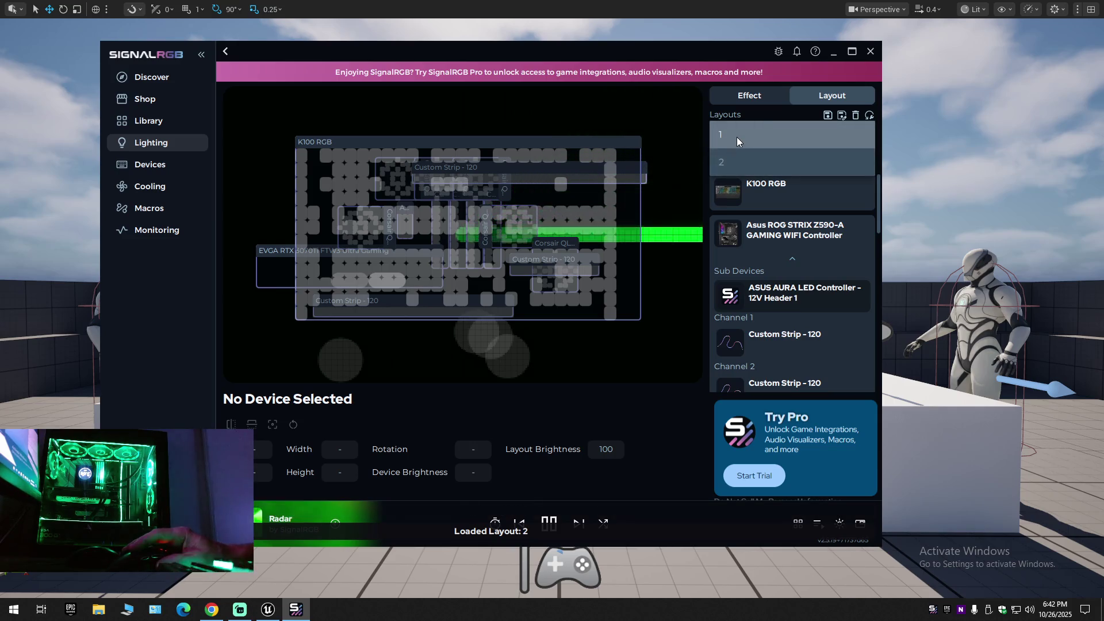
click(737, 136)
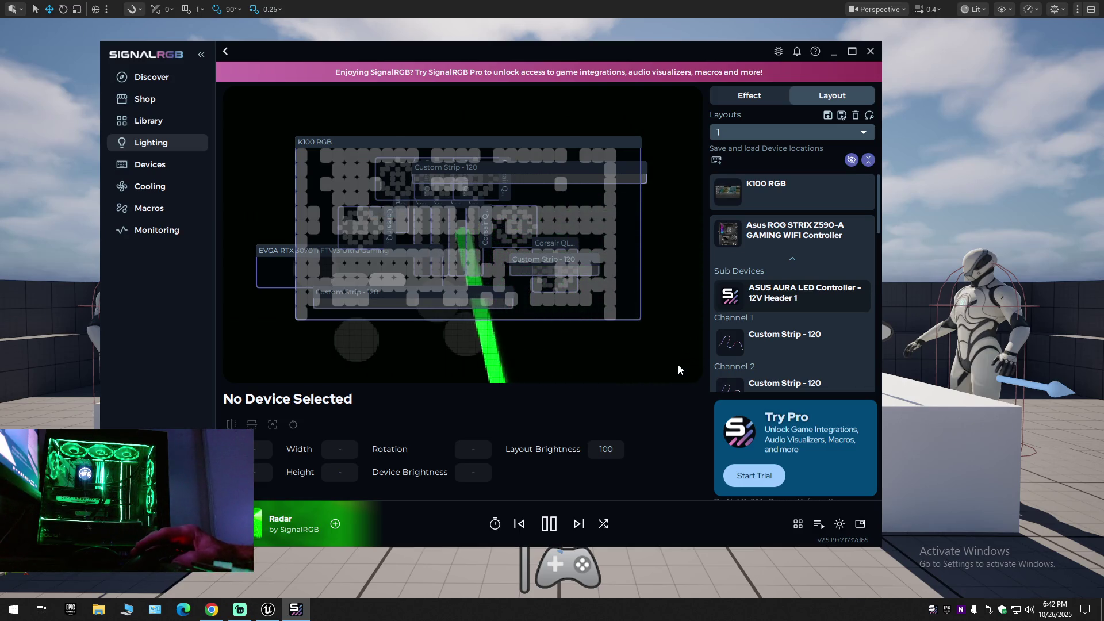
click(798, 524)
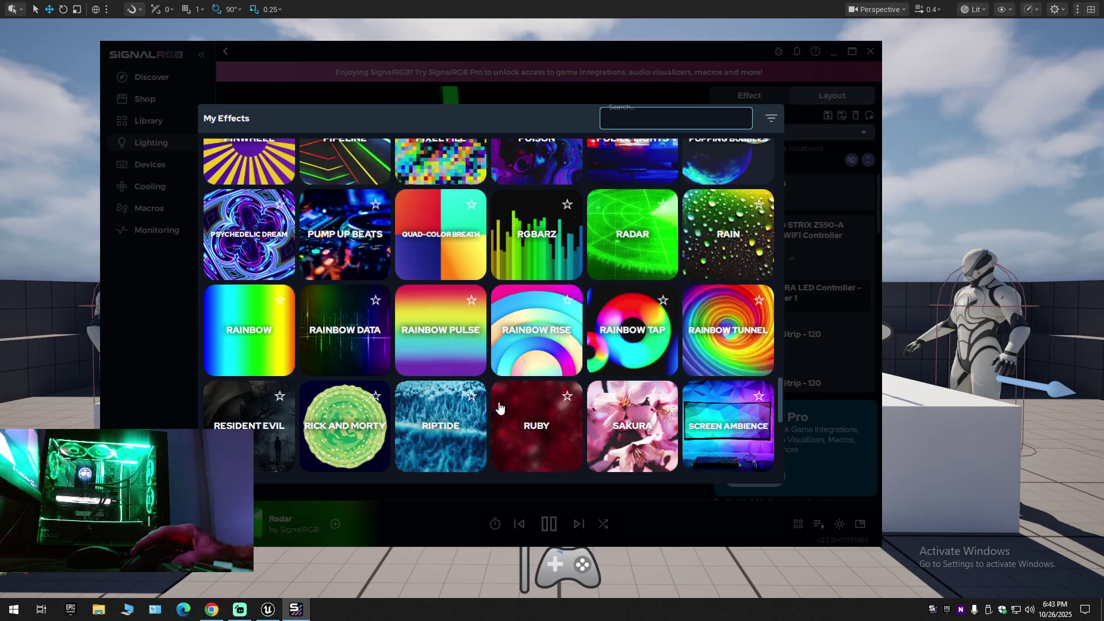
Apply the Popping Bubbles, Neon Storm and Jade effects in turn.
scroll(499, 407, up, 3)
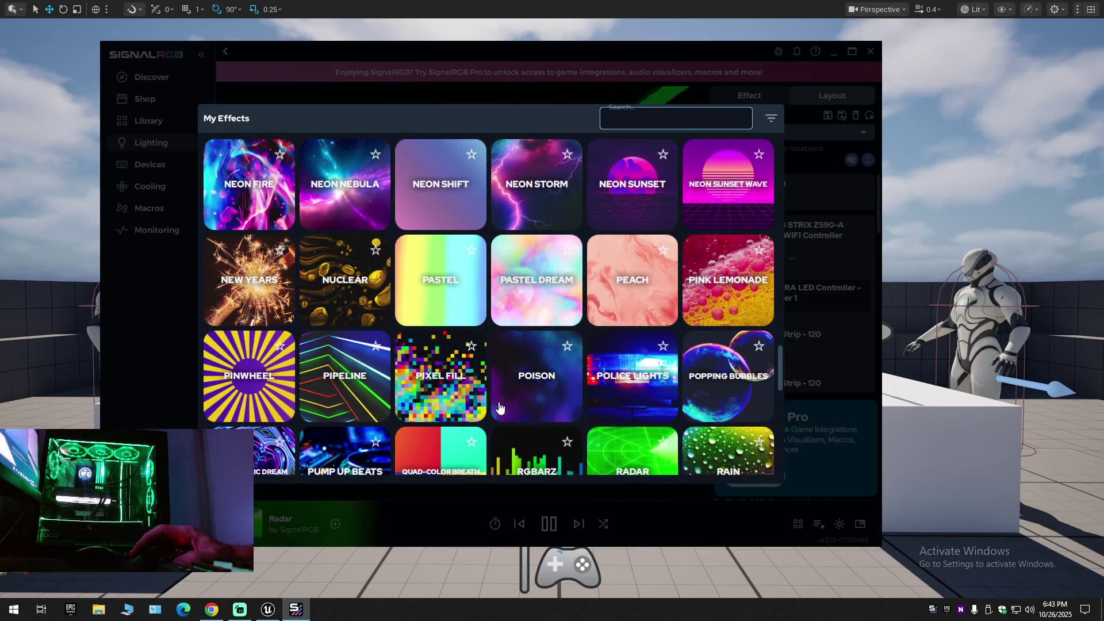
click(723, 374)
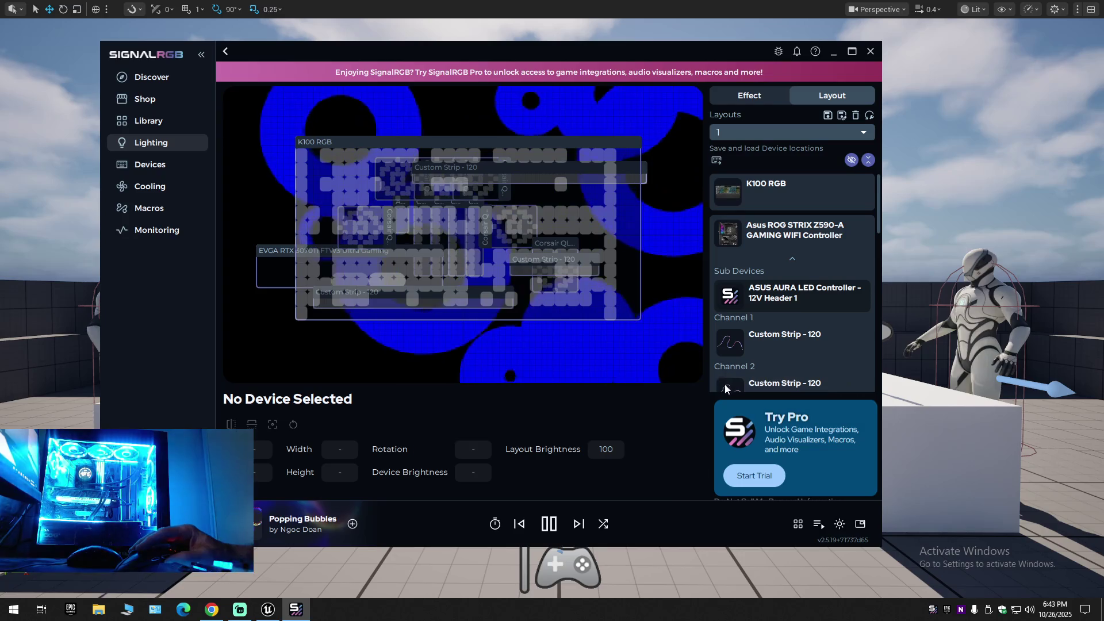
click(797, 523)
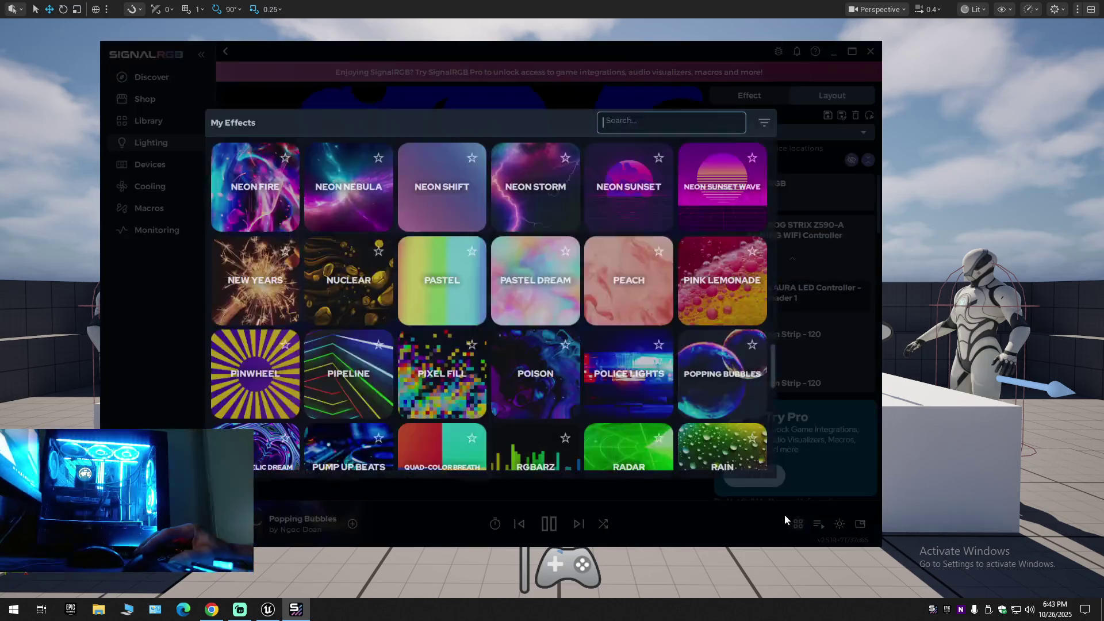
scroll(534, 338, up, 3)
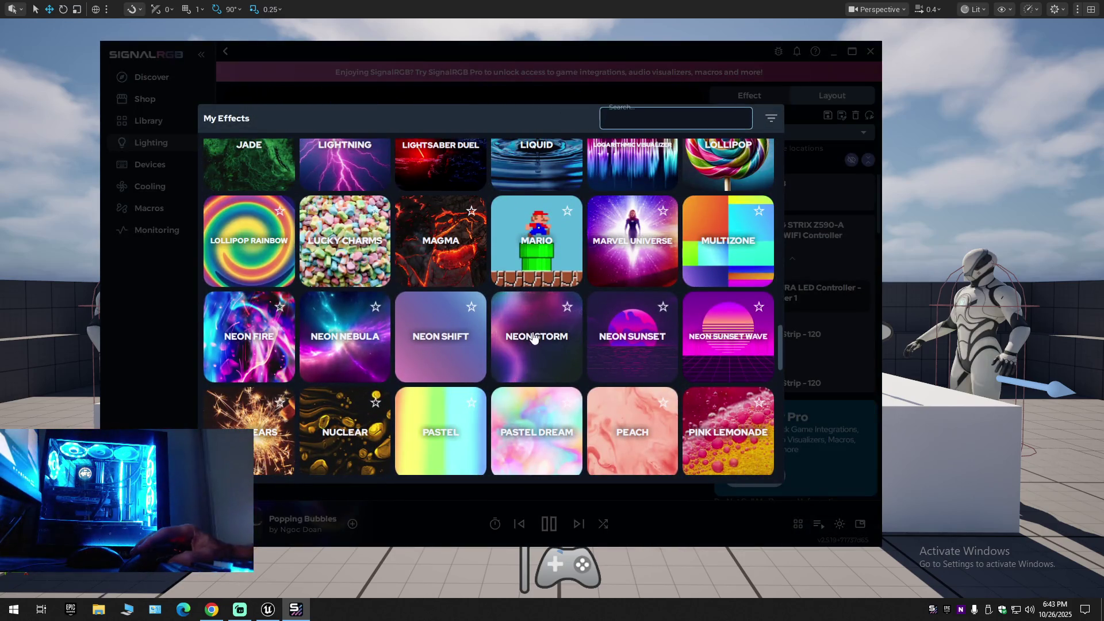
click(534, 338)
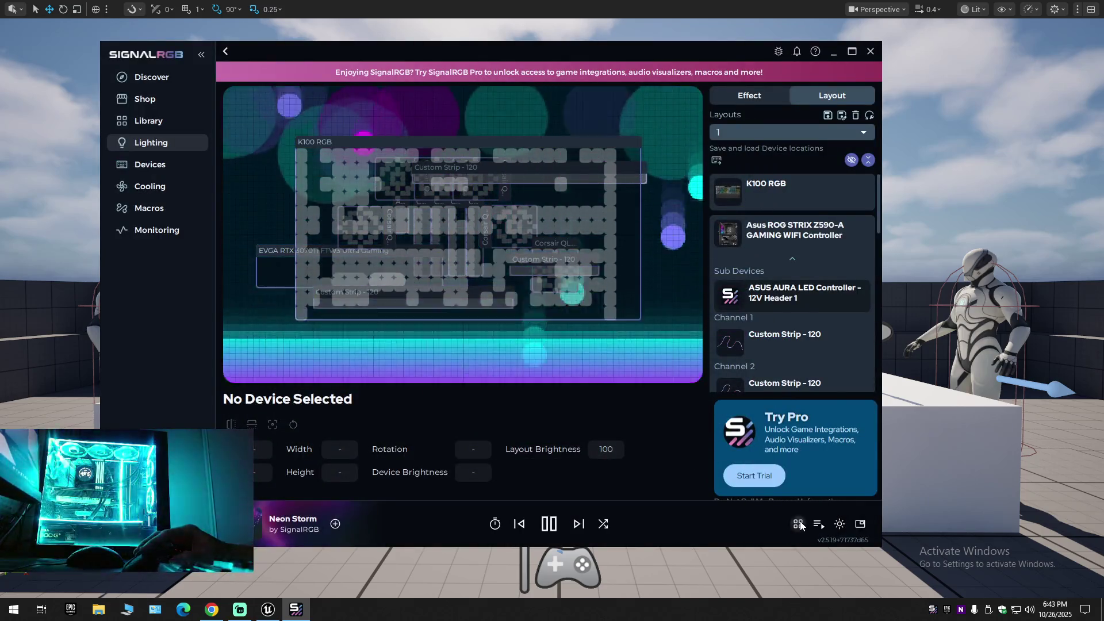
click(800, 524)
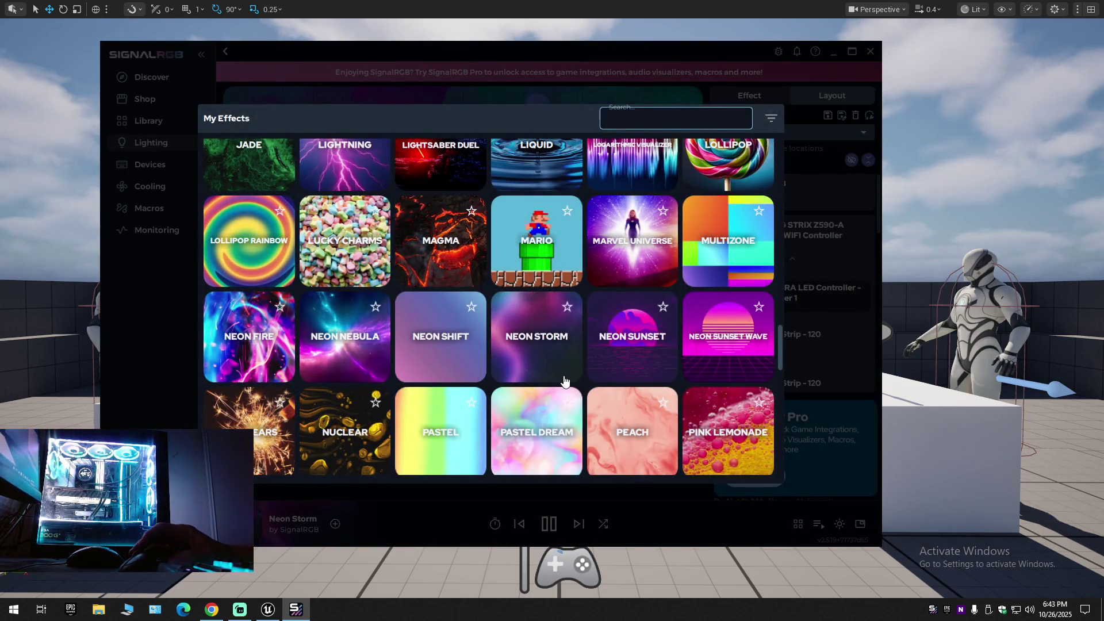
scroll(564, 381, up, 3)
scroll(564, 380, up, 1)
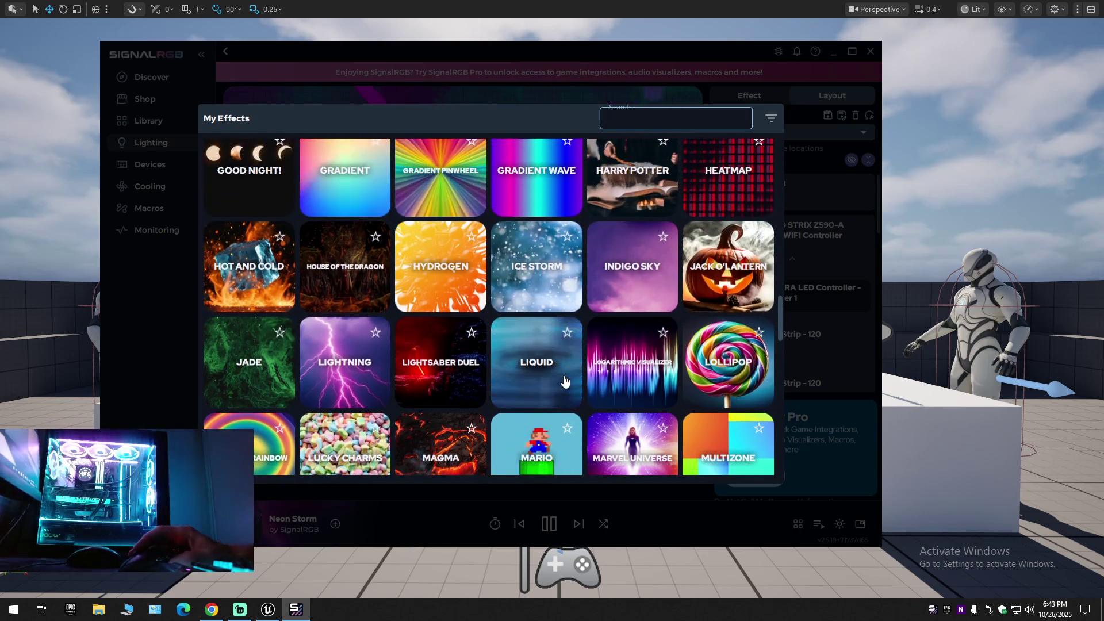
click(212, 357)
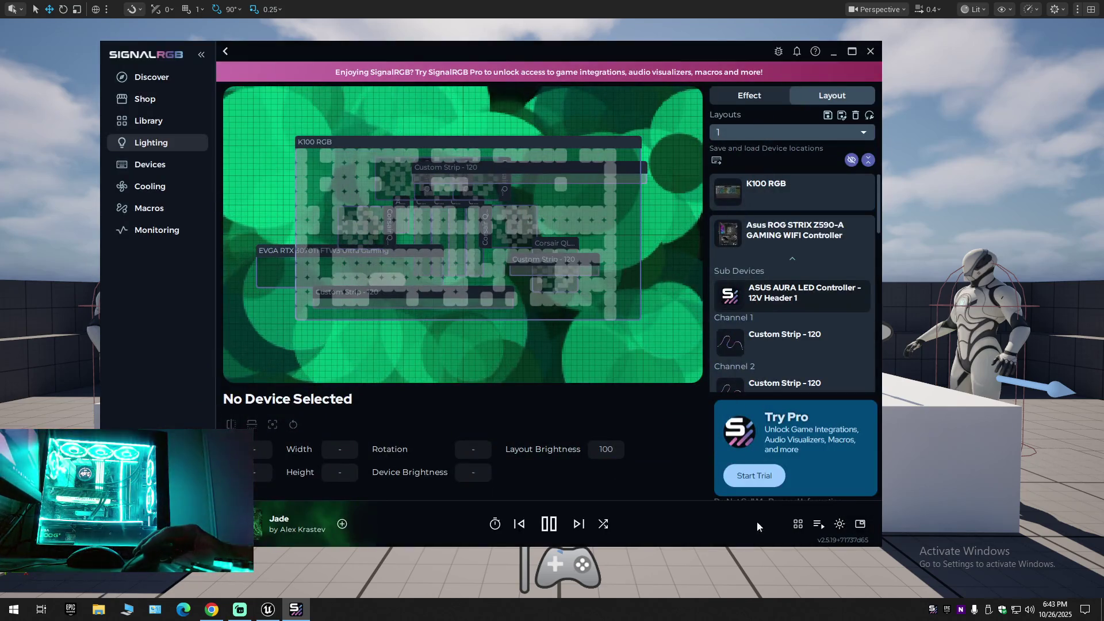
Apply Hot and Cold, Fish Tank, then Azure, and close SignalRGB to the tray.
click(798, 524)
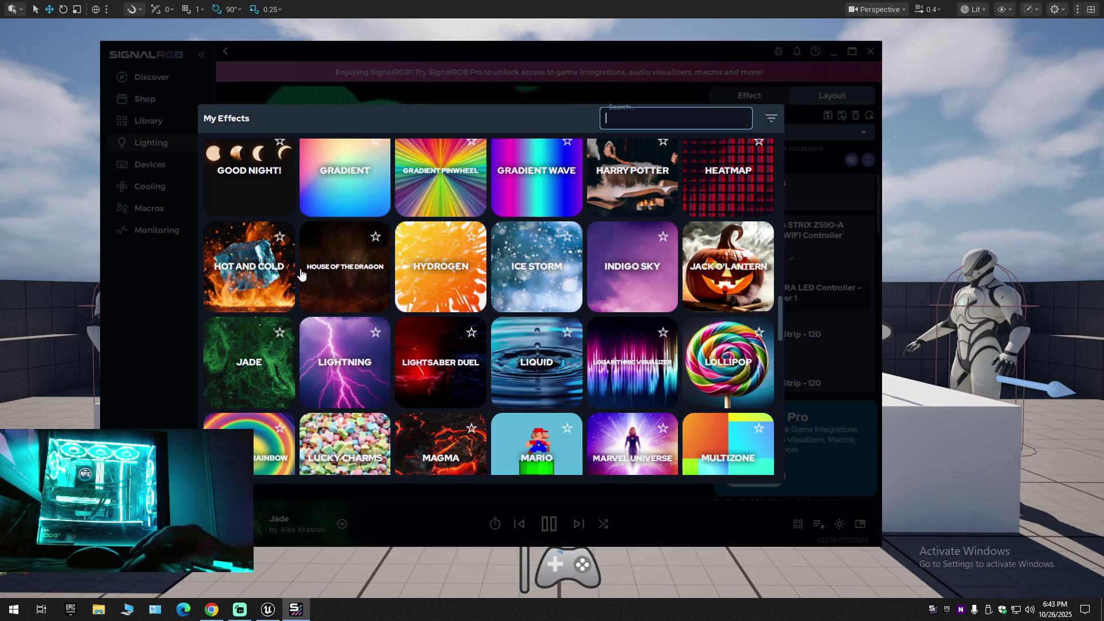
click(251, 270)
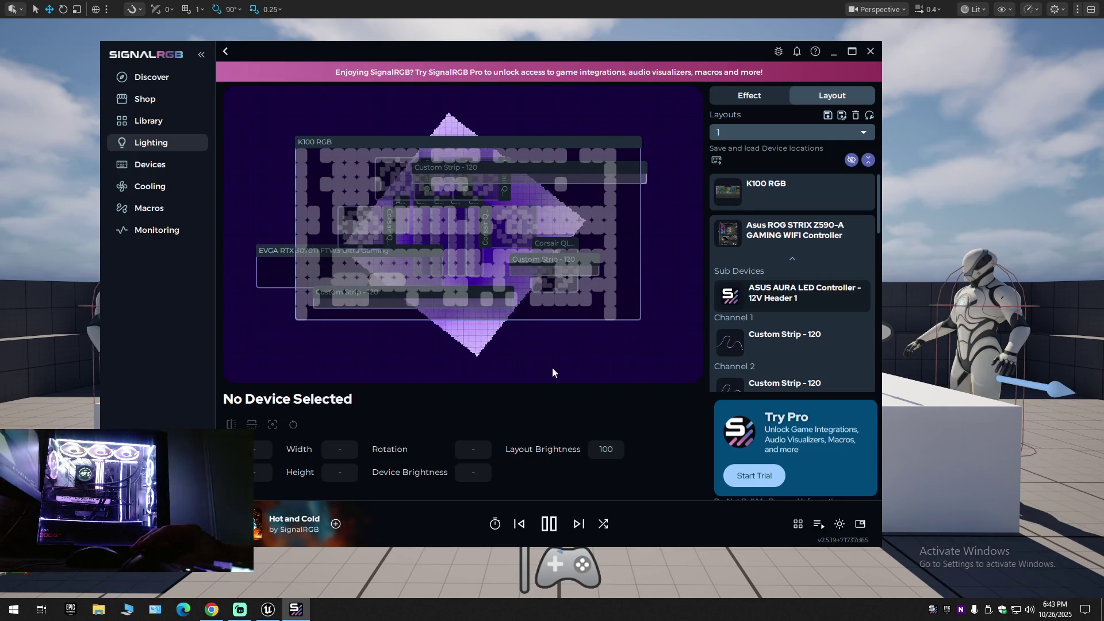
click(800, 524)
scroll(494, 344, up, 2)
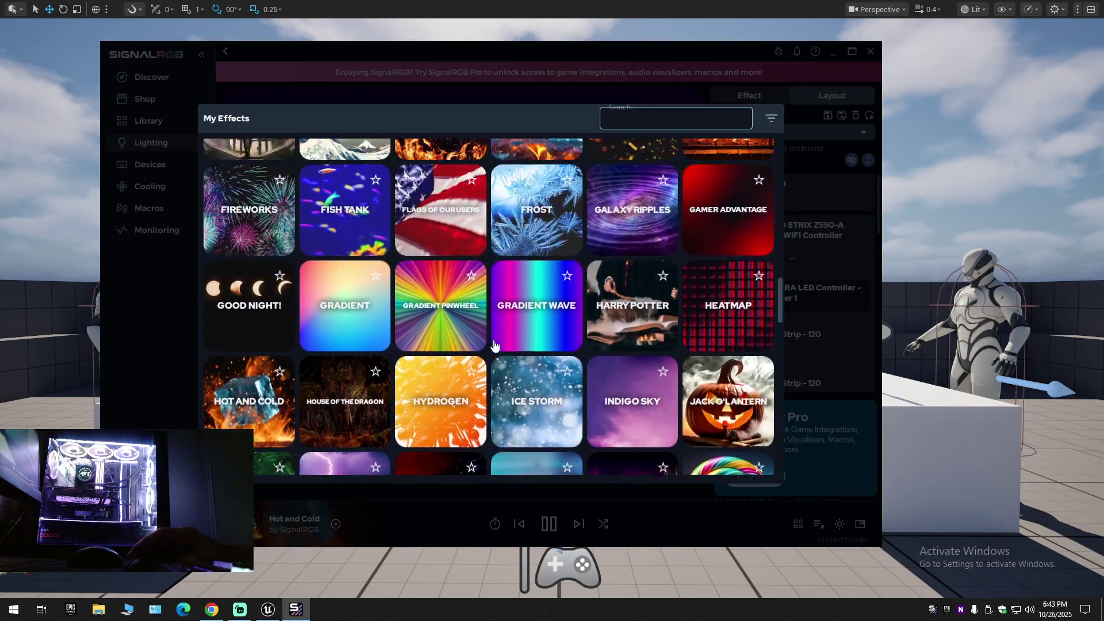
scroll(494, 344, up, 2)
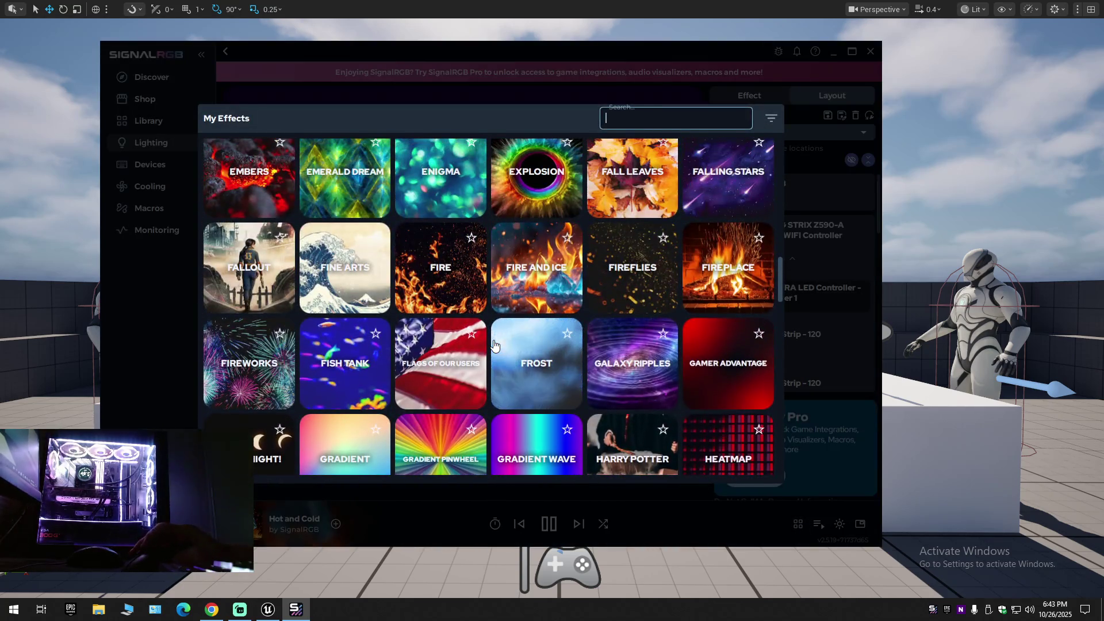
click(350, 363)
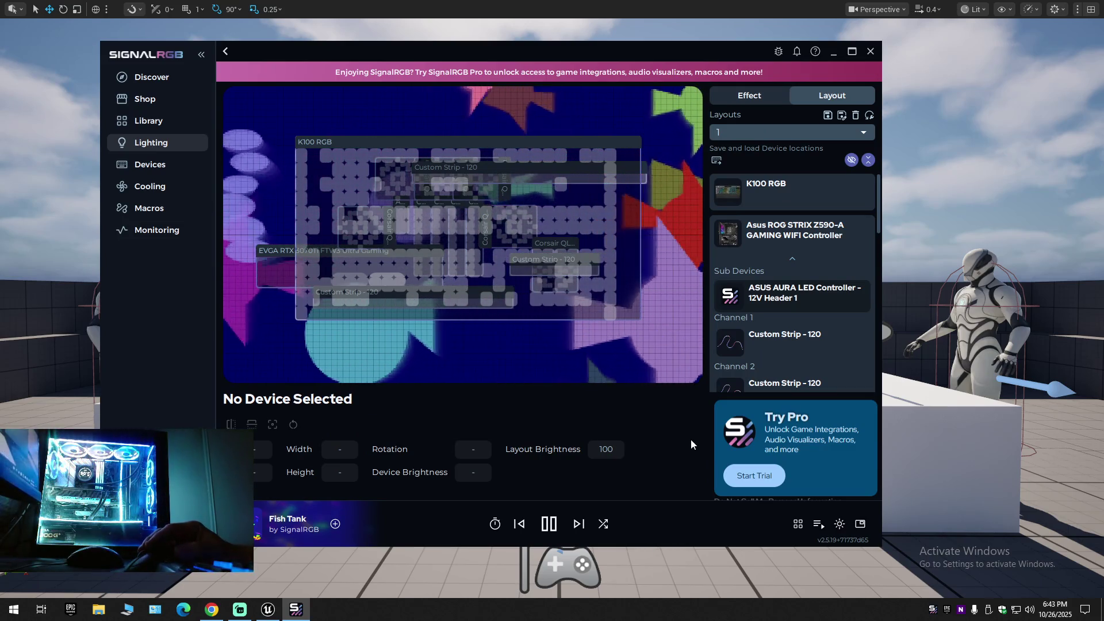
click(797, 524)
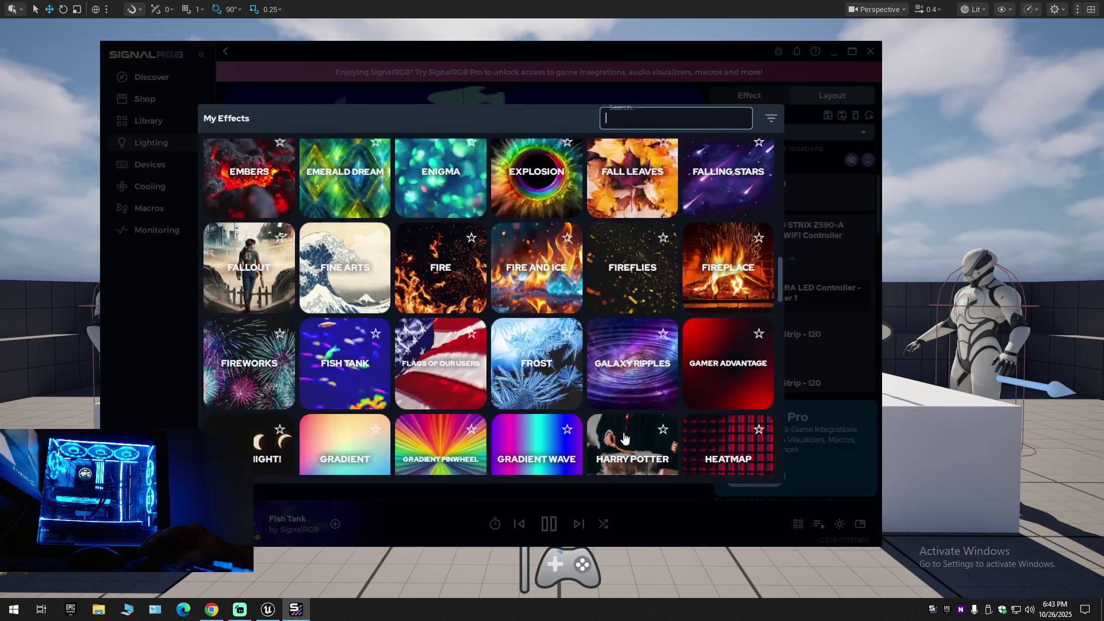
scroll(542, 371, up, 3)
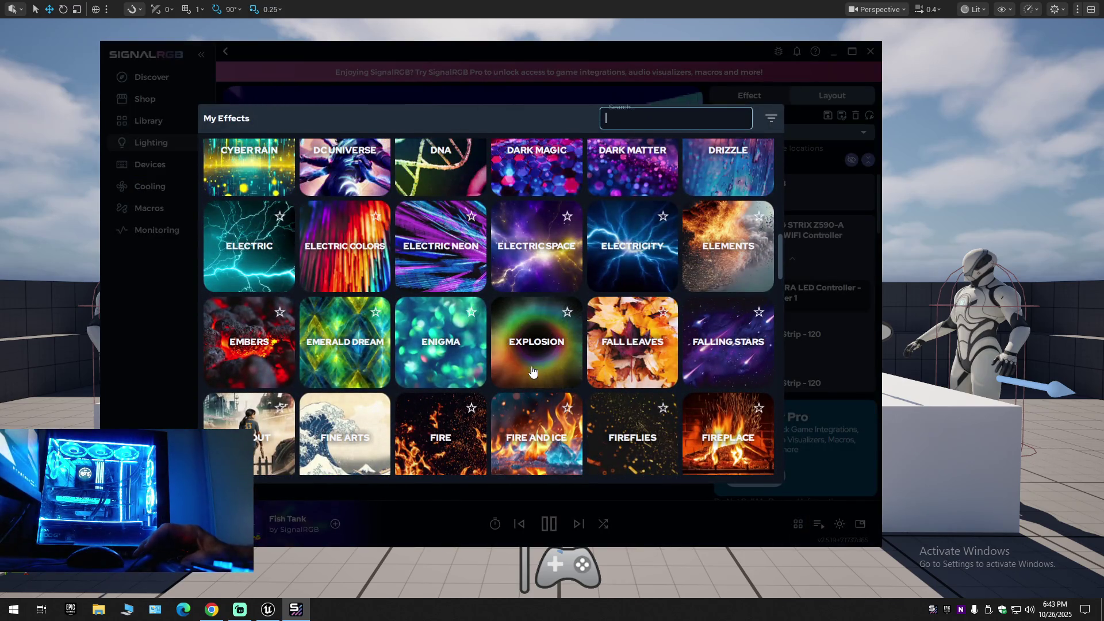
scroll(460, 334, up, 8)
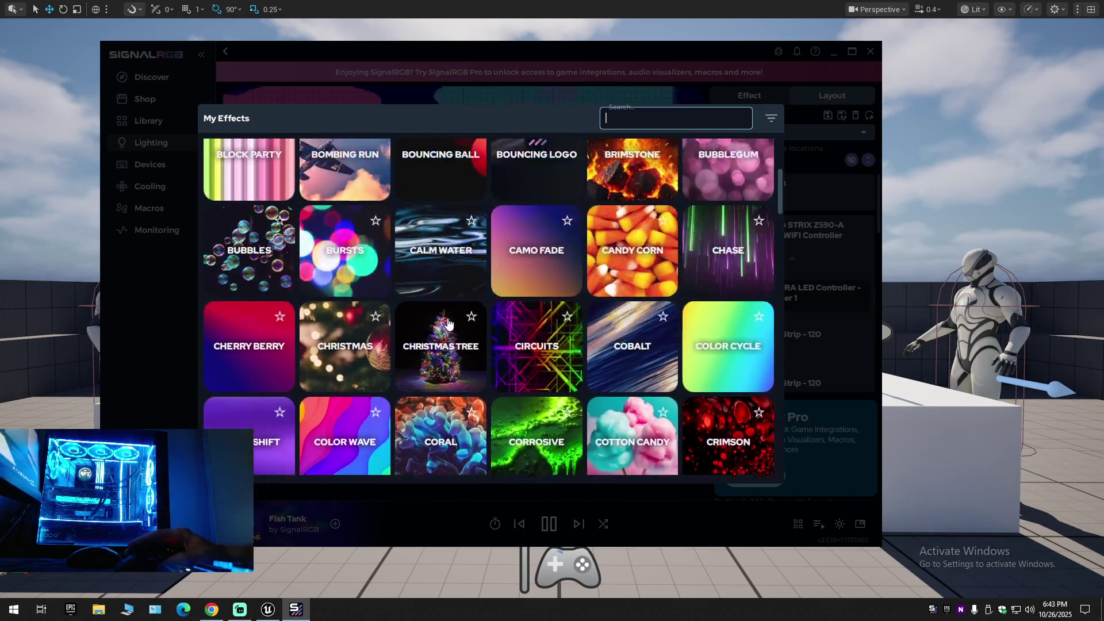
scroll(448, 323, up, 5)
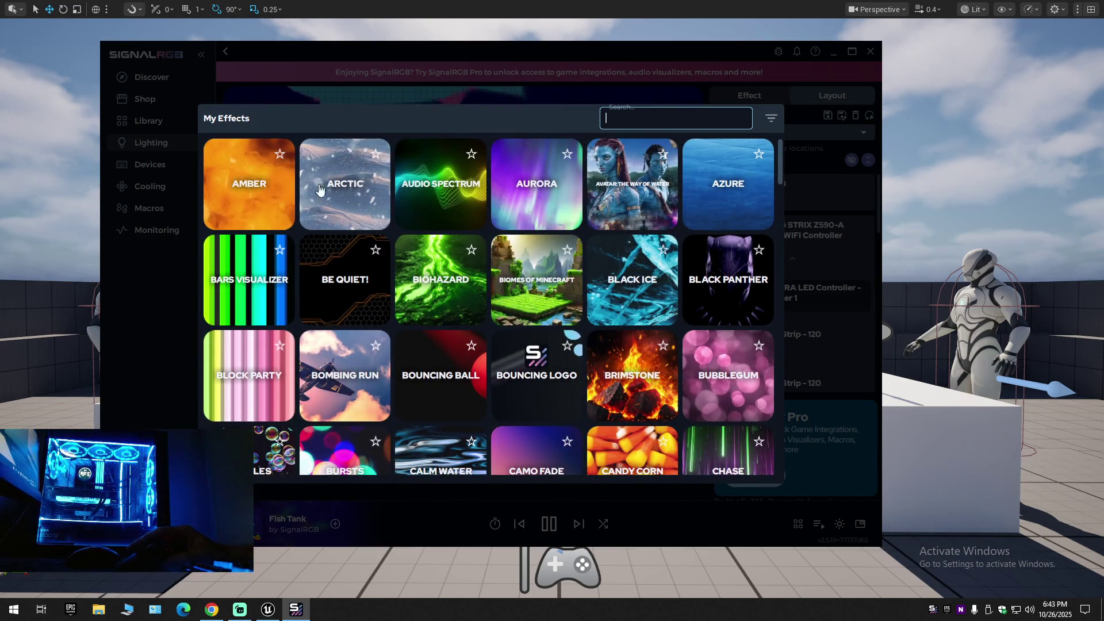
click(713, 201)
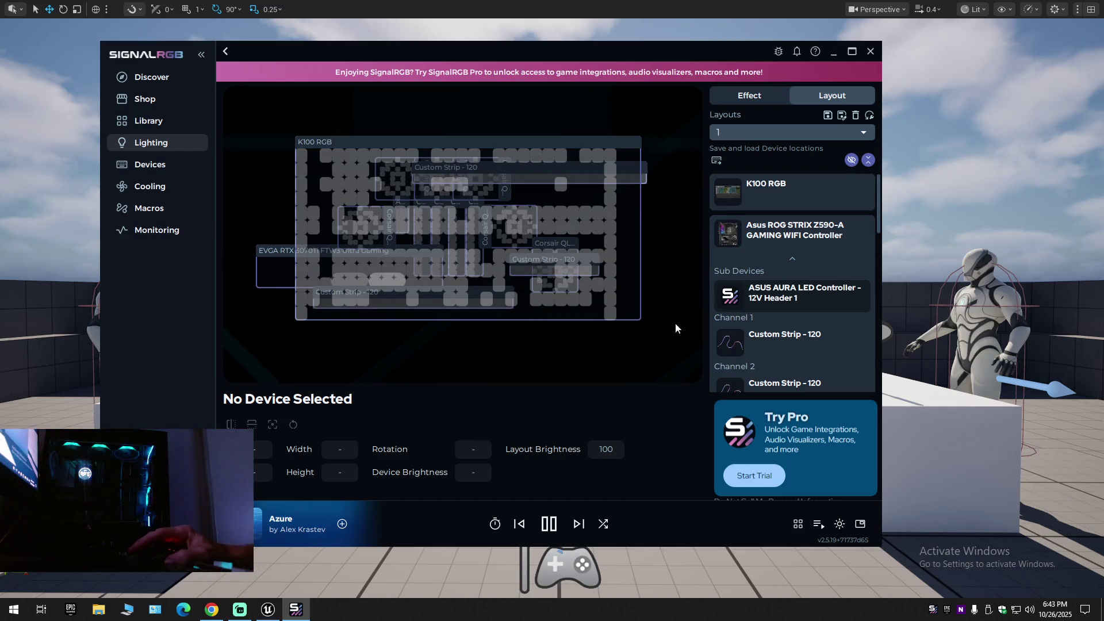
click(871, 51)
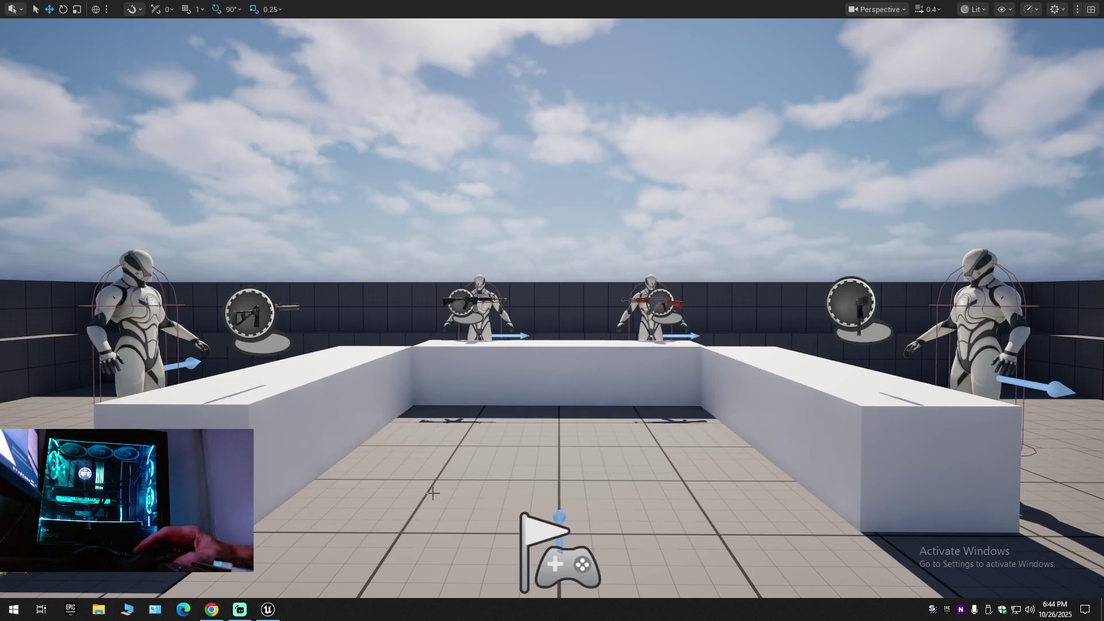
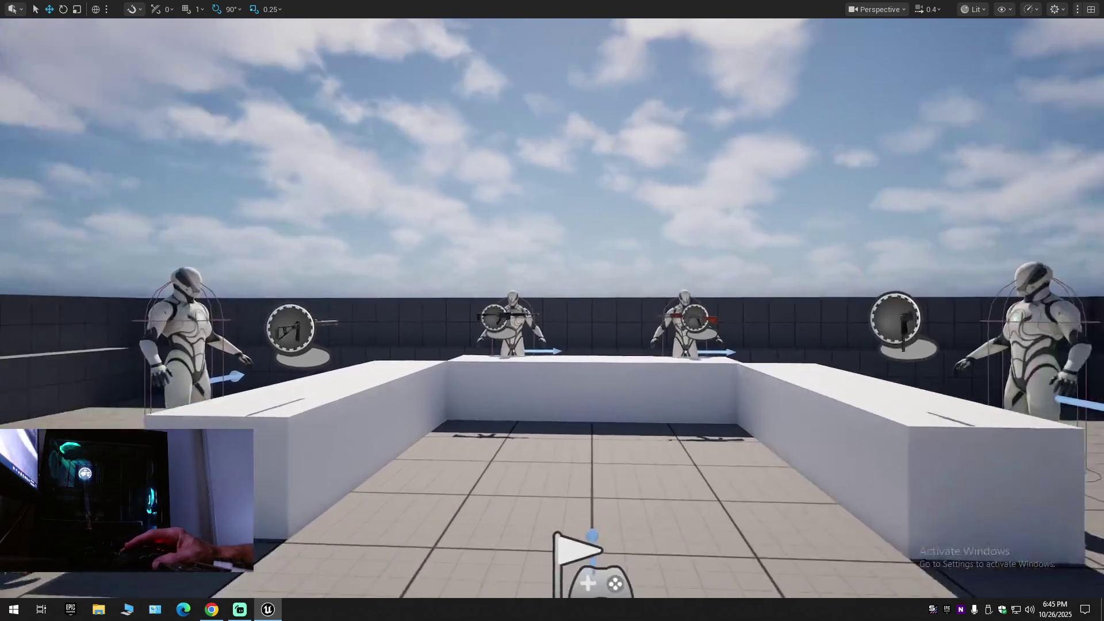
Exit Unreal's full-screen viewport and switch to the YouTube weapon-system tutorial in Chrome.
key(F11)
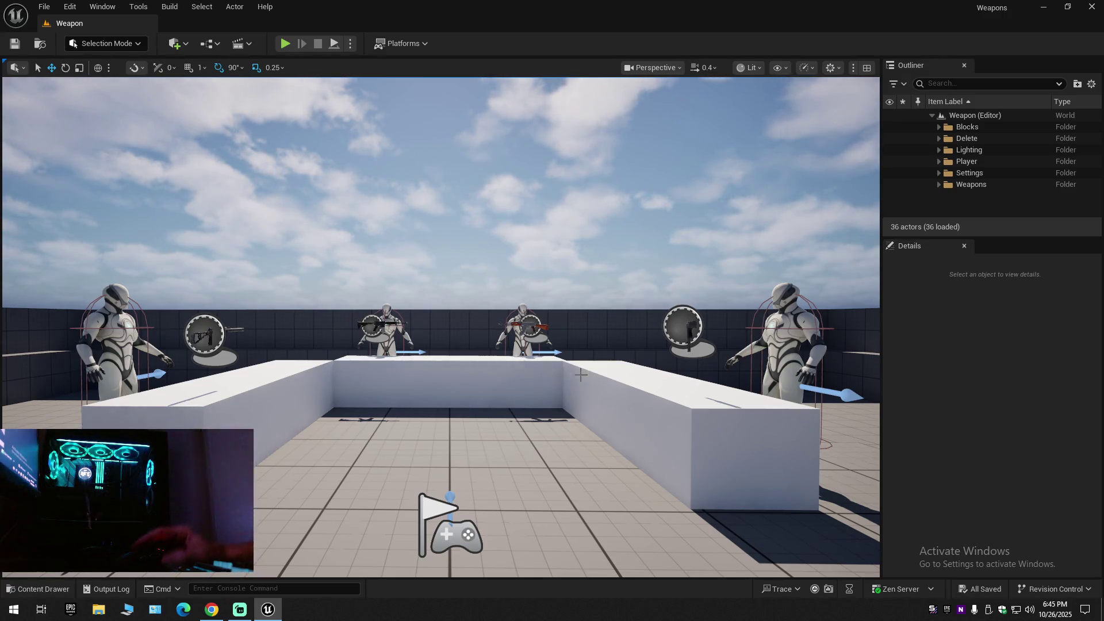
click(212, 609)
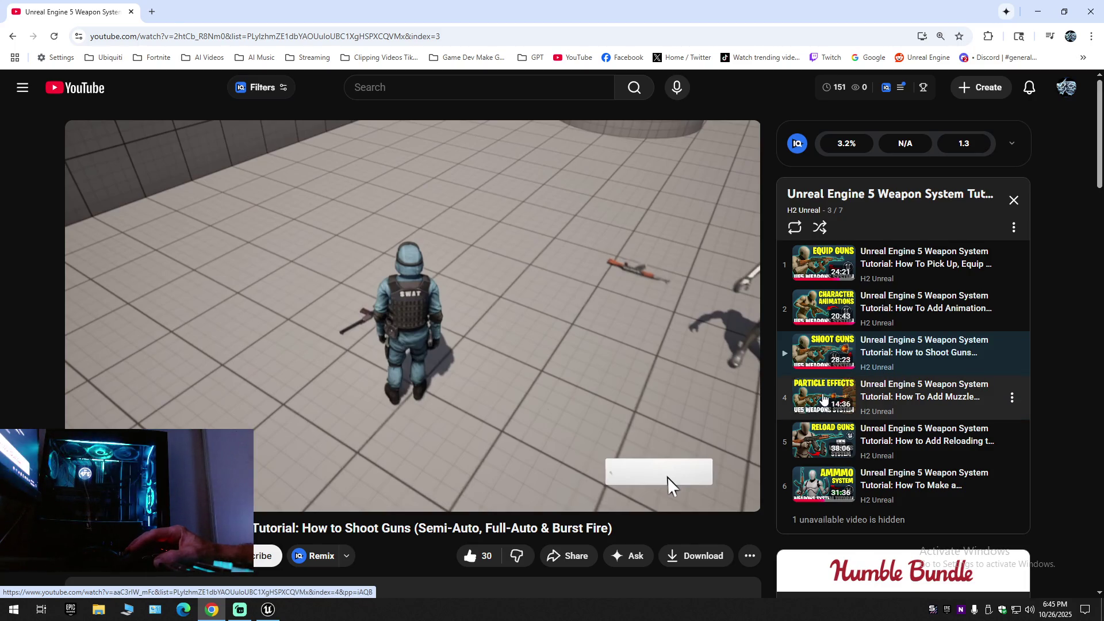
Play playlist episode 4, the muzzle flash and dynamic impact particles tutorial, full screen.
click(823, 397)
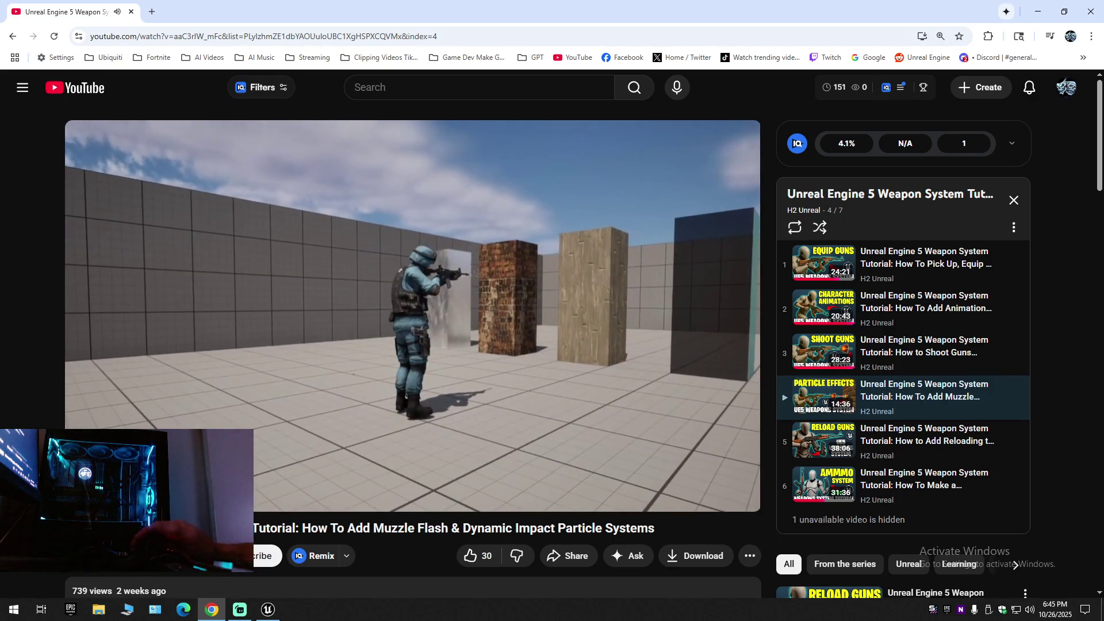
double_click(356, 373)
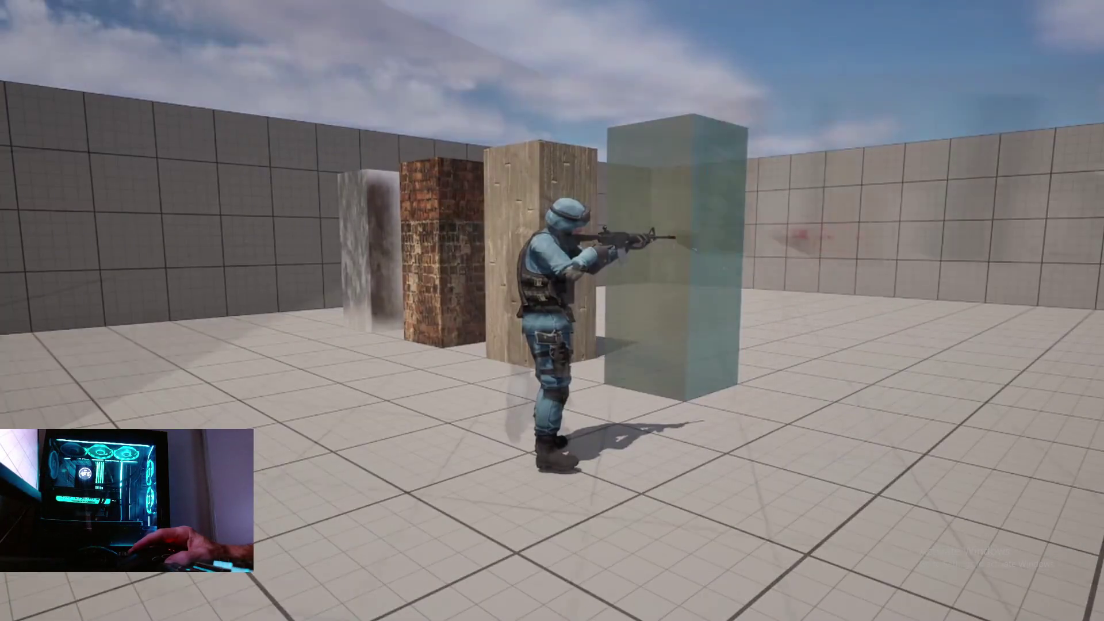
key(w)
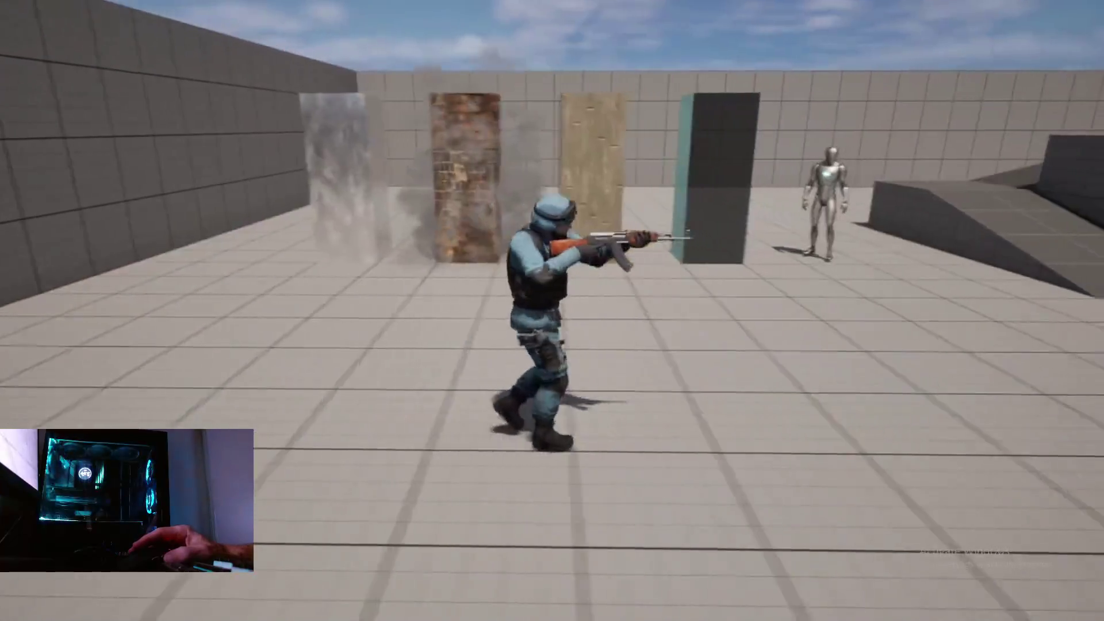
mouse_move(399, 388)
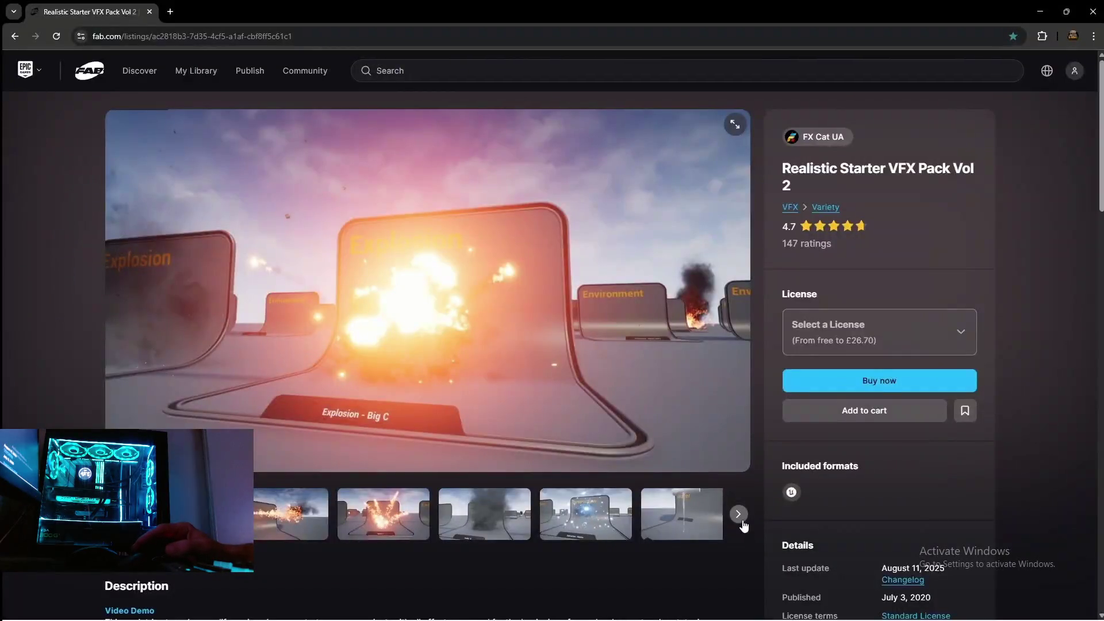
Leave full-screen playback and pause the tutorial video.
click(742, 522)
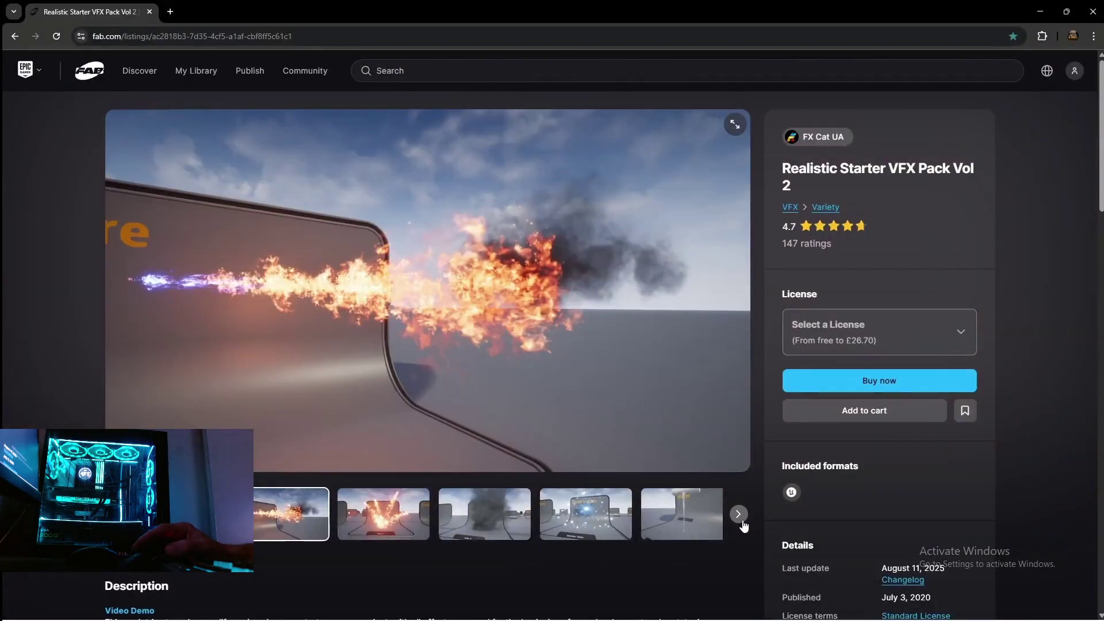
click(742, 522)
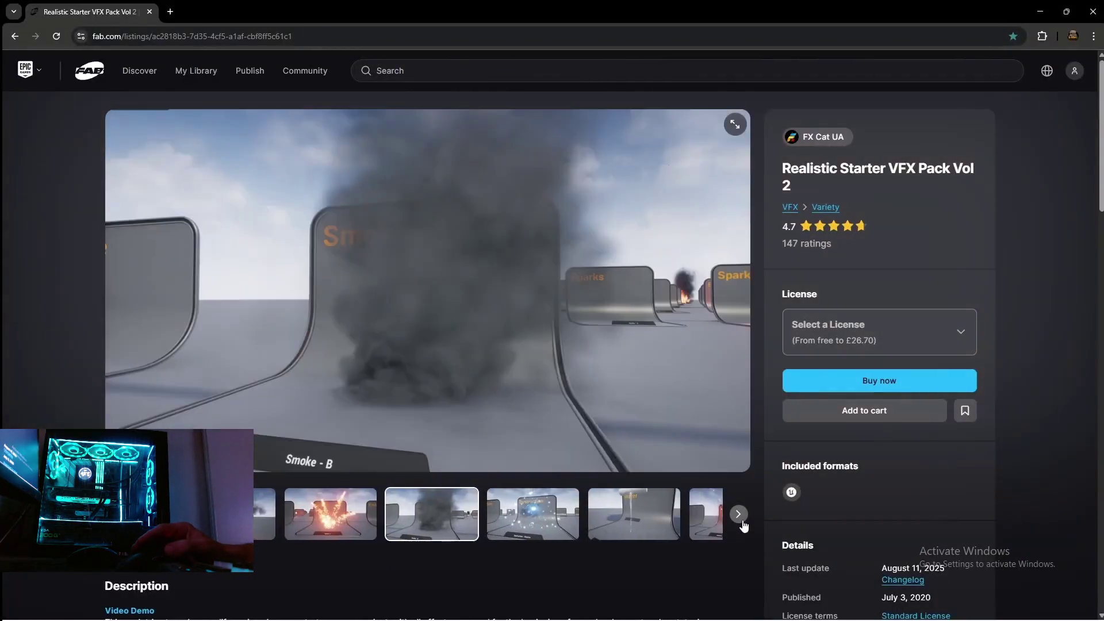
mouse_move(416, 372)
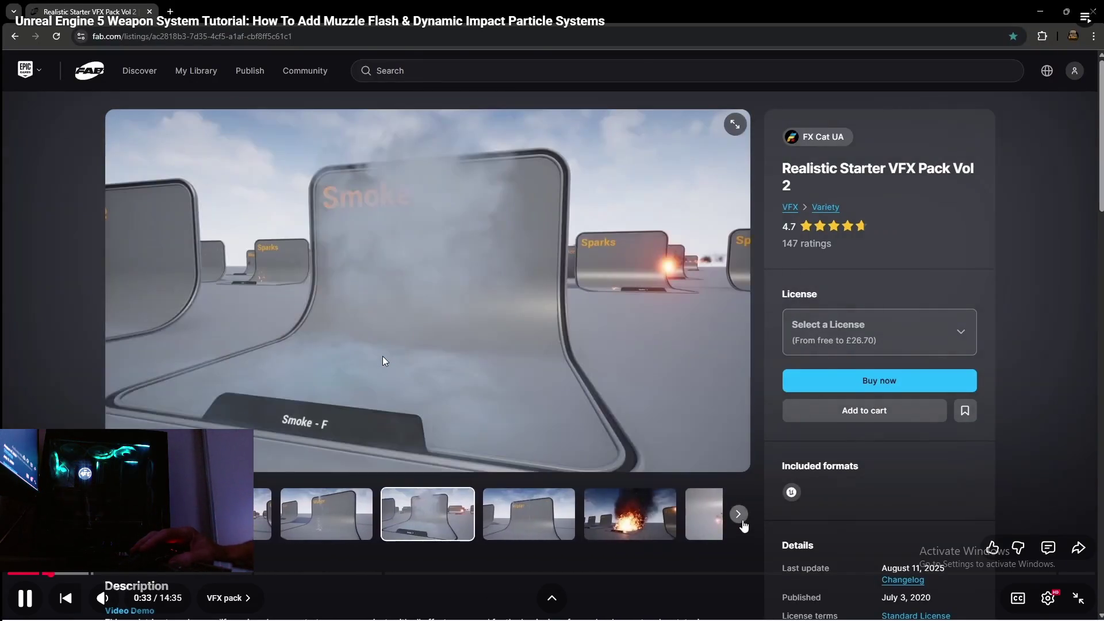
key(Escape)
click(380, 330)
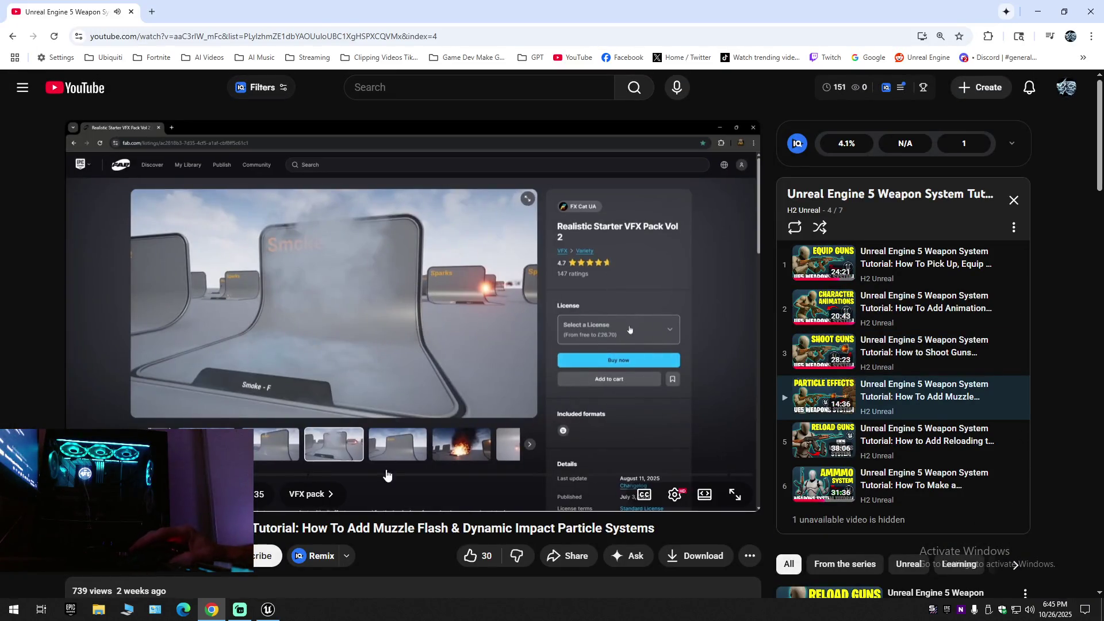
Expand the video description and open its Fab link in a new tab.
scroll(383, 510, down, 4)
click(458, 400)
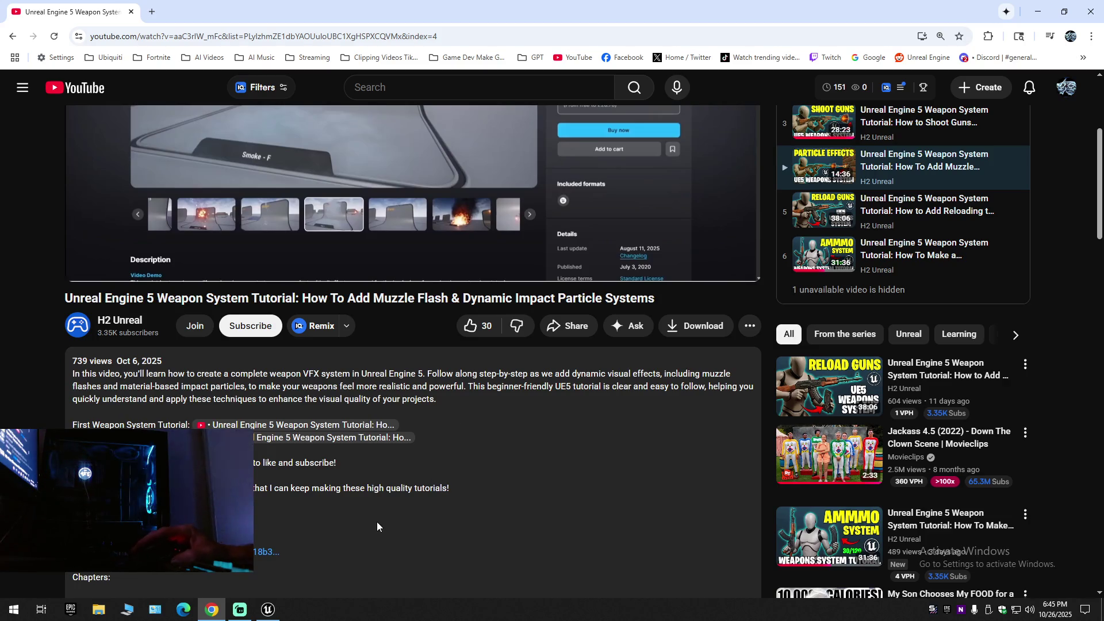
scroll(583, 352, down, 1)
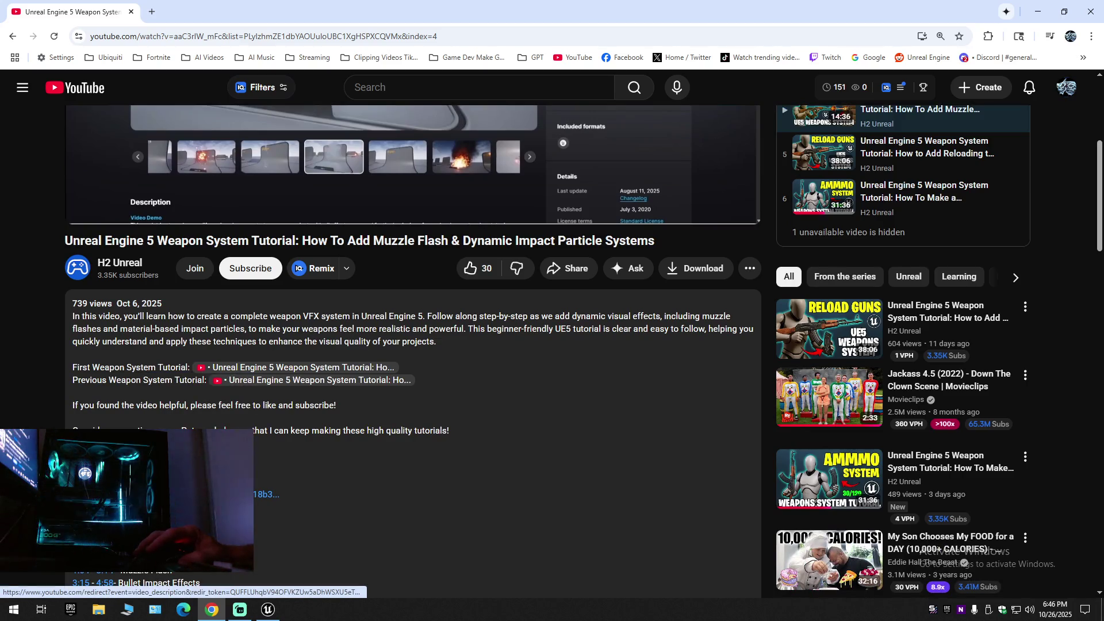
click(266, 495)
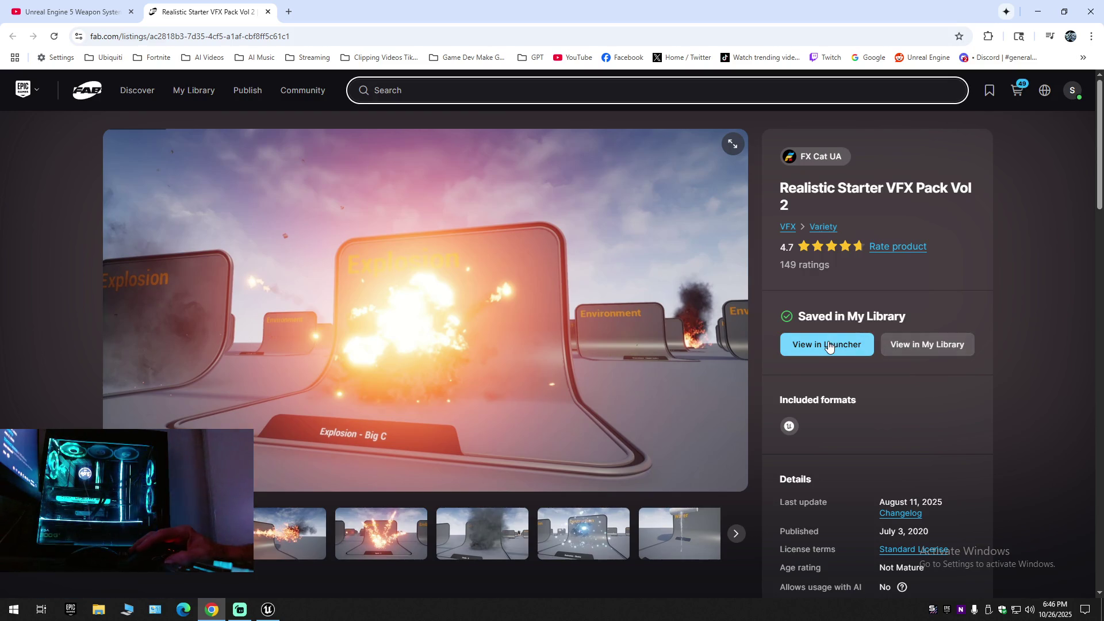
Copy 'Realistic Starter' from the pack title and open the Vol 2 listing in the Epic Games Launcher.
drag(884, 190, 804, 191)
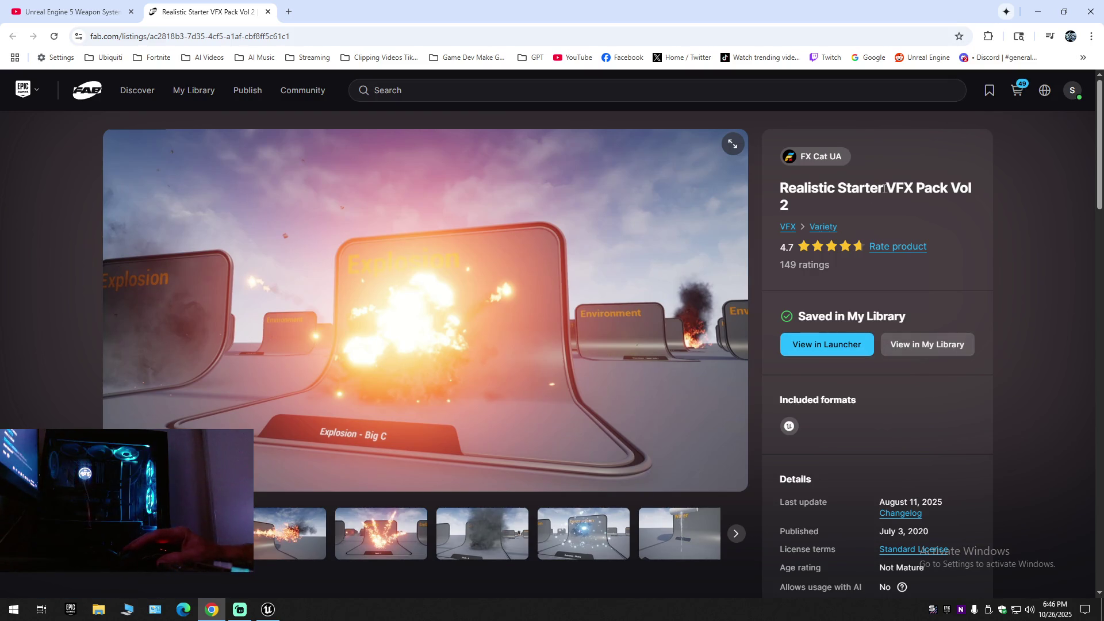
right_click(900, 193)
key(Escape)
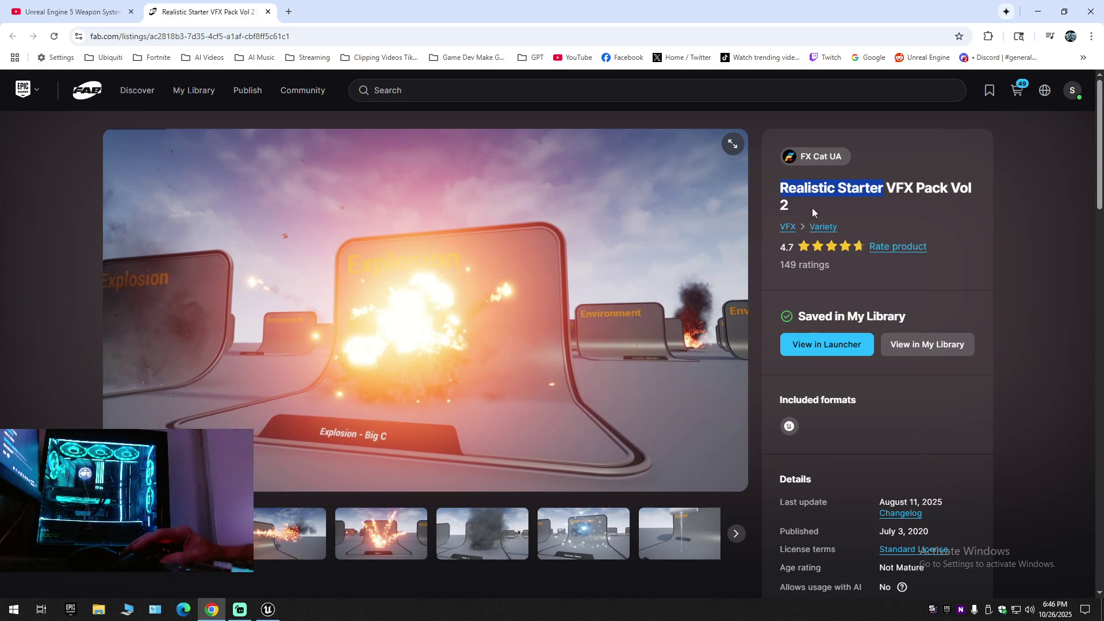
click(809, 348)
click(603, 144)
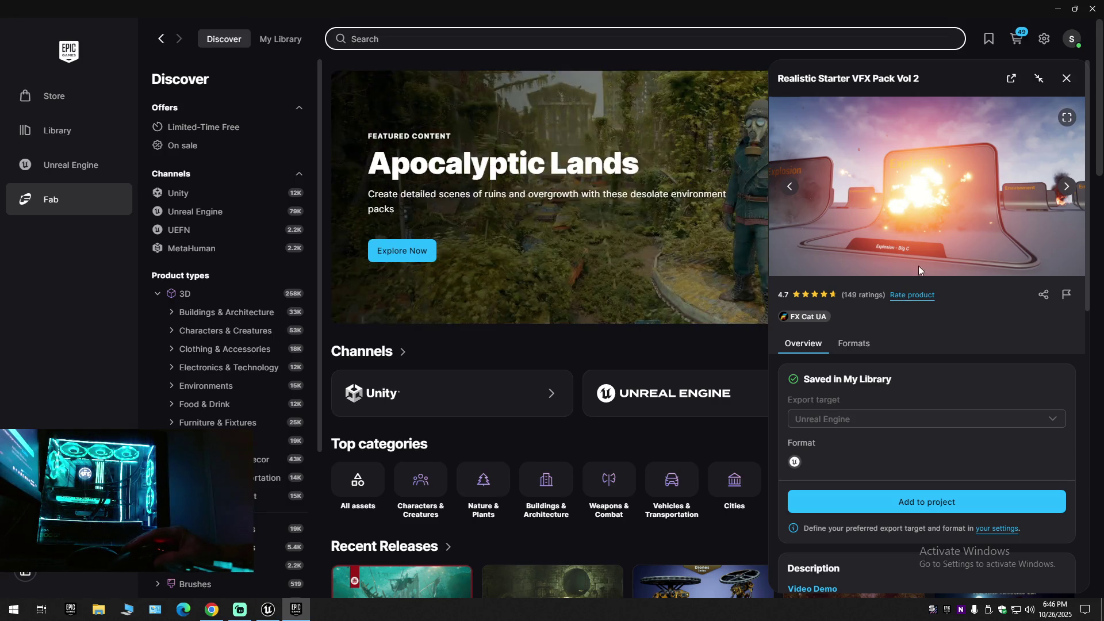
In the launcher's Unreal Engine Library, filter the Fab Library by 'Realistic Starter'.
click(296, 37)
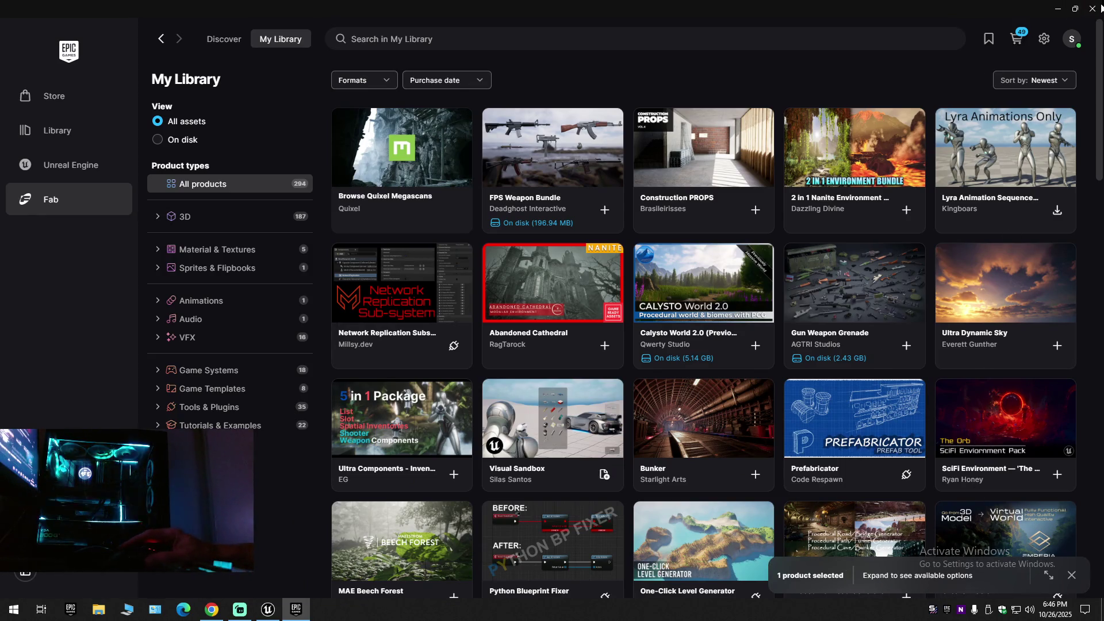
click(1093, 8)
click(945, 611)
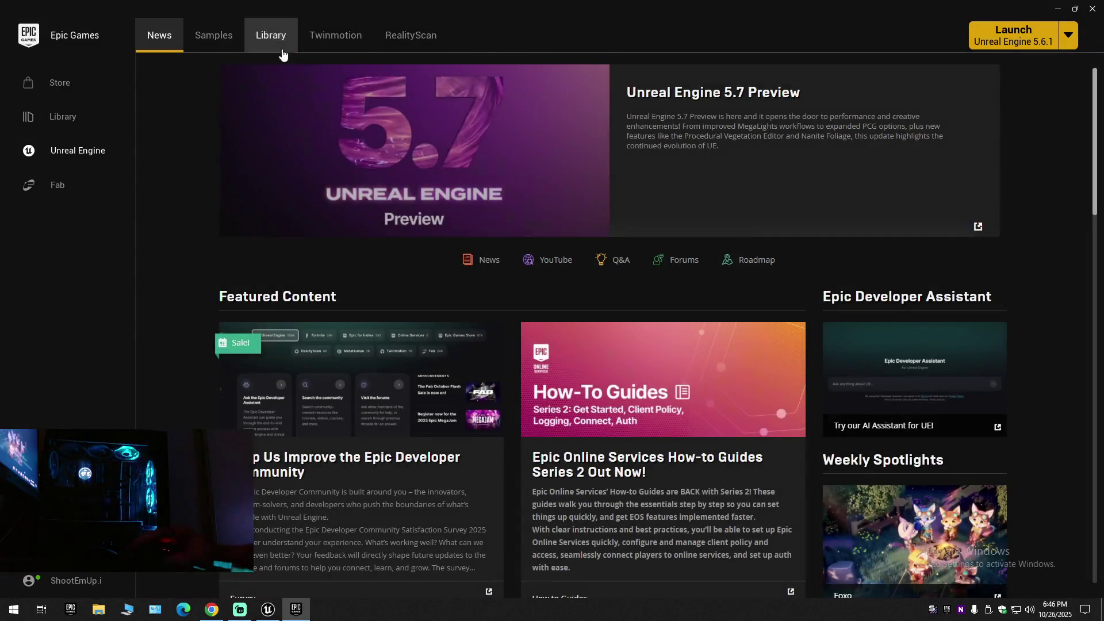
click(283, 52)
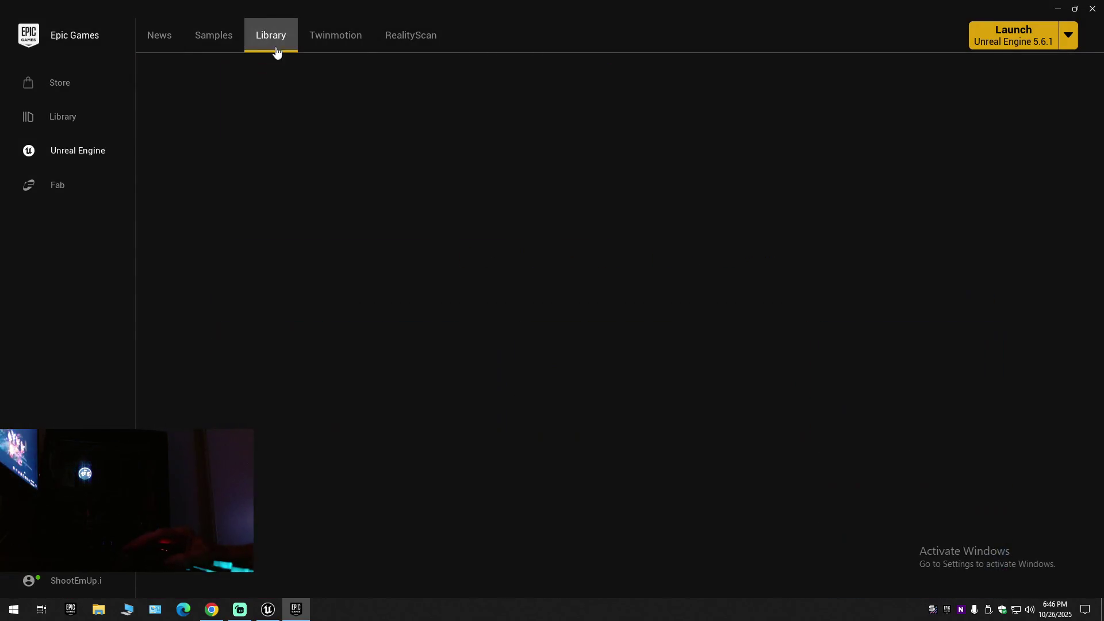
scroll(747, 460, down, 3)
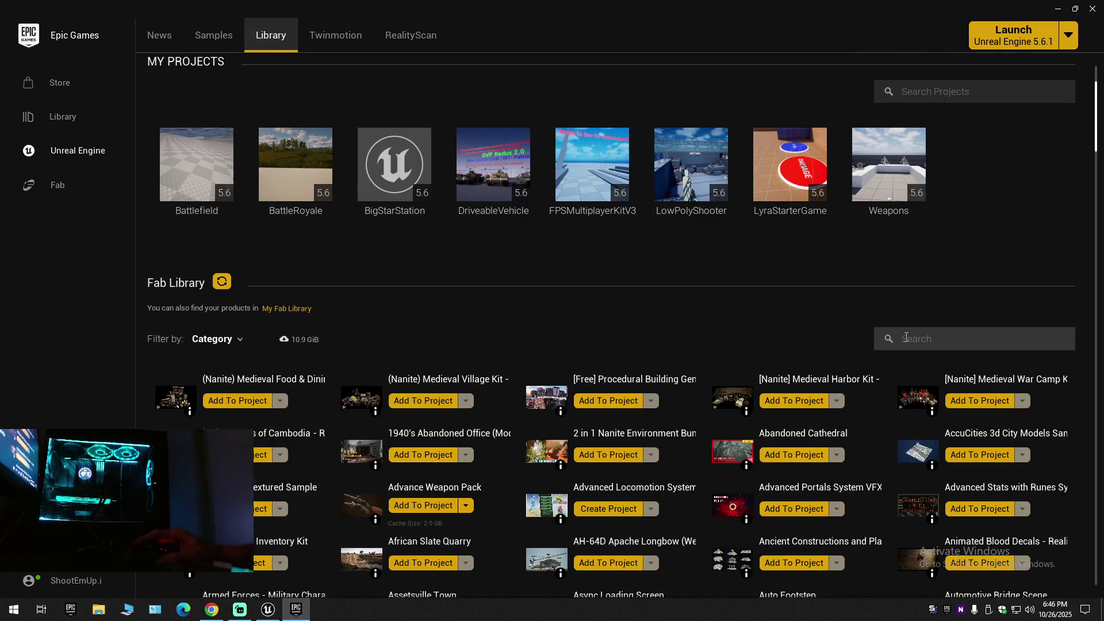
right_click(919, 338)
click(923, 393)
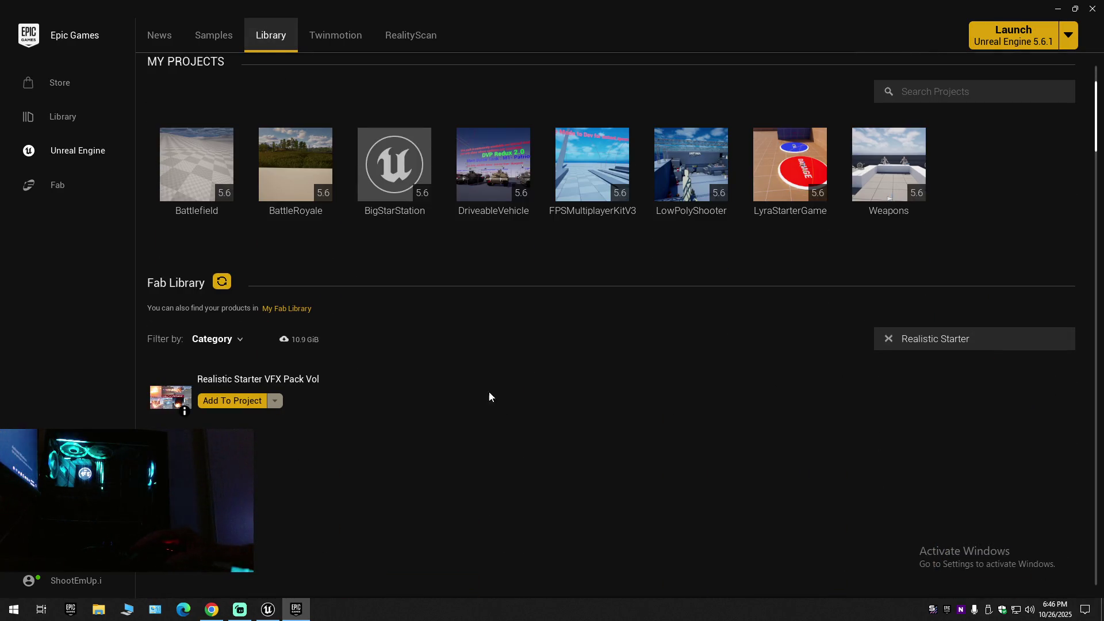
Add the Realistic Starter VFX Pack to the Weapons project and close the launcher.
click(236, 401)
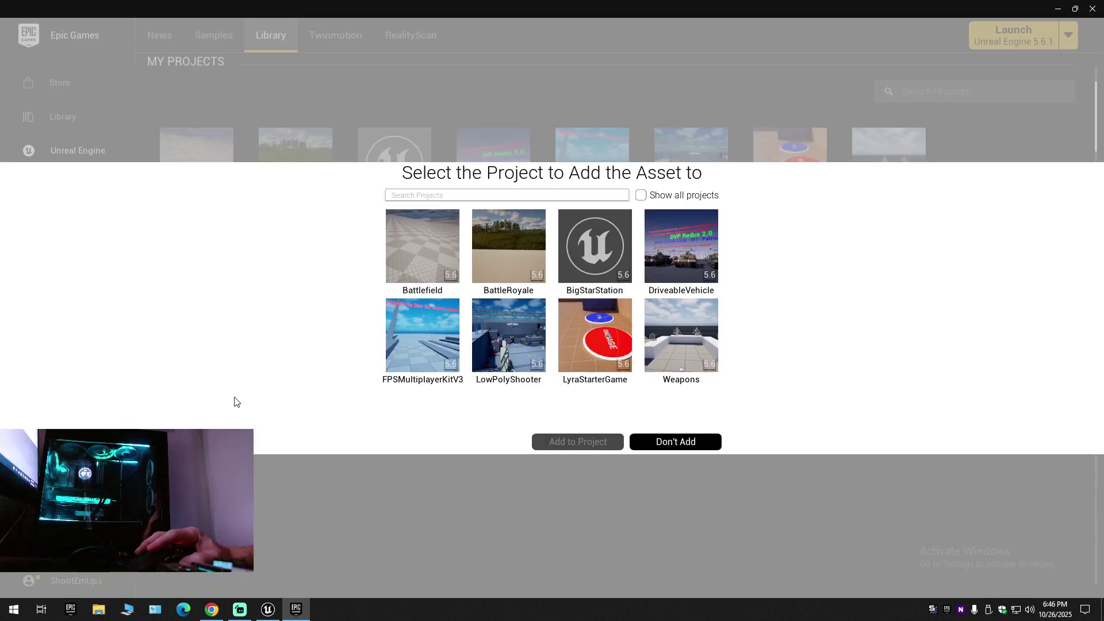
click(690, 326)
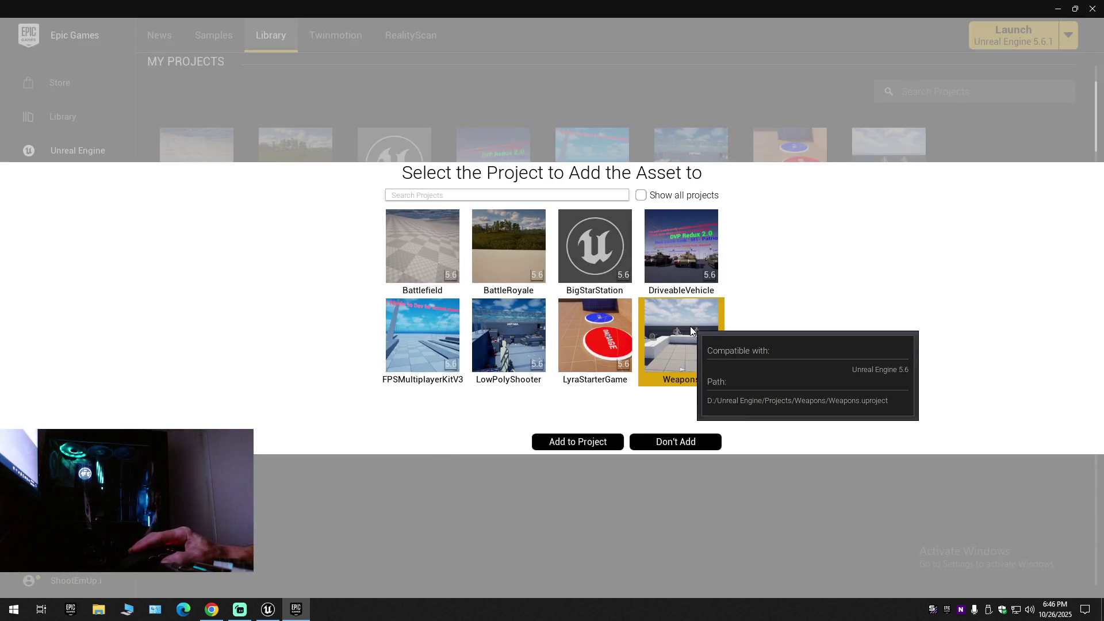
click(564, 441)
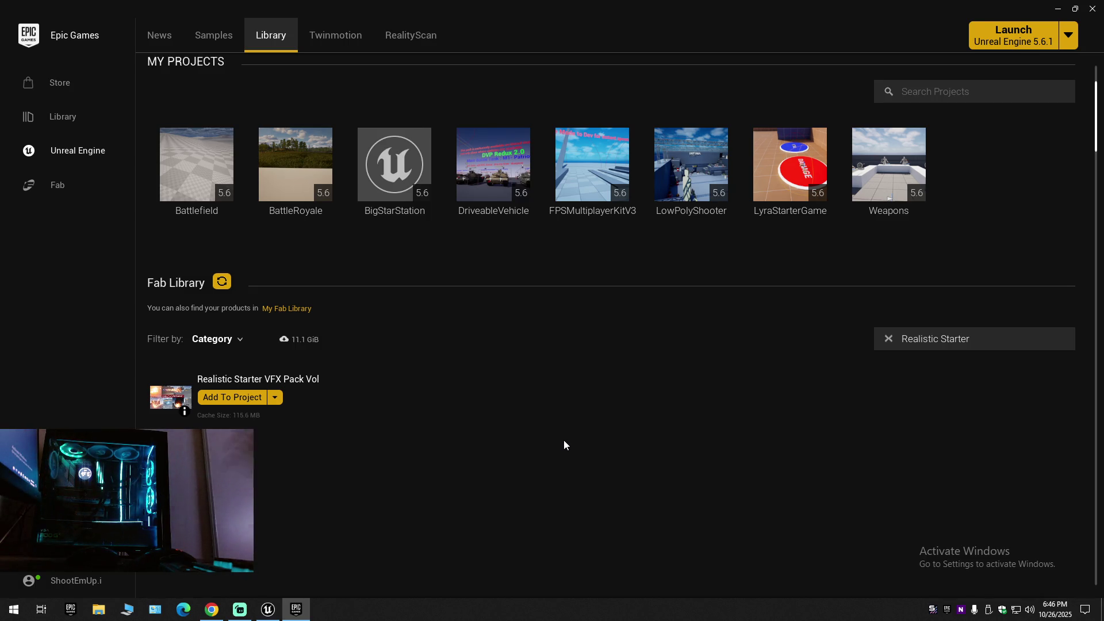
click(1093, 9)
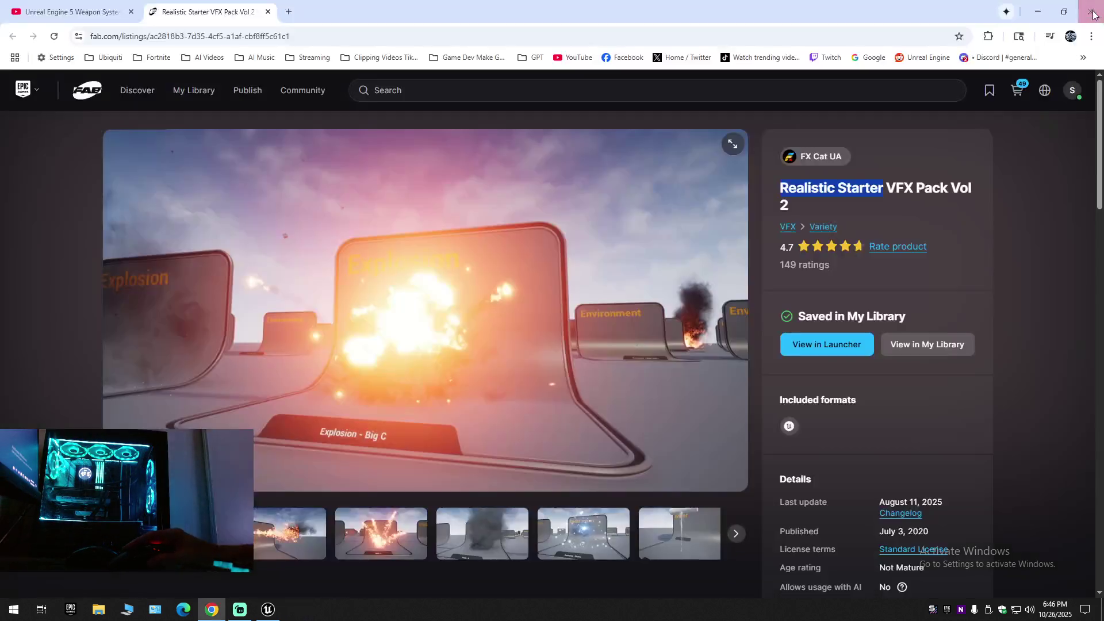
Close the Fab listing tab and the running Unreal Editor.
click(267, 12)
click(266, 611)
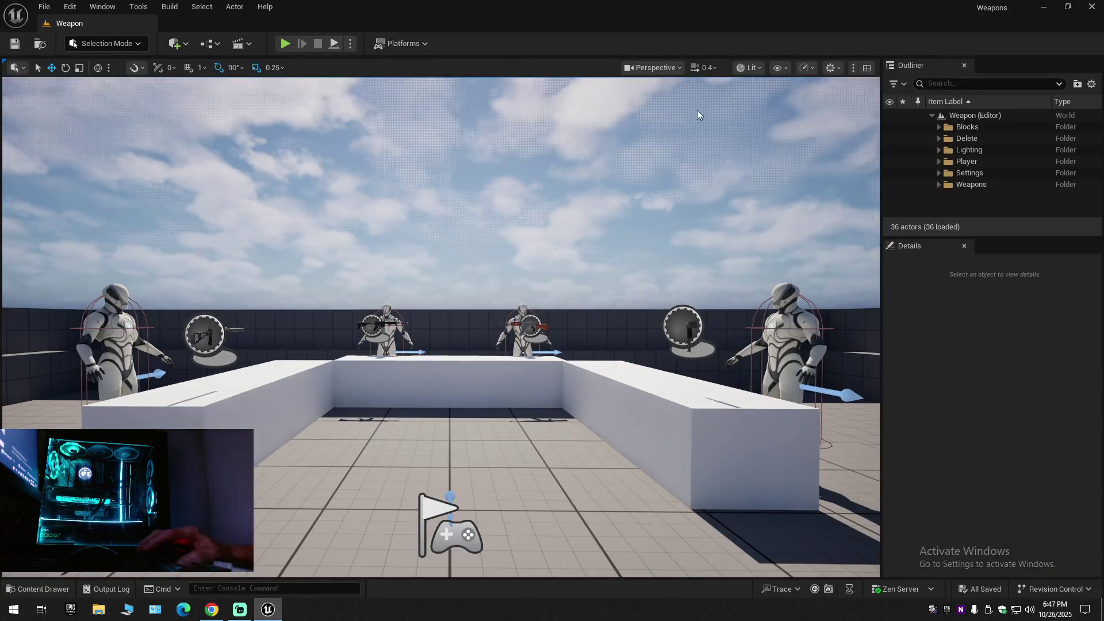
click(1093, 9)
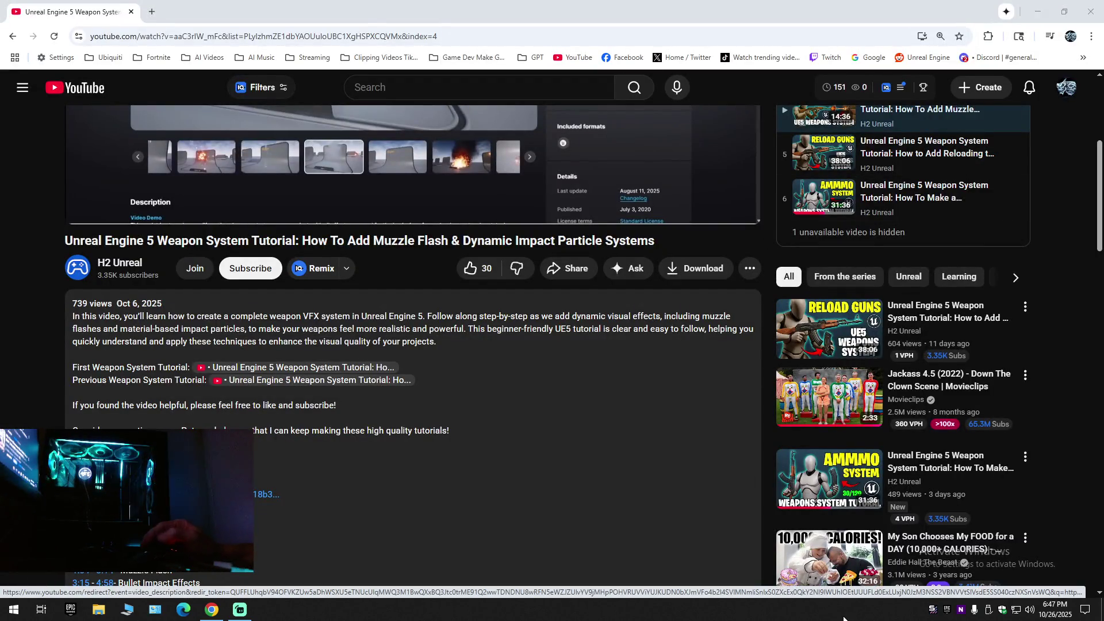
Relaunch the Weapons project from the launcher's Library, then close the launcher.
click(948, 611)
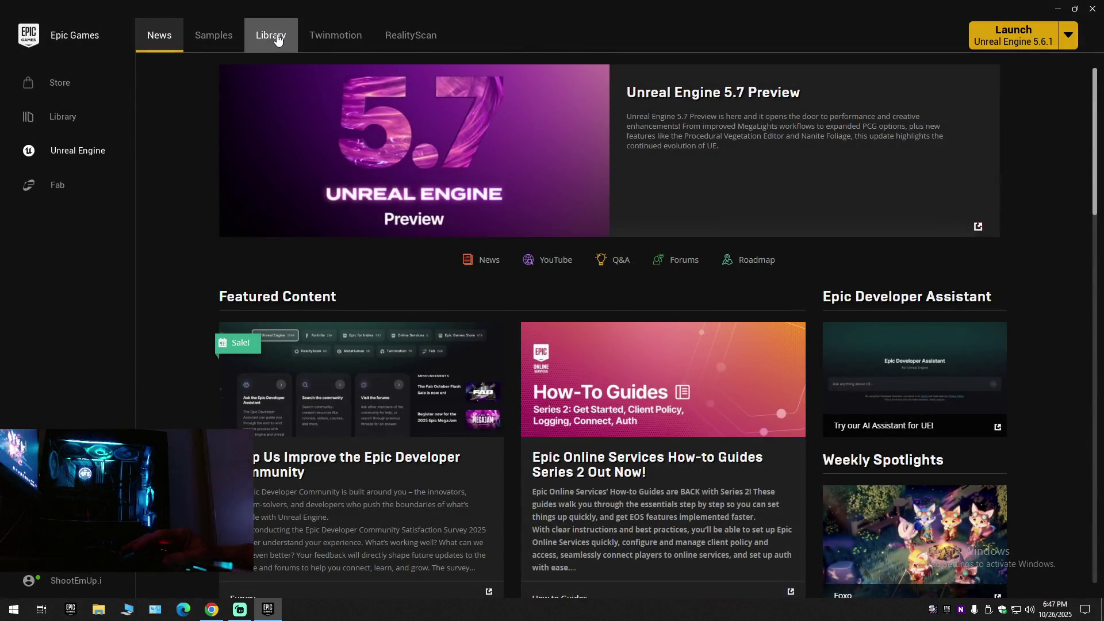
click(271, 36)
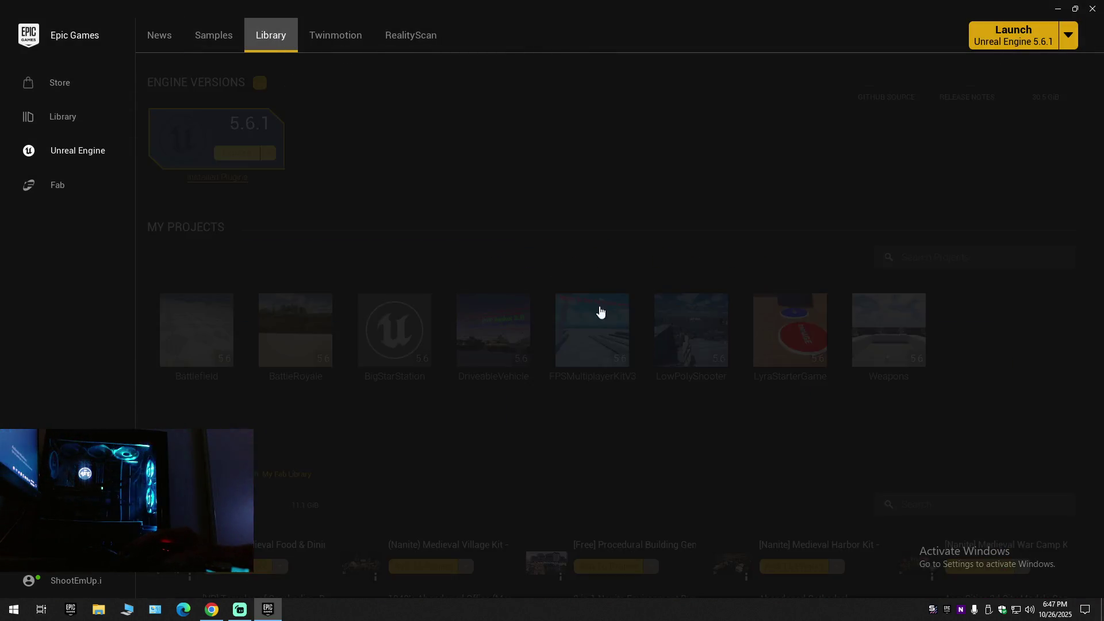
double_click(880, 317)
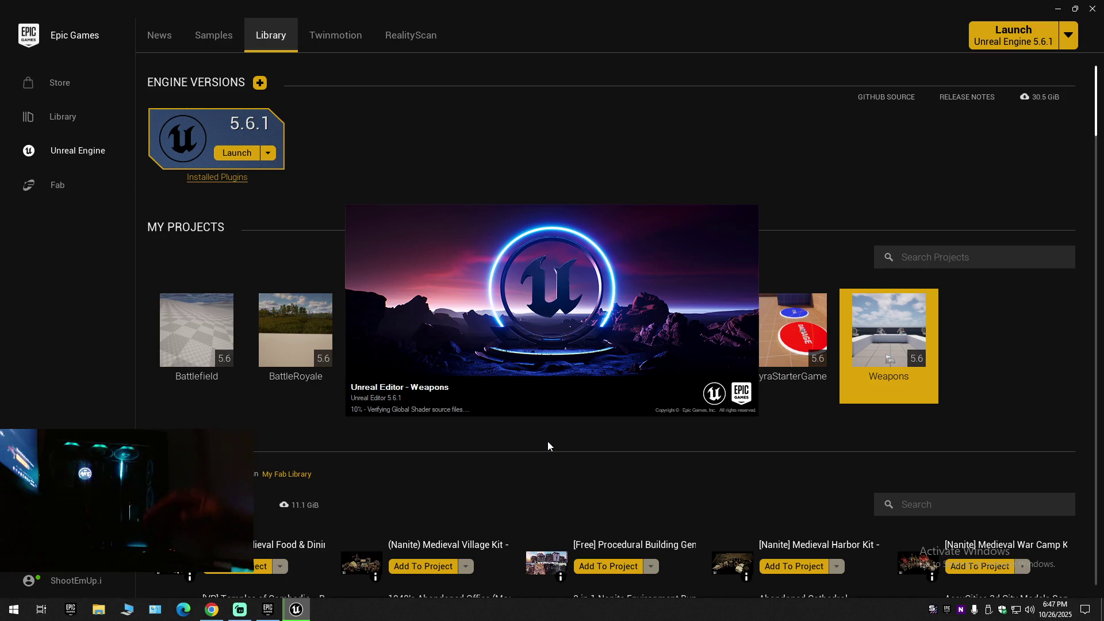
click(1093, 8)
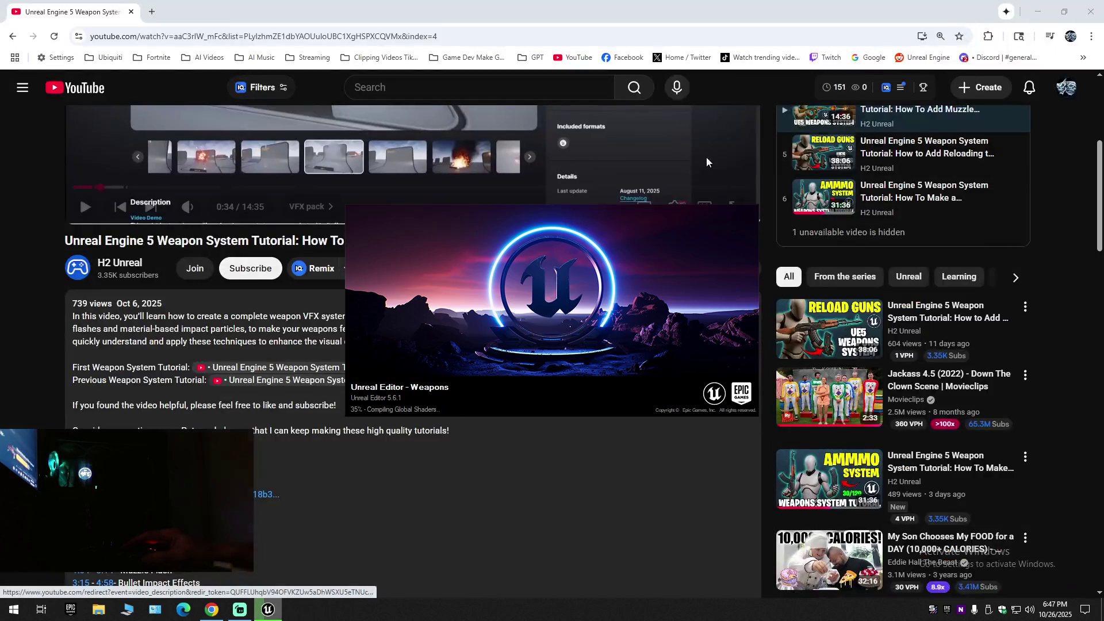
Make the tutorial video fill the screen while the editor loads.
scroll(264, 286, up, 4)
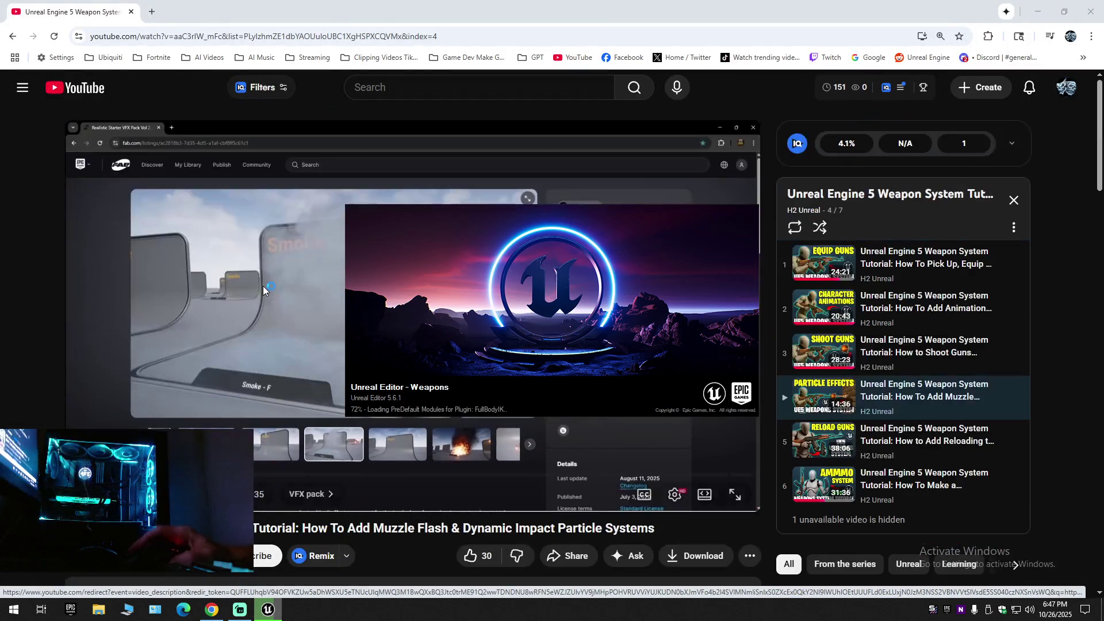
key(F11)
double_click(306, 291)
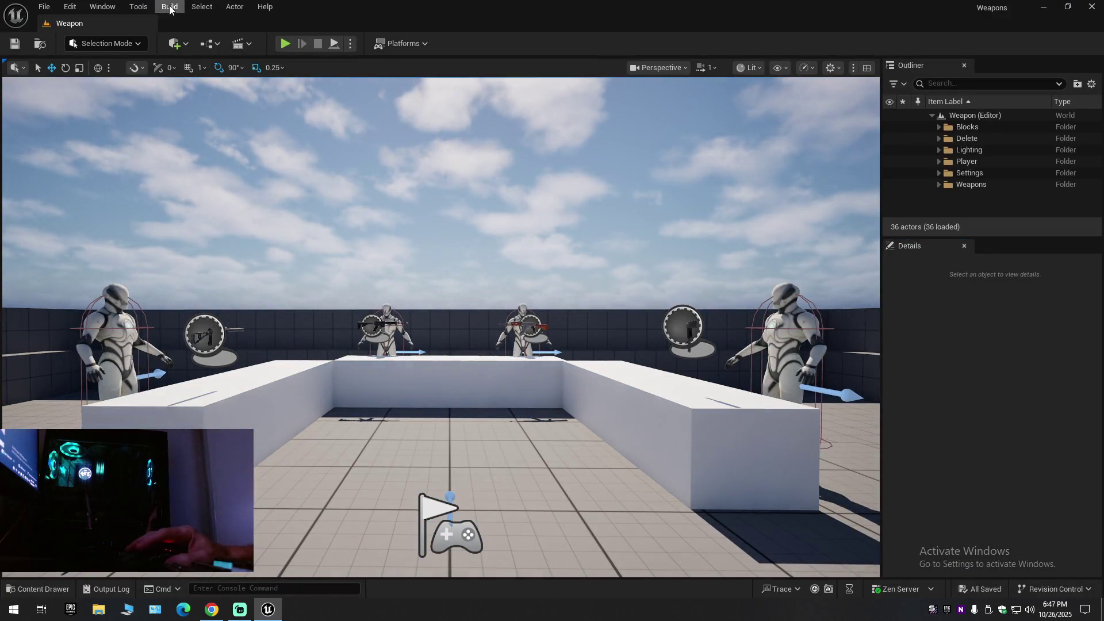
key(Left)
key(Left)
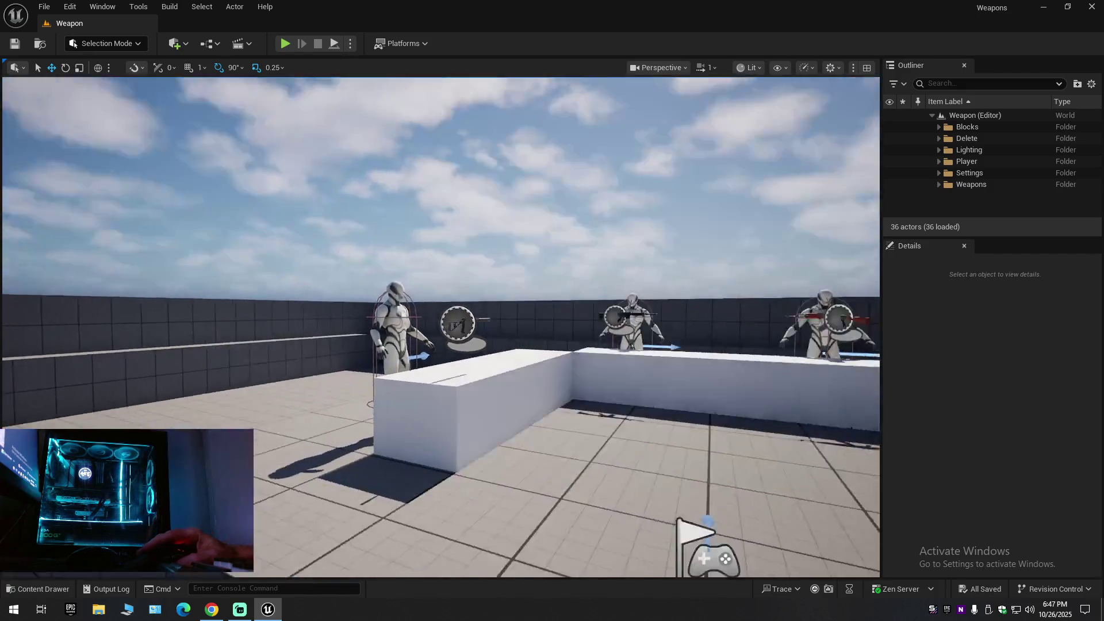
click(284, 45)
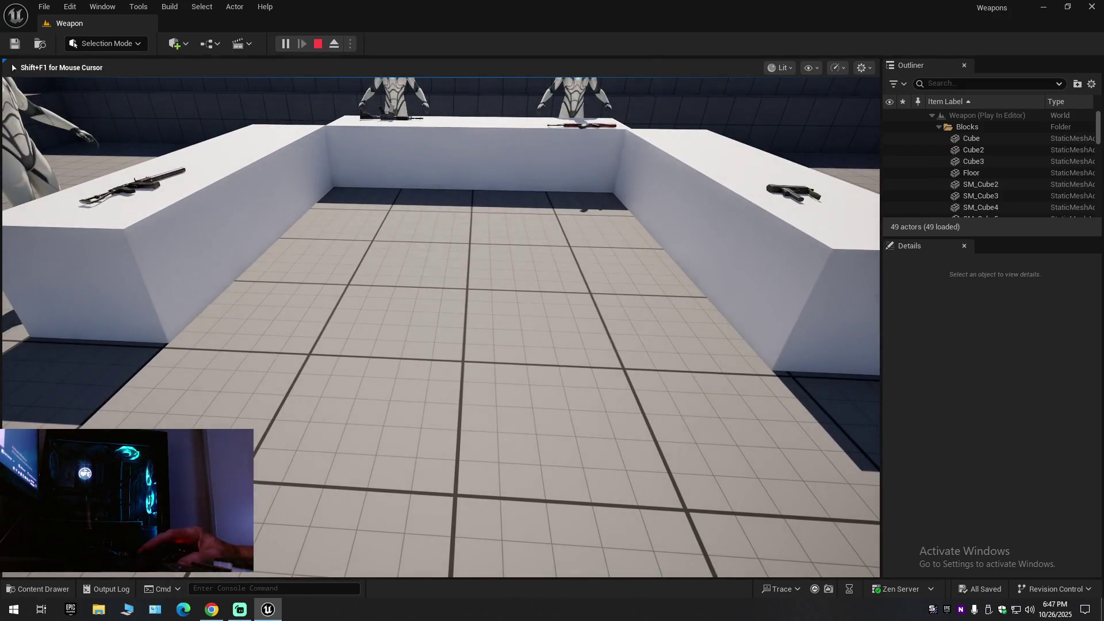
key(w)
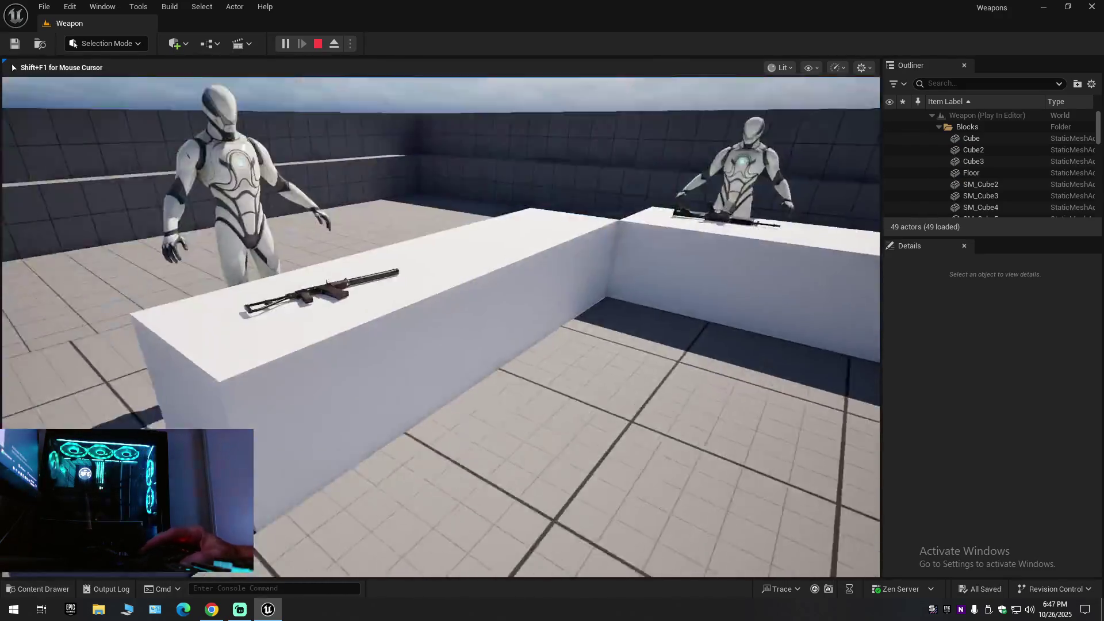
key(s)
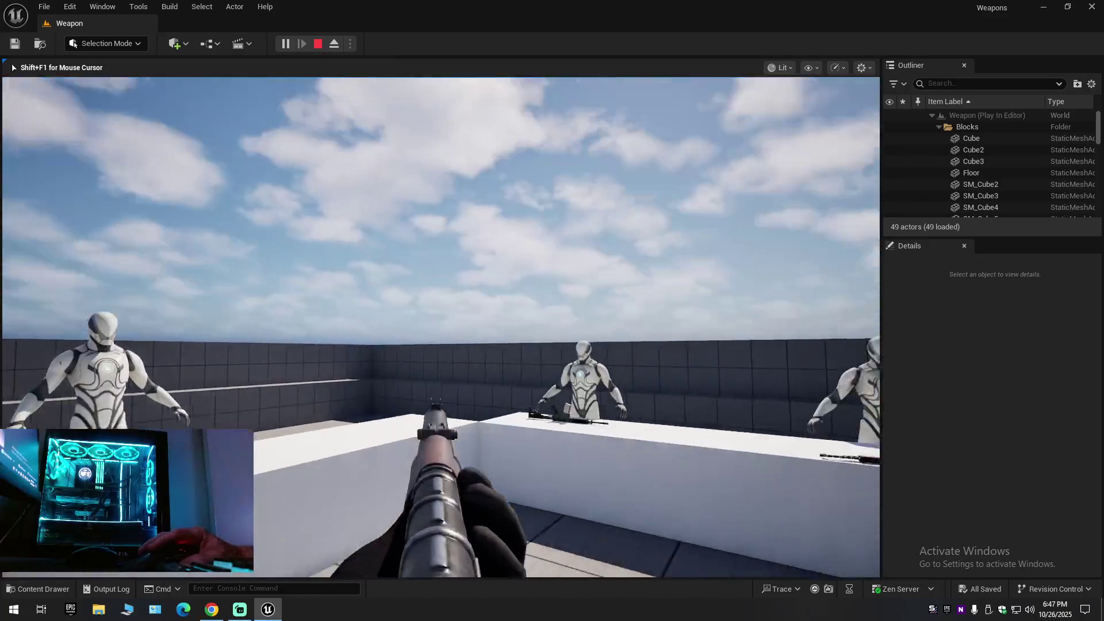
key(r)
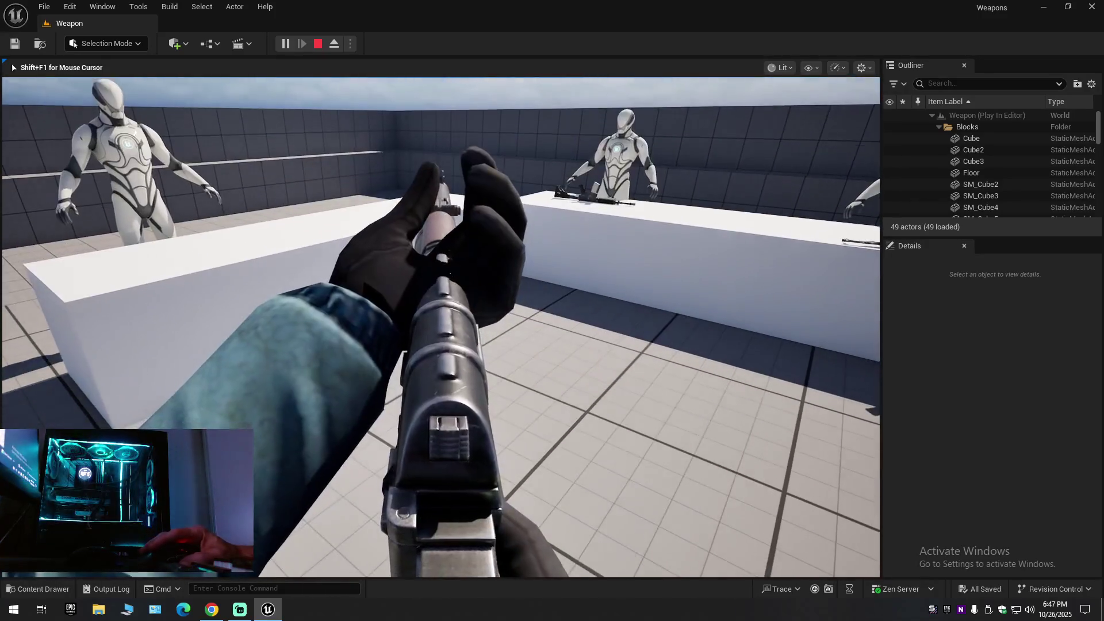
key(w)
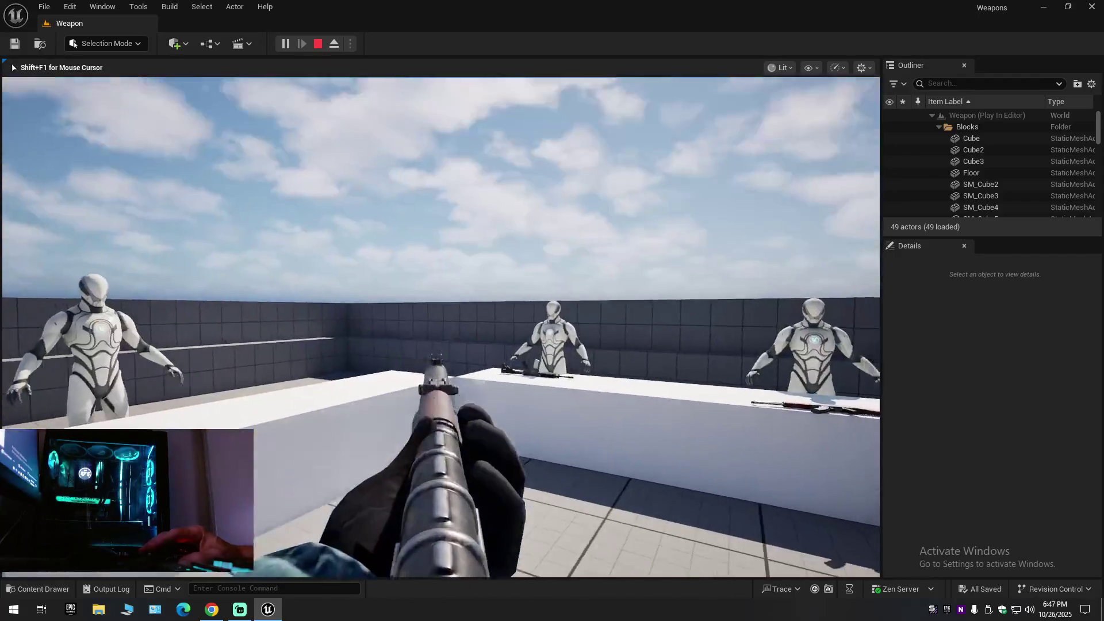
key(s)
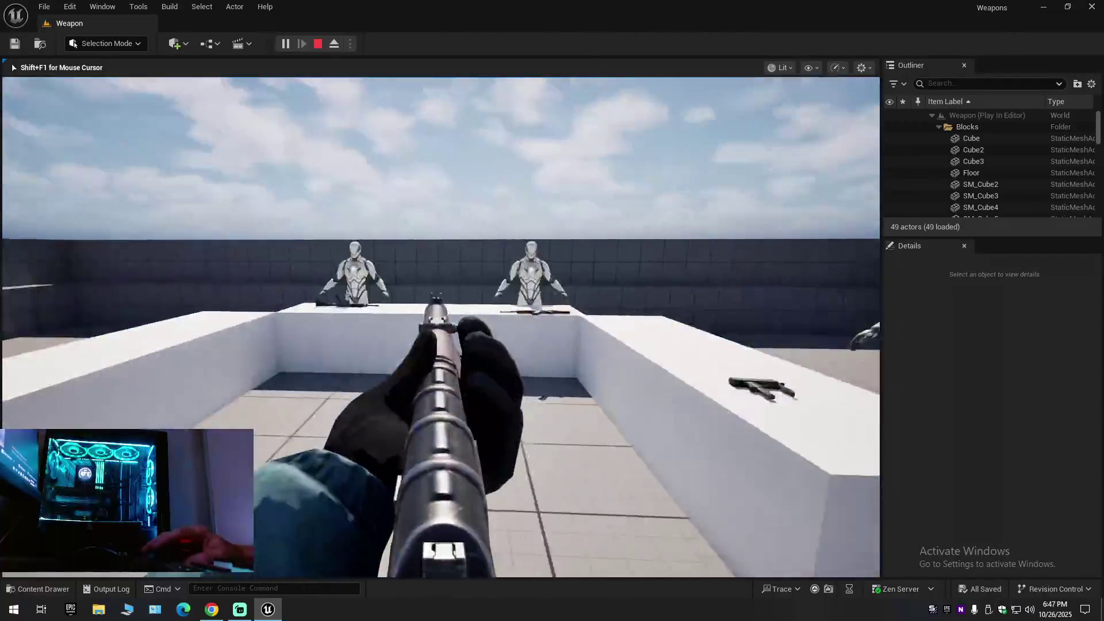
key(F8)
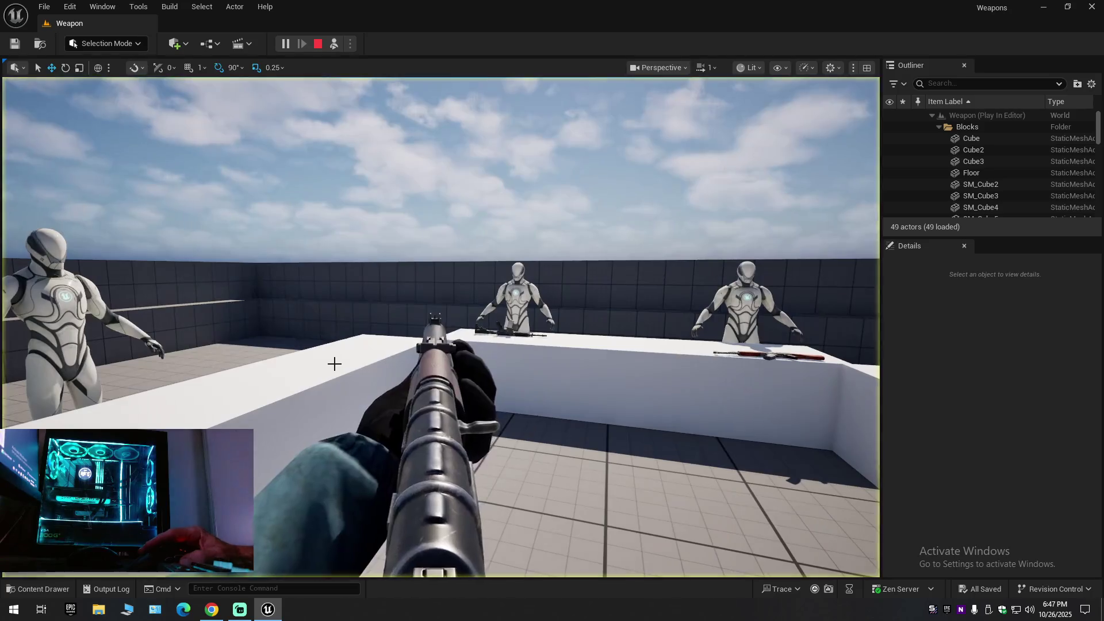
key(F8)
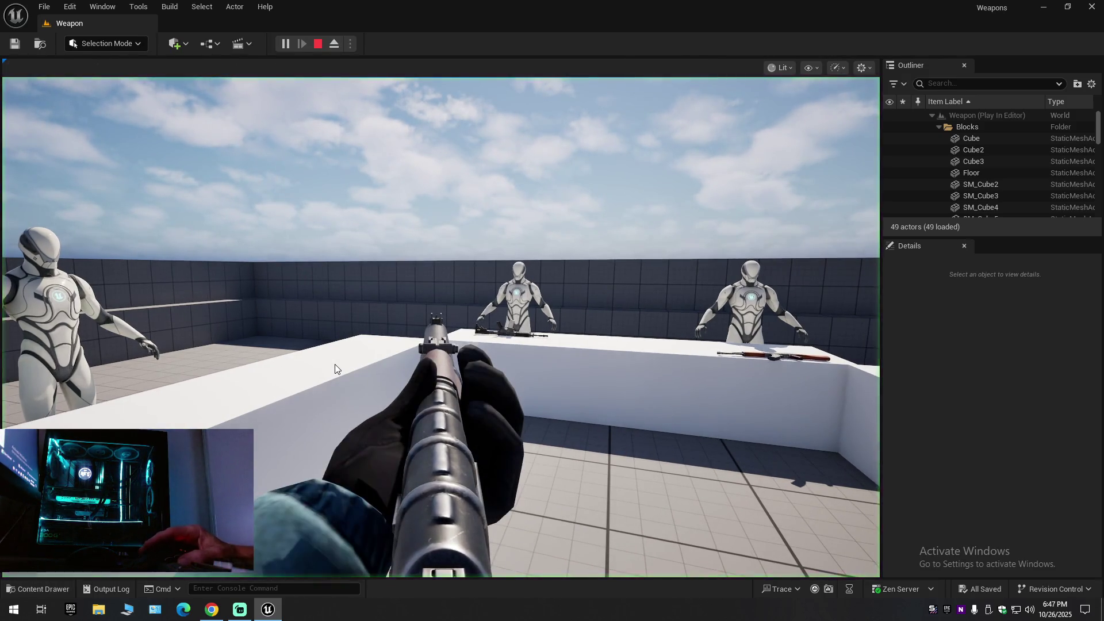
key(F8)
key(F8)
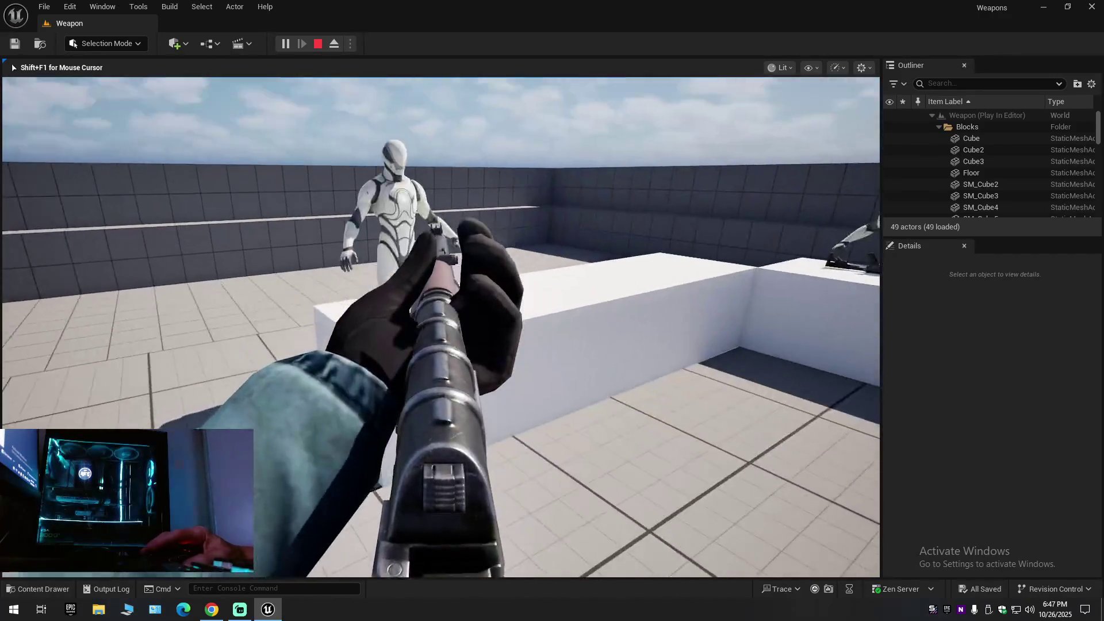
key(s)
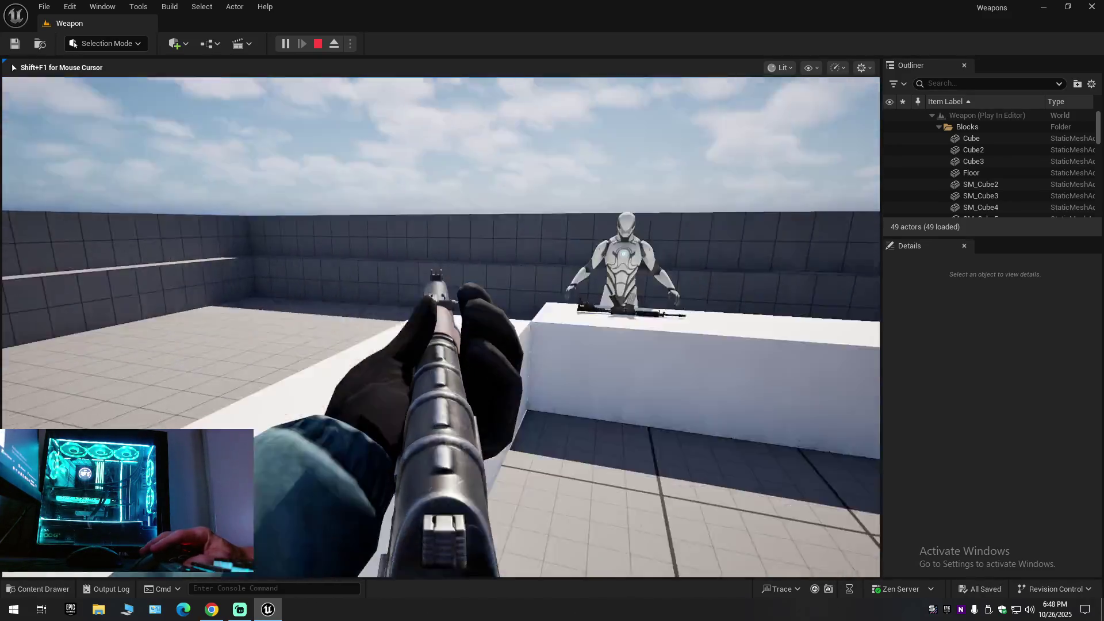
key(w)
key(s)
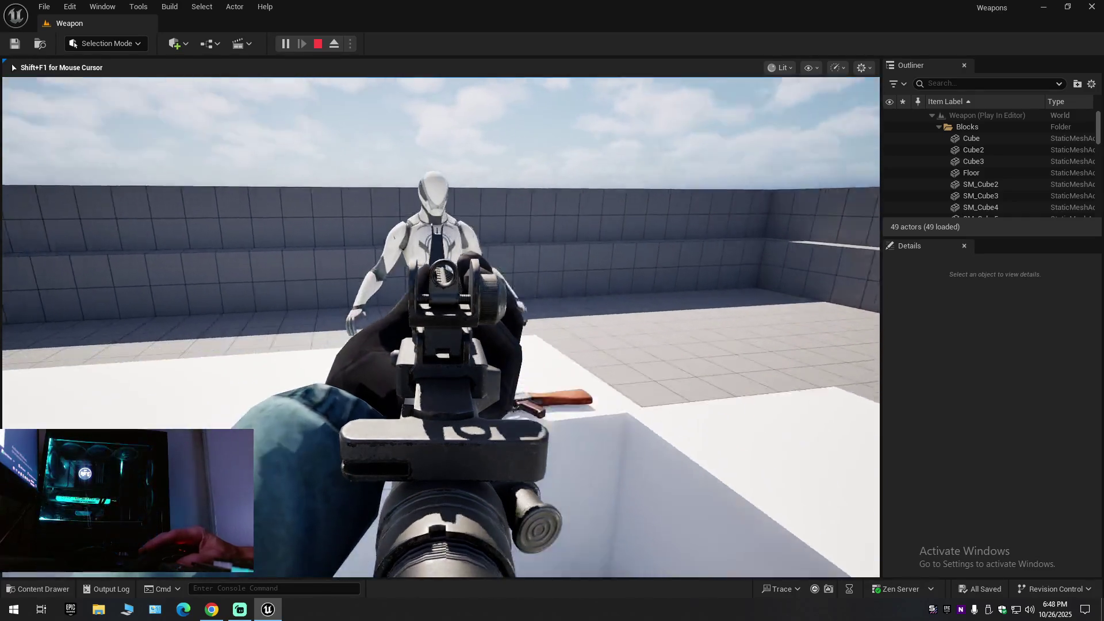
key(2)
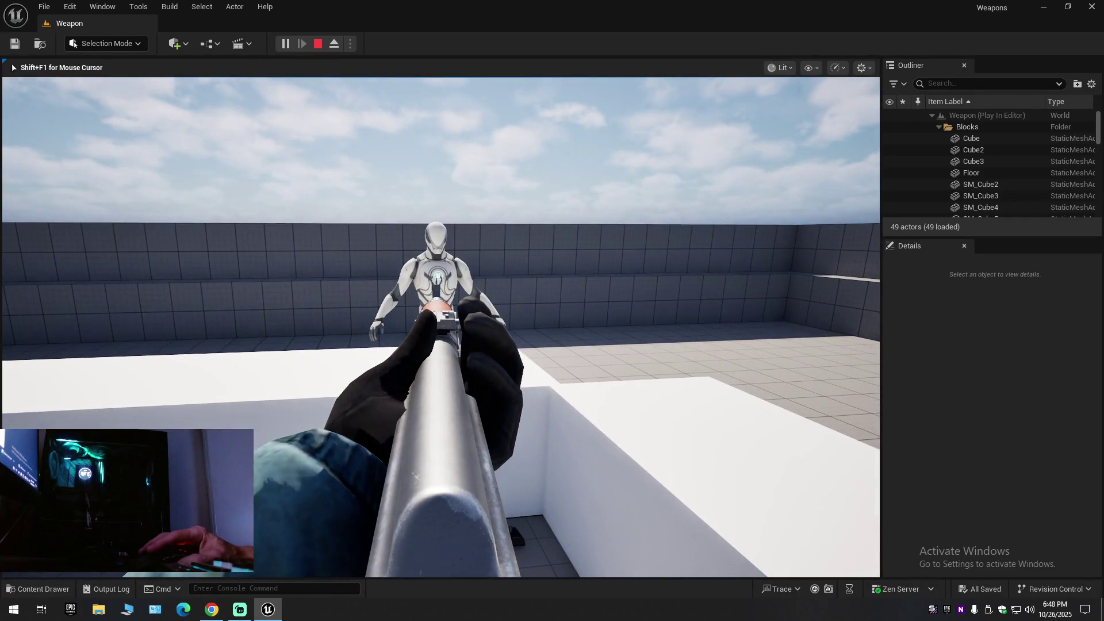
key(r)
key(s)
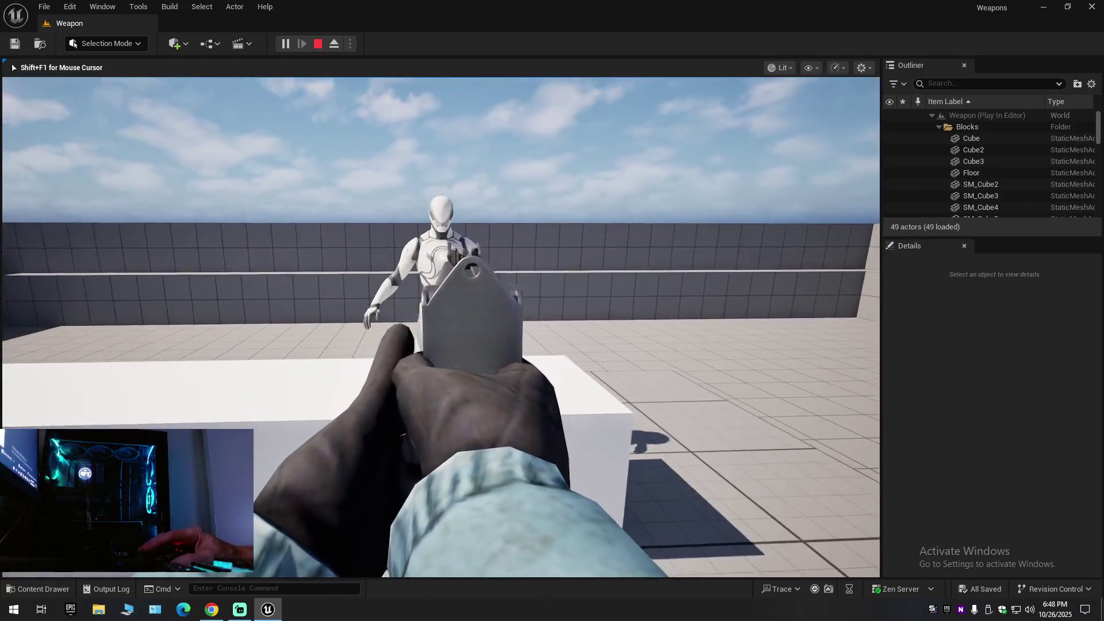
key(Escape)
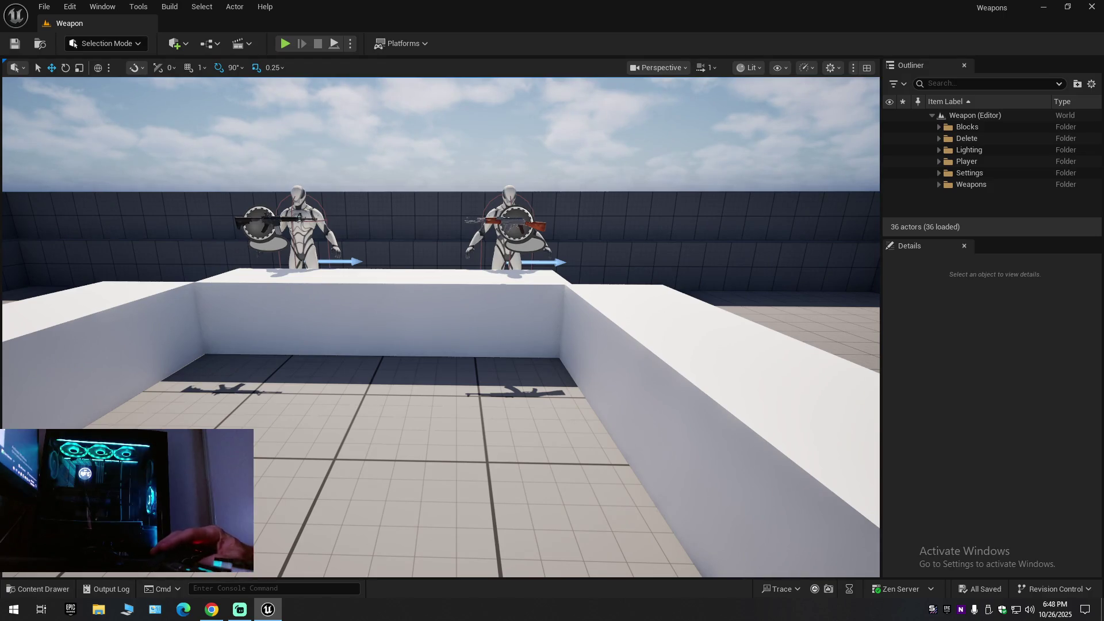
Open the Content Drawer showing Blueprints > Weapon with BP_BaseWeapon and its variants.
click(41, 590)
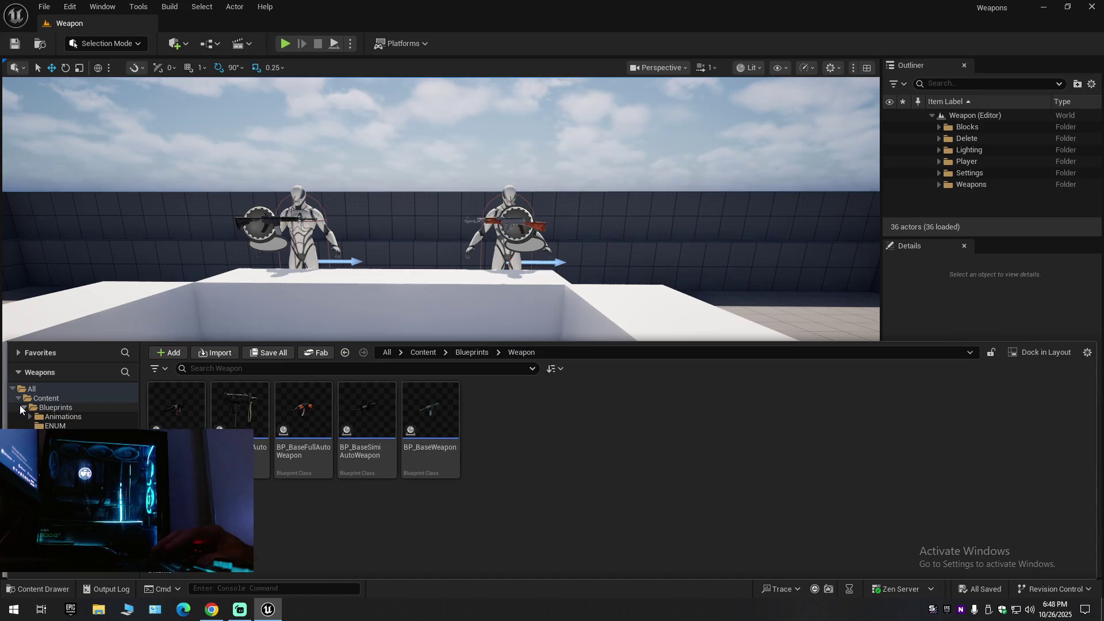
Browse the Blueprints, FPS_Weapon_Bundle, Maps, LevelPrototyping and Meshes folders.
ctrl+click(30, 412)
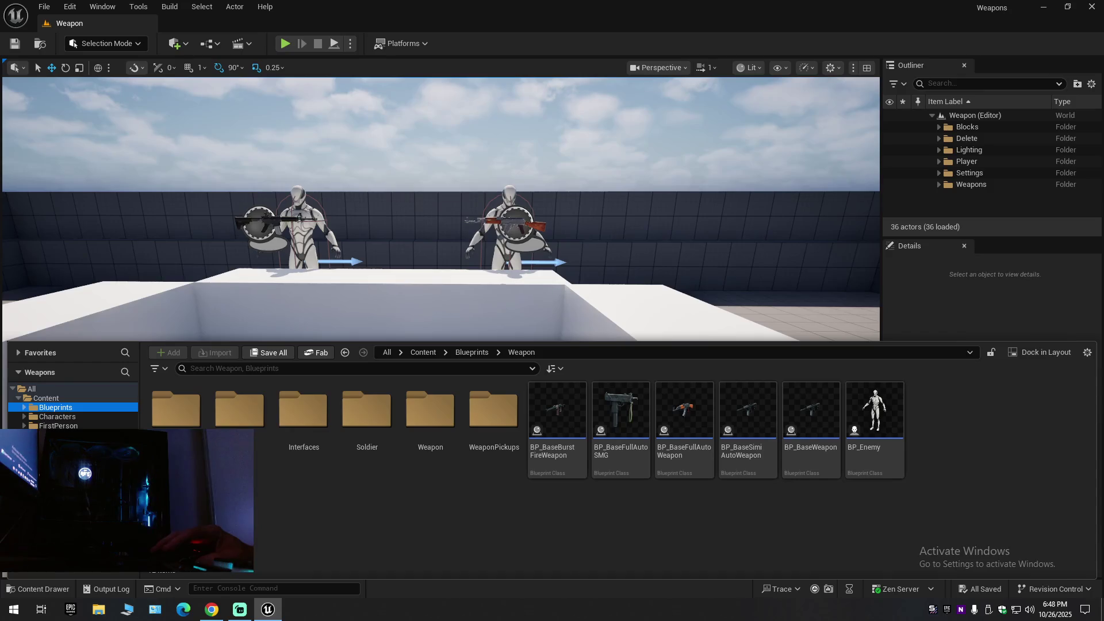
click(63, 435)
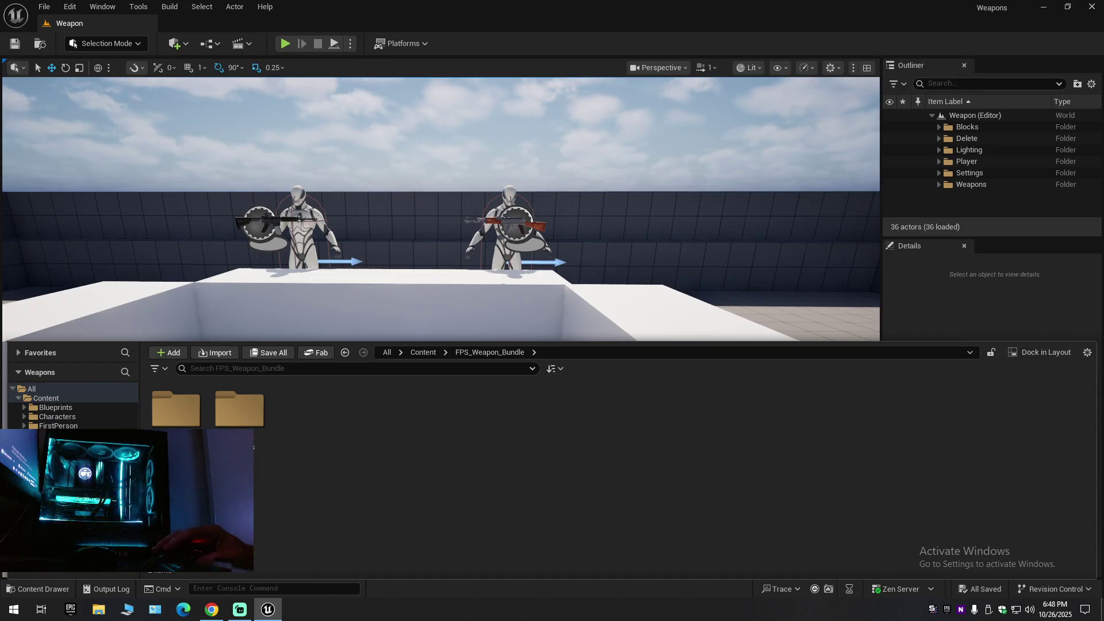
click(57, 462)
click(63, 454)
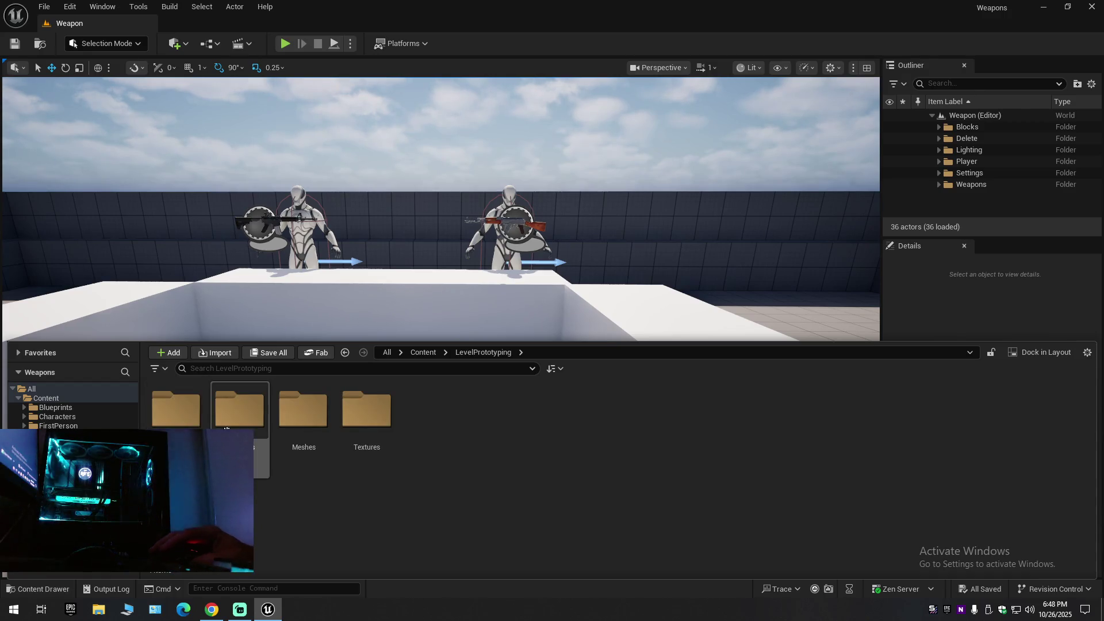
double_click(257, 424)
click(345, 353)
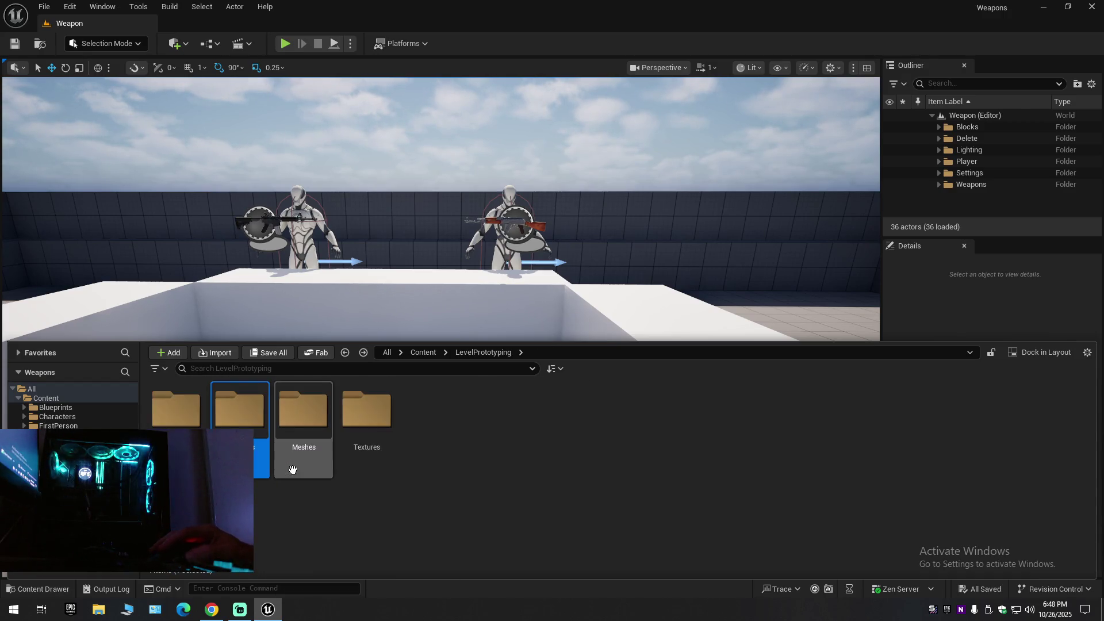
double_click(303, 420)
key(alt+Left)
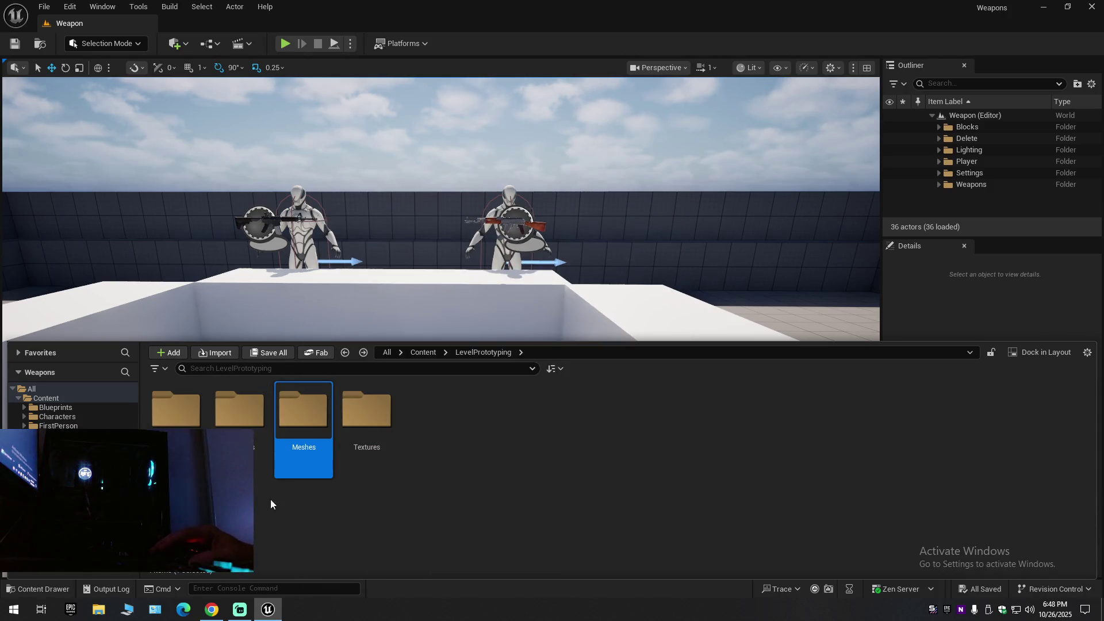
Look inside Interactable and Door, then return to the Blueprints folder listing BP_Enemy.
click(196, 457)
key(Return)
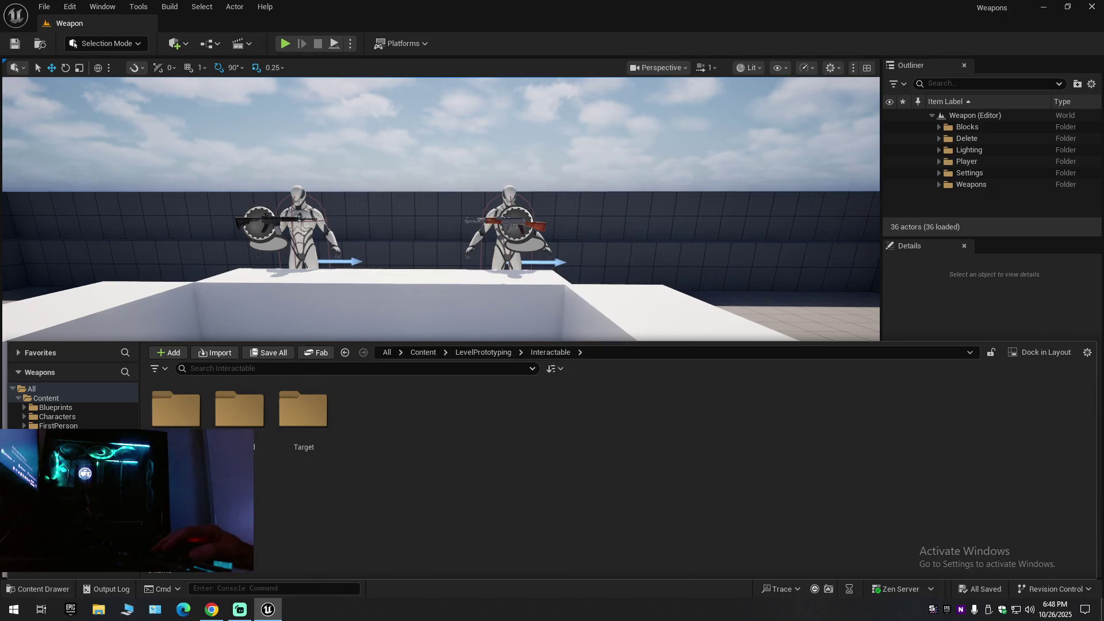
key(Return)
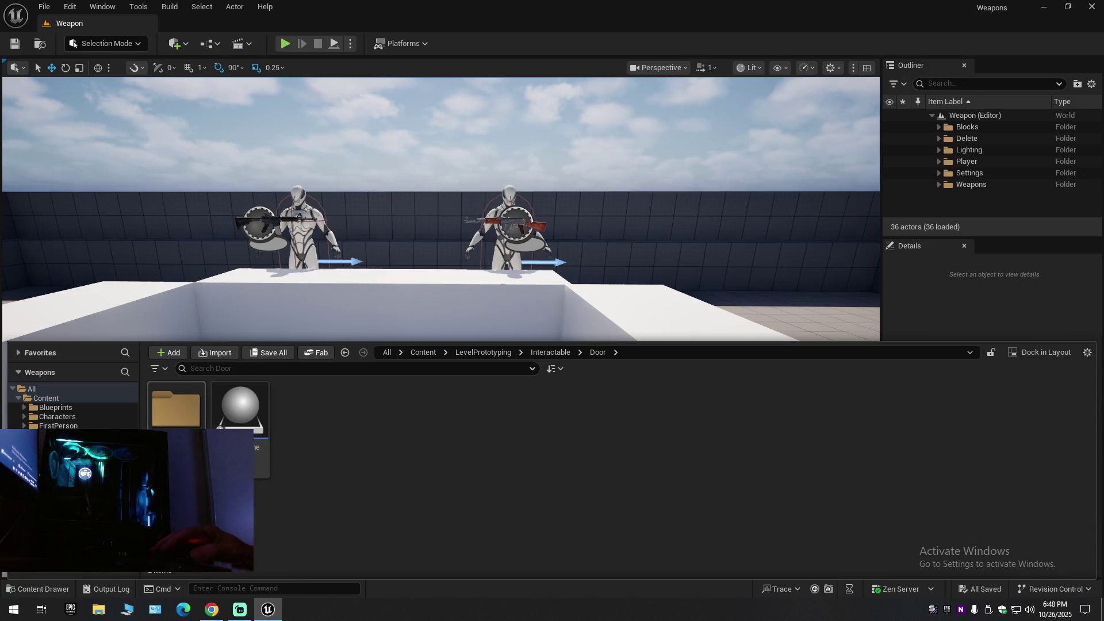
key(alt+Left)
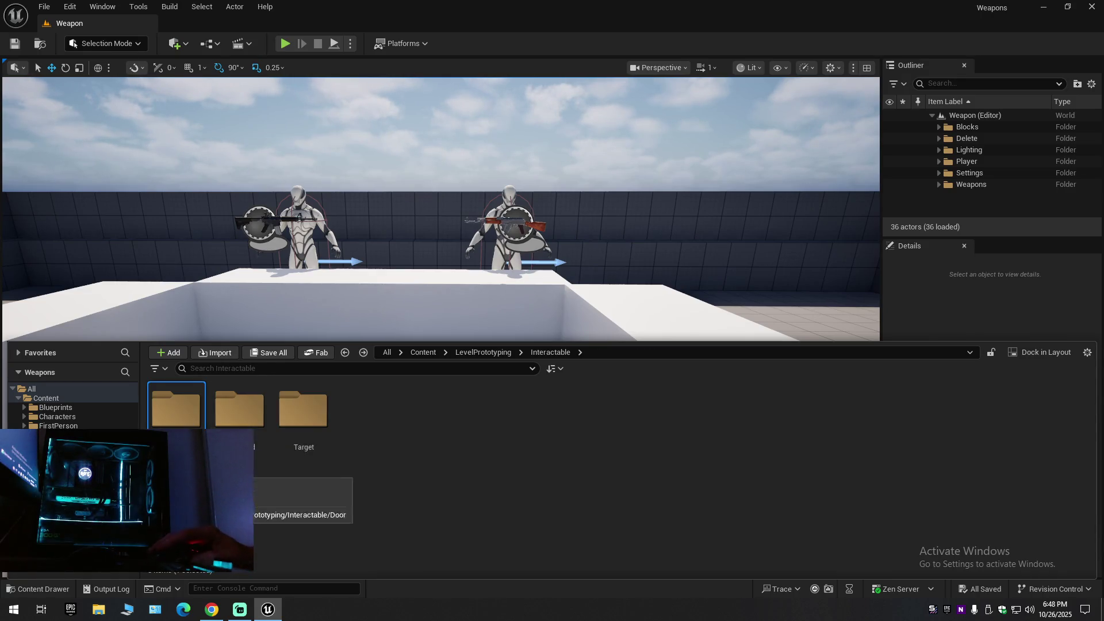
key(alt+Left)
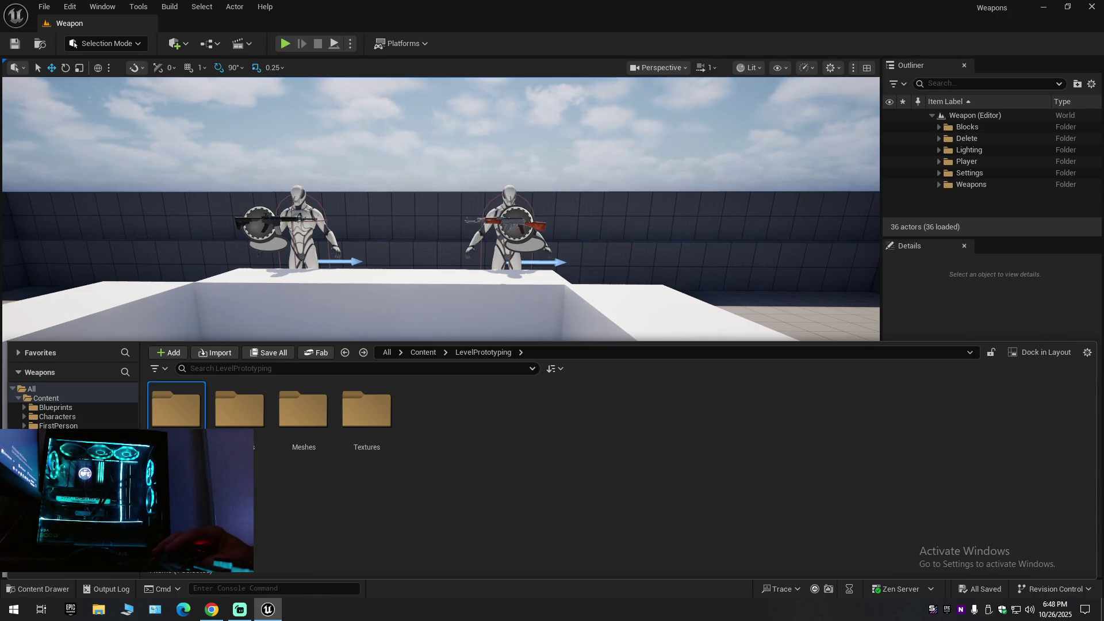
click(63, 408)
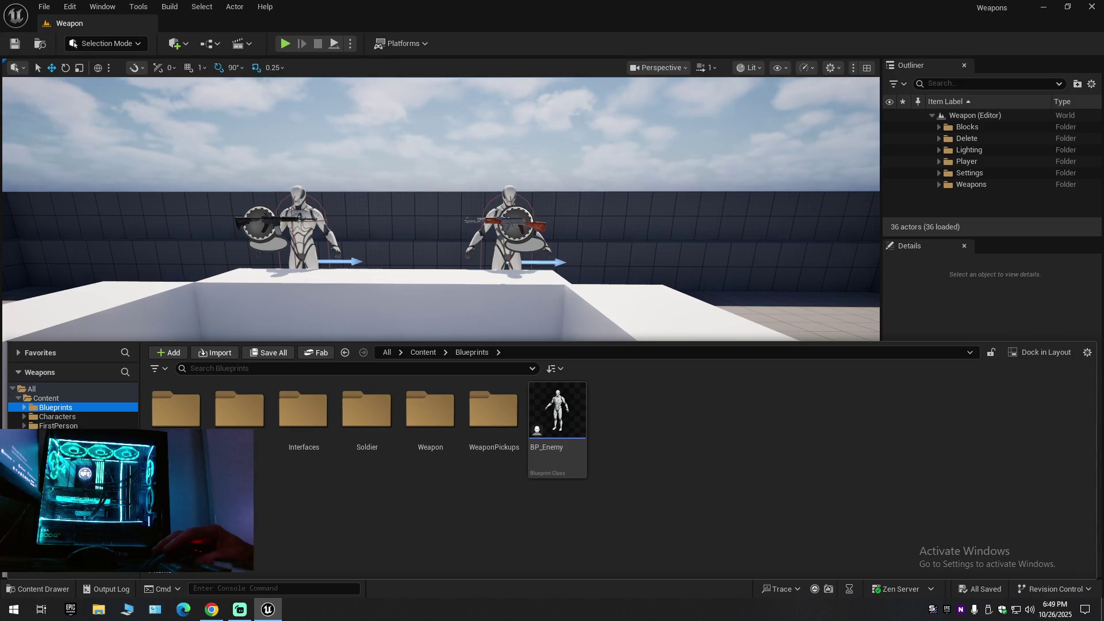
Search Engine content for 'Realistic Starter', find nothing, and clear the search.
click(31, 388)
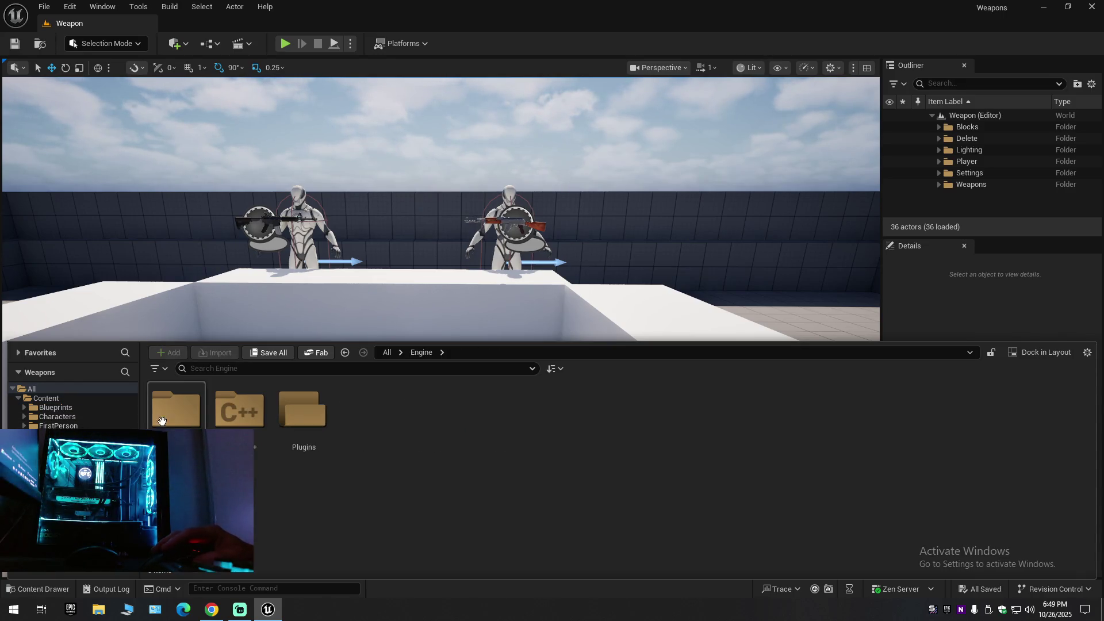
right_click(222, 370)
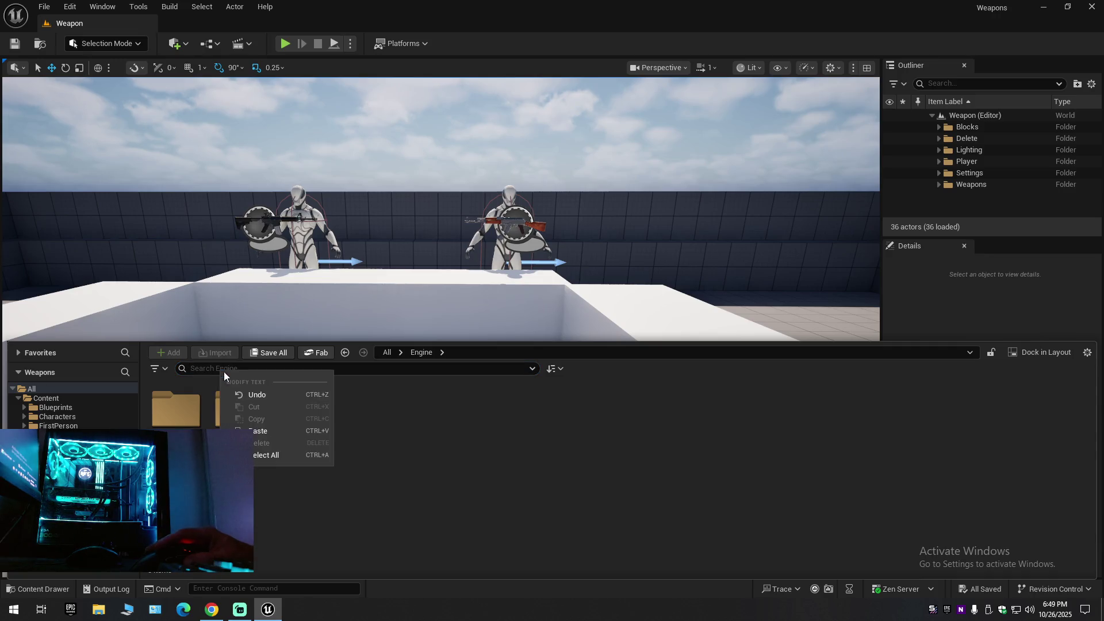
click(253, 431)
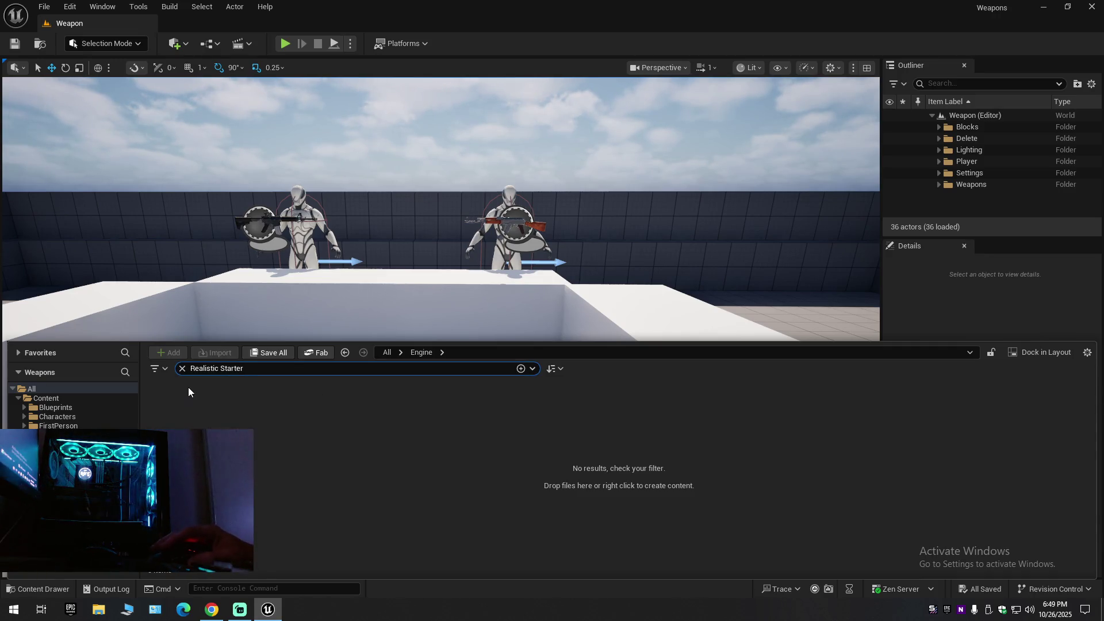
click(181, 369)
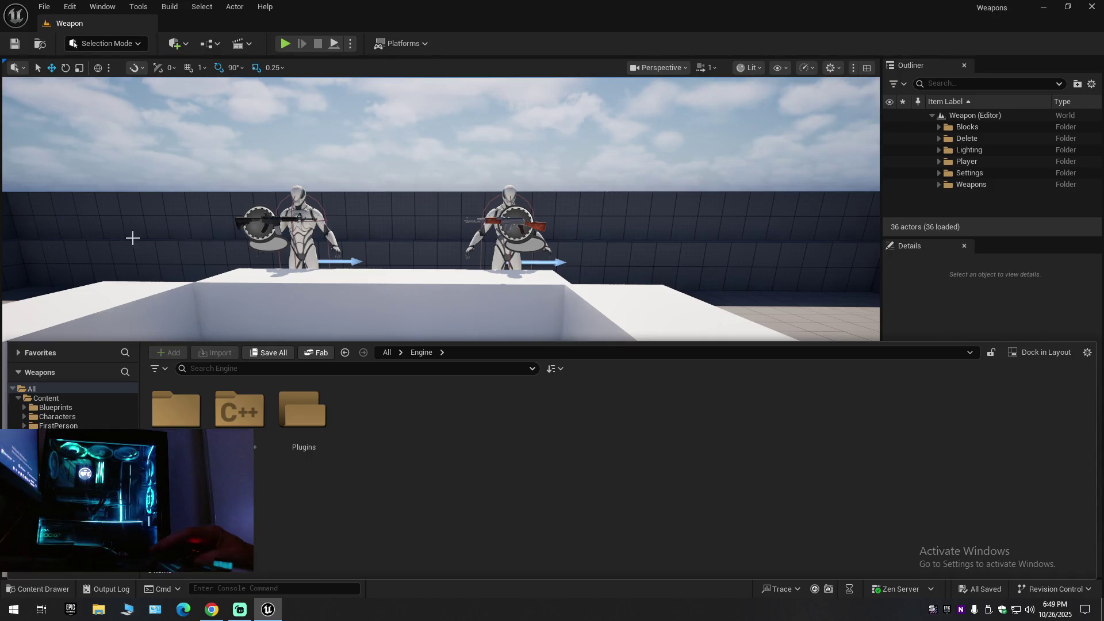
click(70, 7)
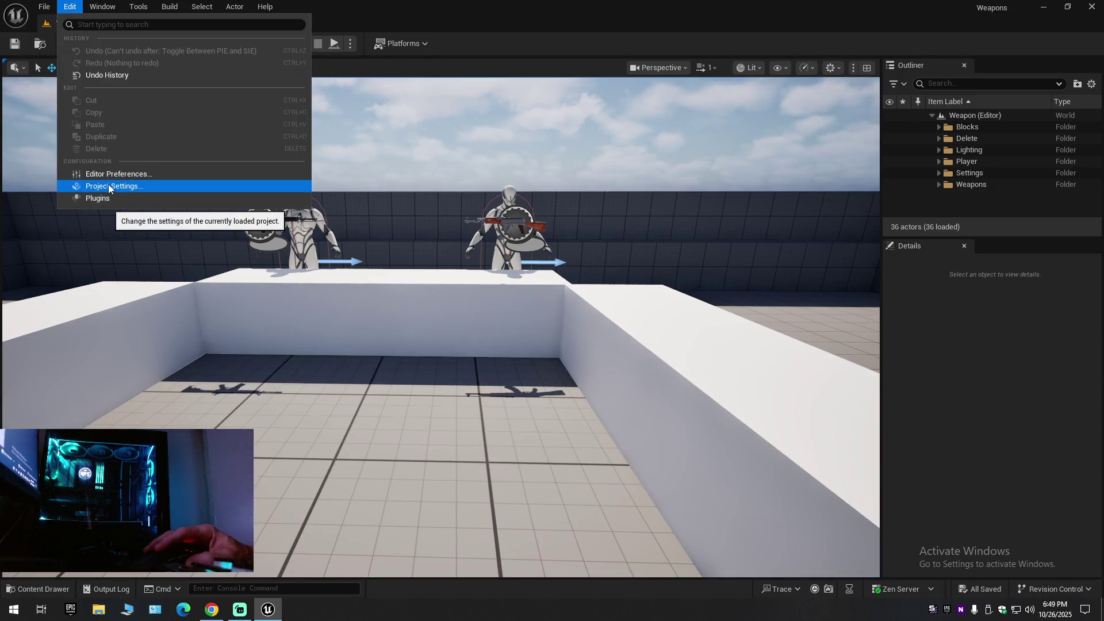
click(99, 198)
click(280, 81)
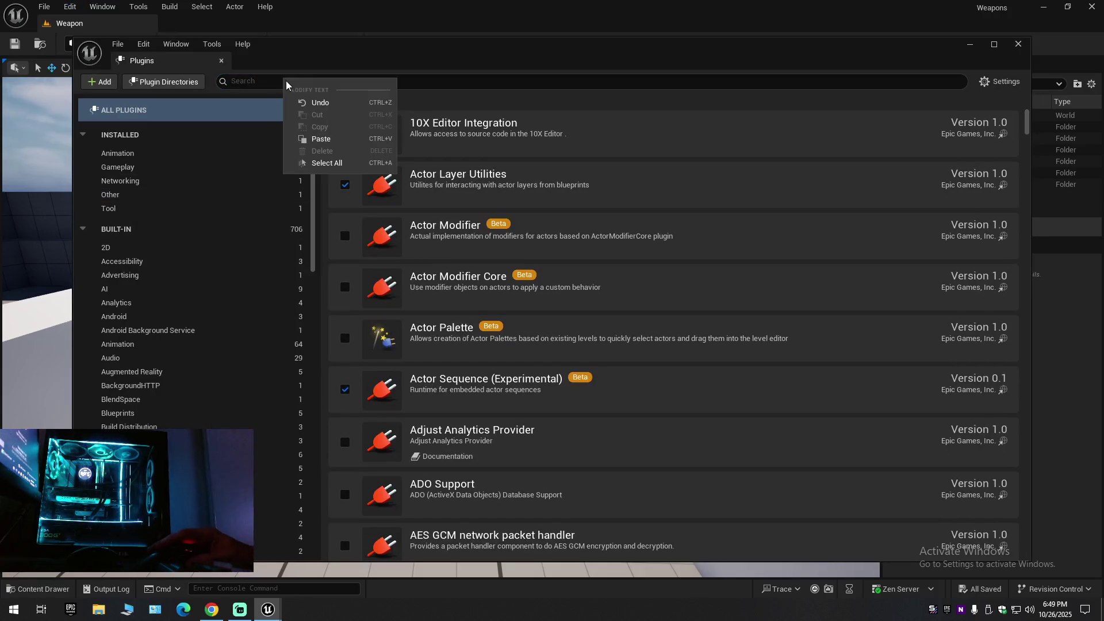
click(319, 139)
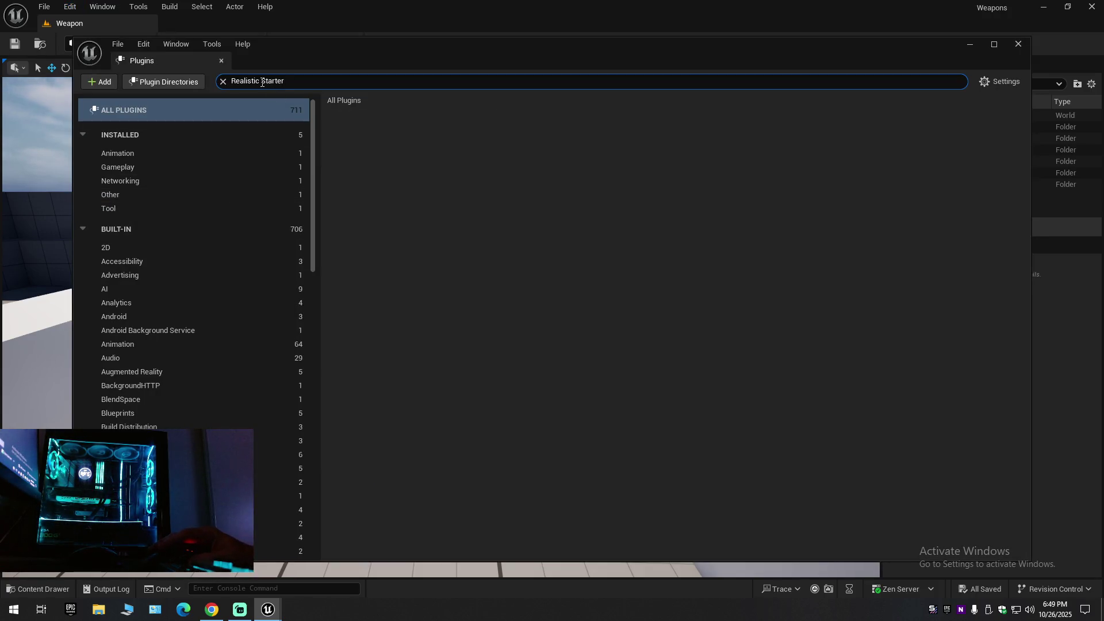
key(BackSpace)
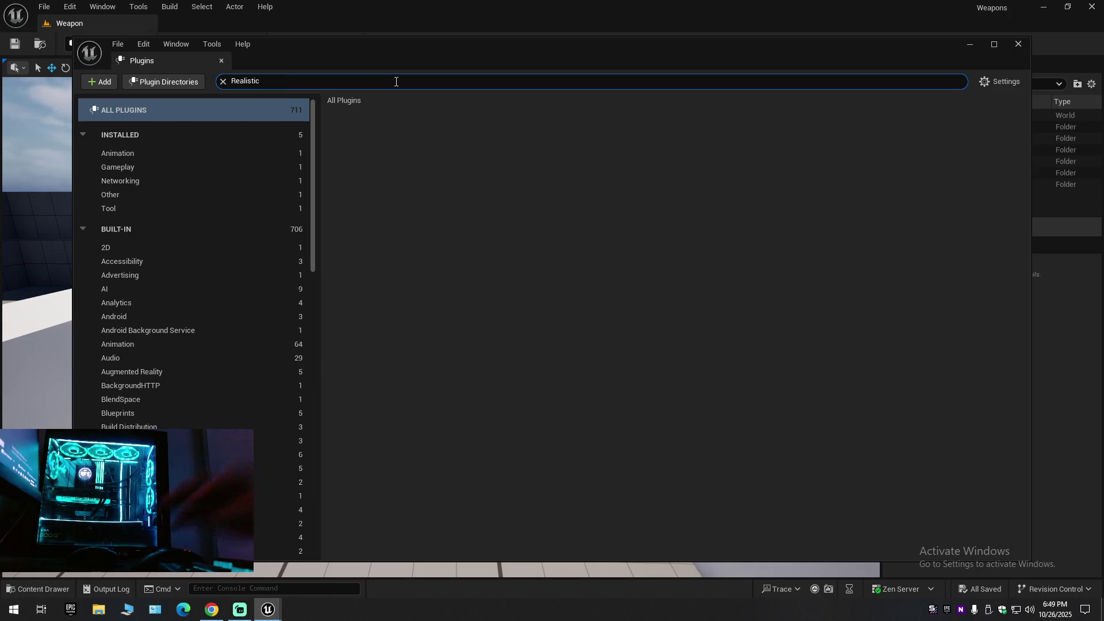
double_click(273, 81)
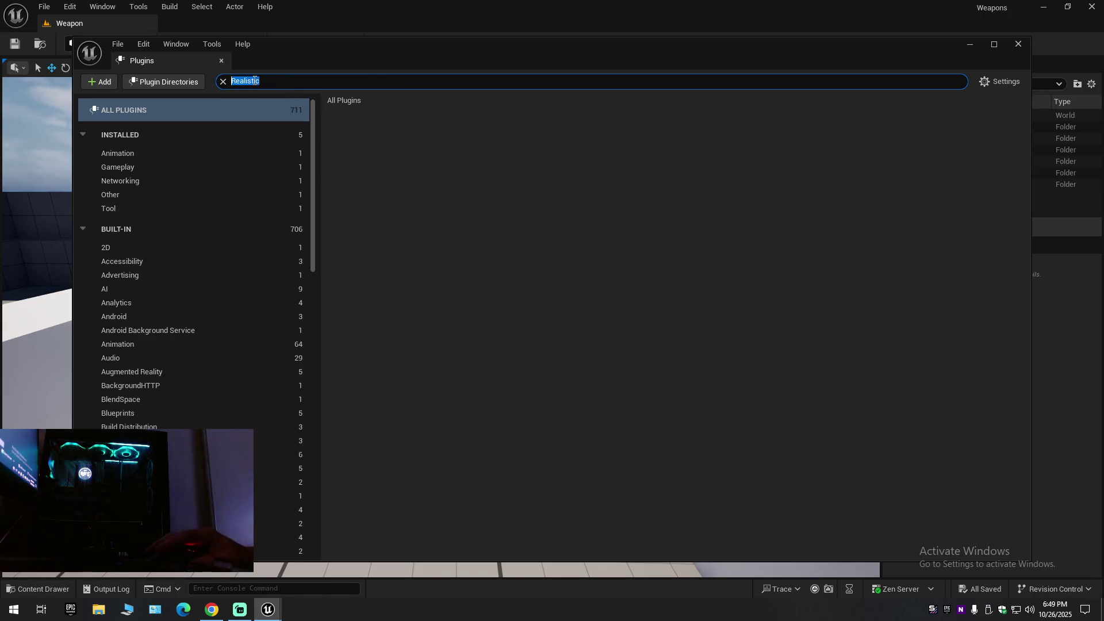
right_click(269, 84)
click(282, 131)
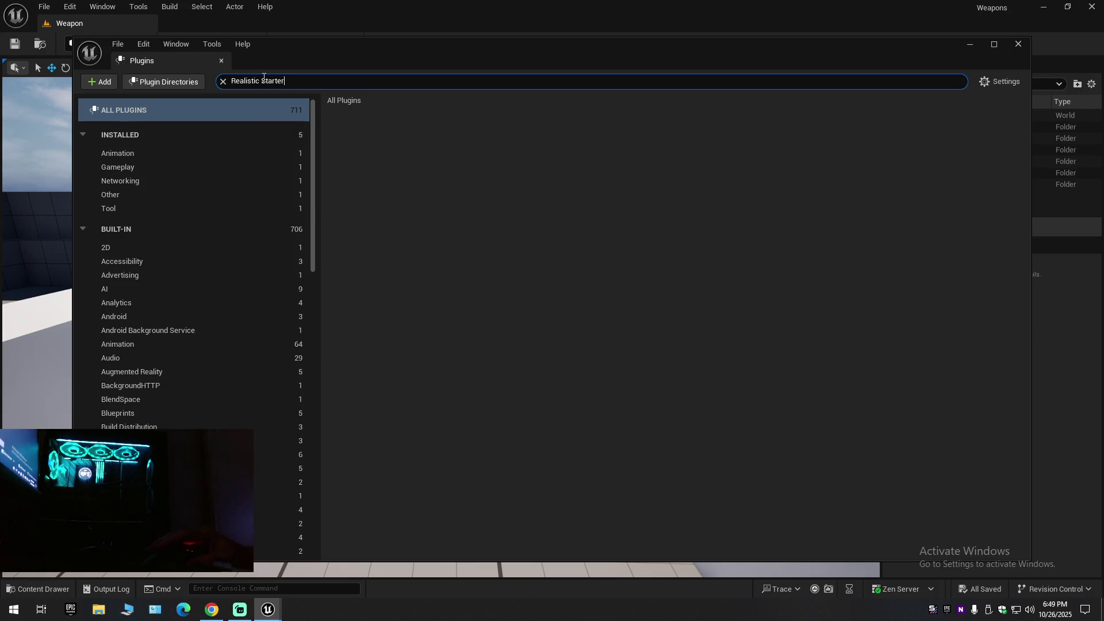
drag(266, 81, 143, 102)
key(BackSpace)
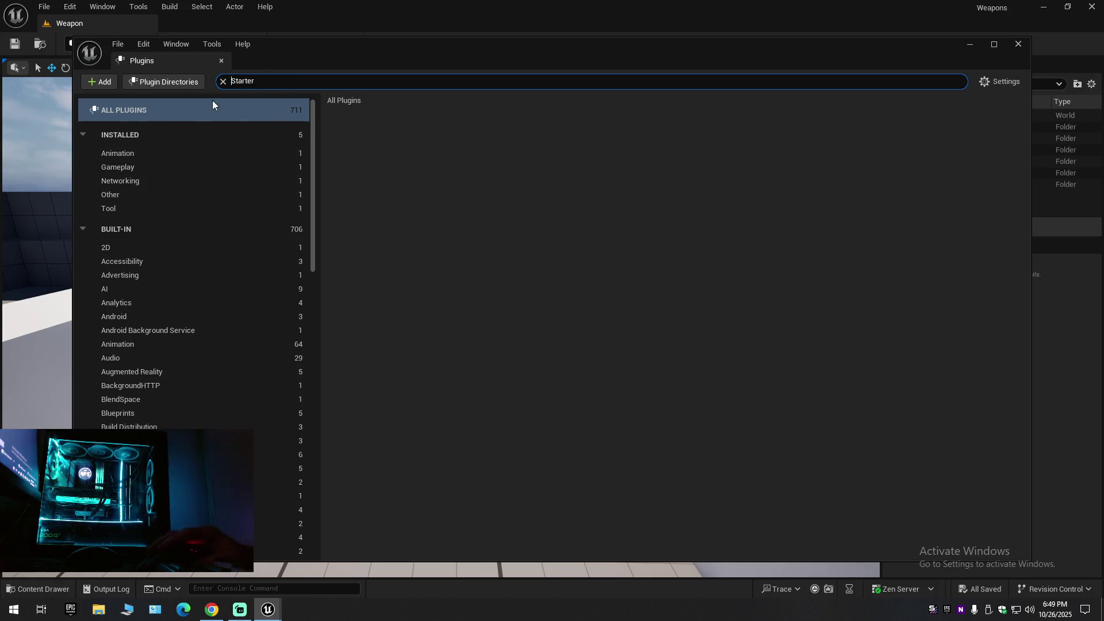
click(223, 81)
click(222, 60)
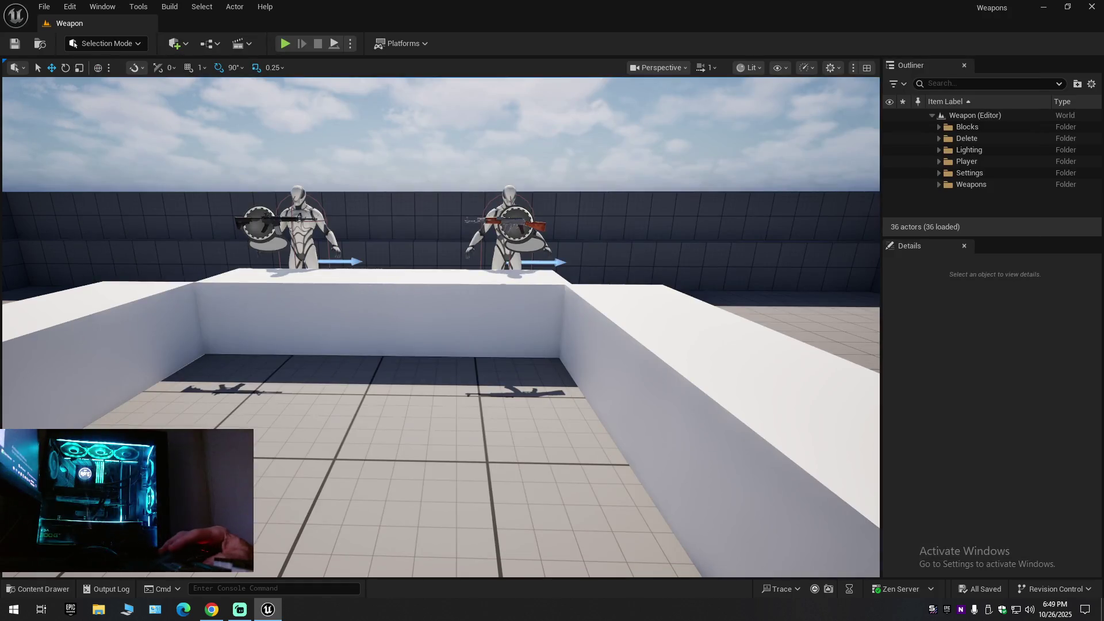
click(211, 610)
Resume the muzzle flash tutorial at its Fab Library walkthrough, back in fullscreen.
click(395, 416)
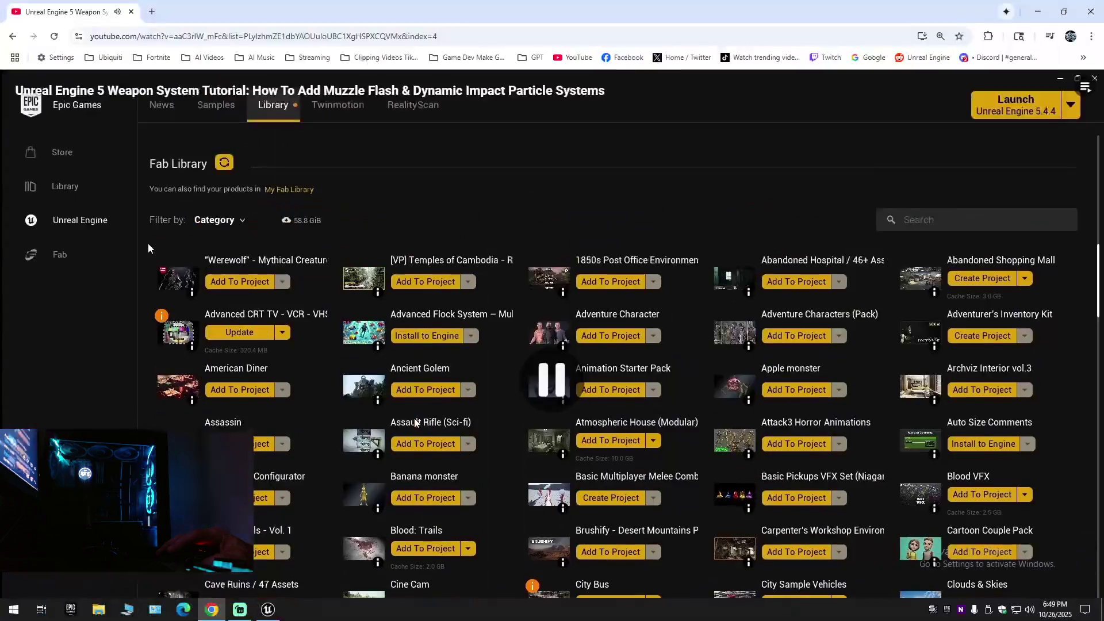
double_click(413, 419)
double_click(413, 403)
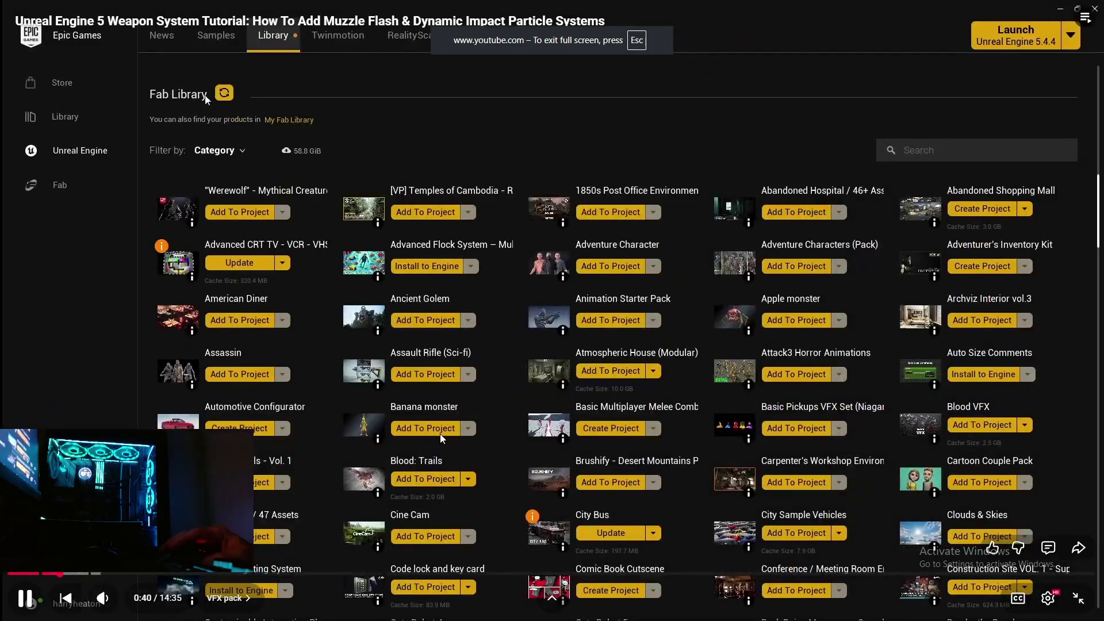